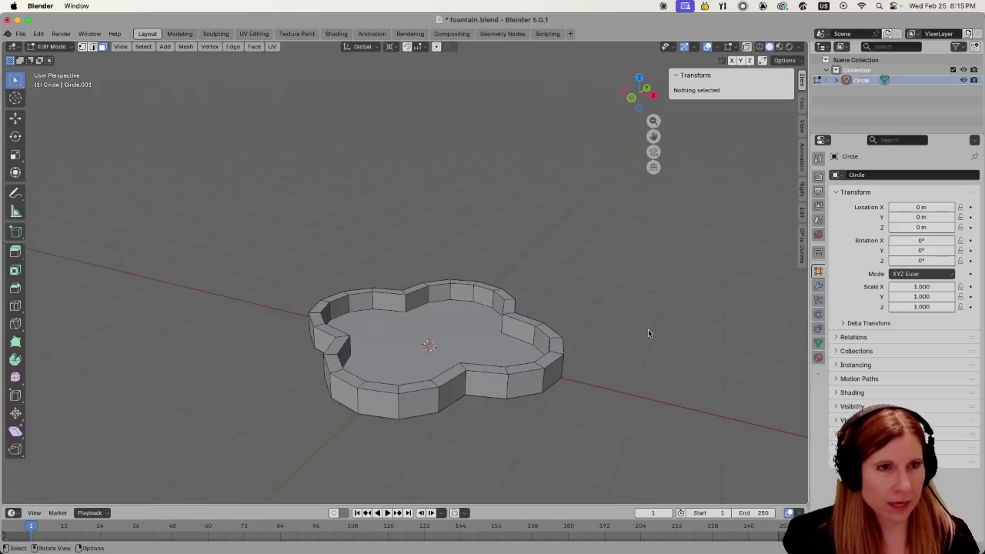
- Save the scalloped basin as fountain.blend, then orbit, zoom and pan around it
key(super+s)
mouse_move(645, 329)
middle_down()
mouse_move(673, 378)
mouse_move(538, 348)
mouse_move(653, 351)
mouse_move(440, 383)
middle_up()
middle_drag(578, 380, 502, 361)
scroll(528, 356, up, 2)
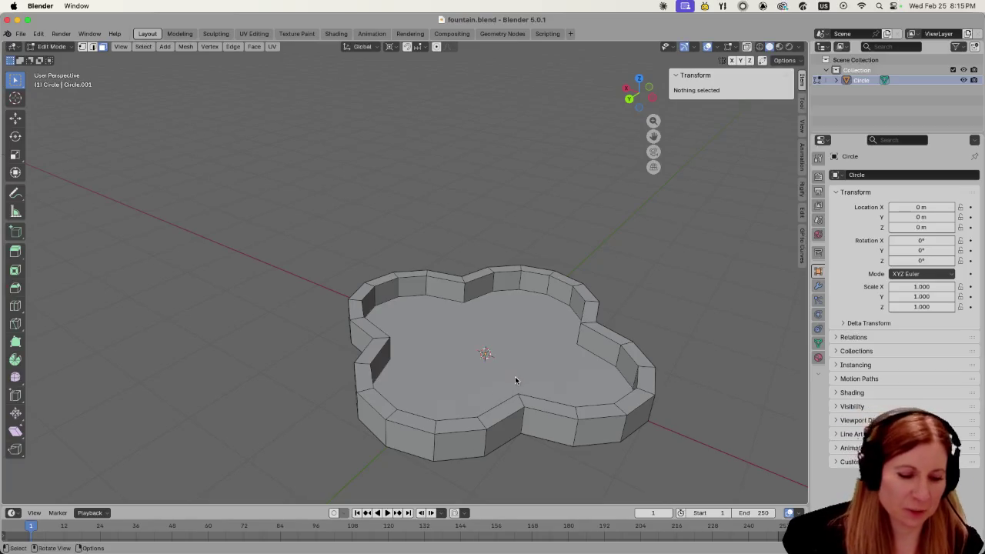
mouse_move(519, 372)
shift+middle_down()
mouse_move(452, 357)
mouse_move(462, 363)
shift+middle_up()
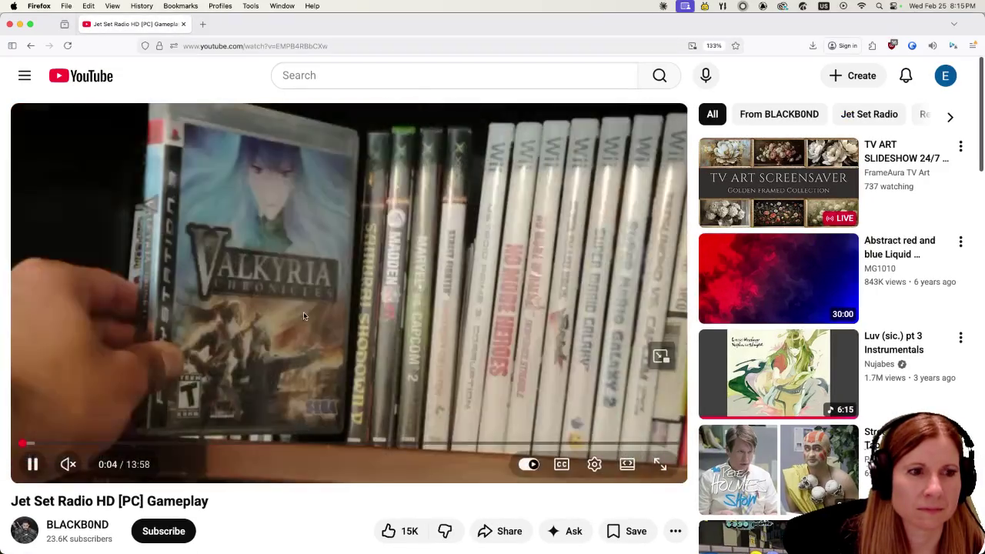
- Skip the Jet Set Radio HD video forward via 1:05, 2:29, 3:55 and 4:55 to 5:42
drag(27, 444, 92, 448)
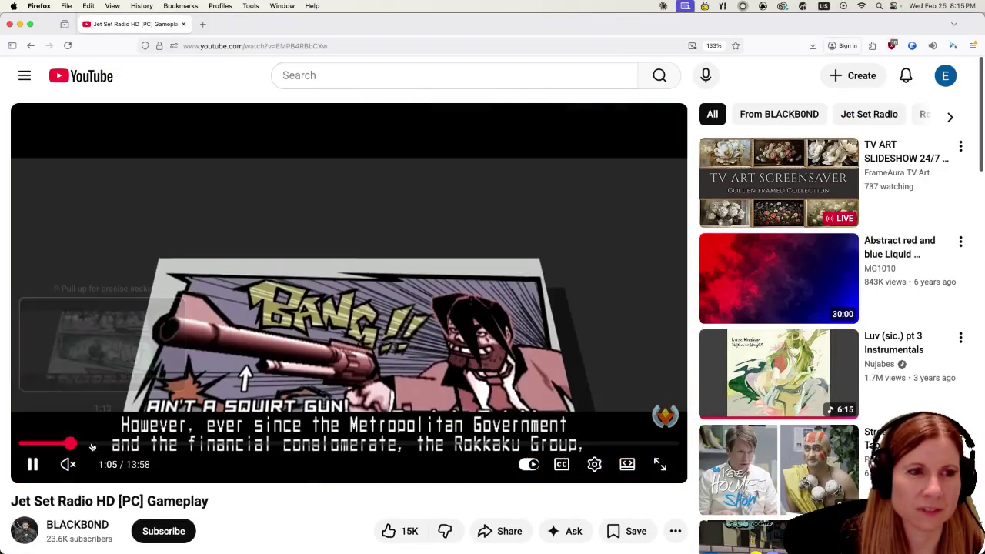
click(137, 441)
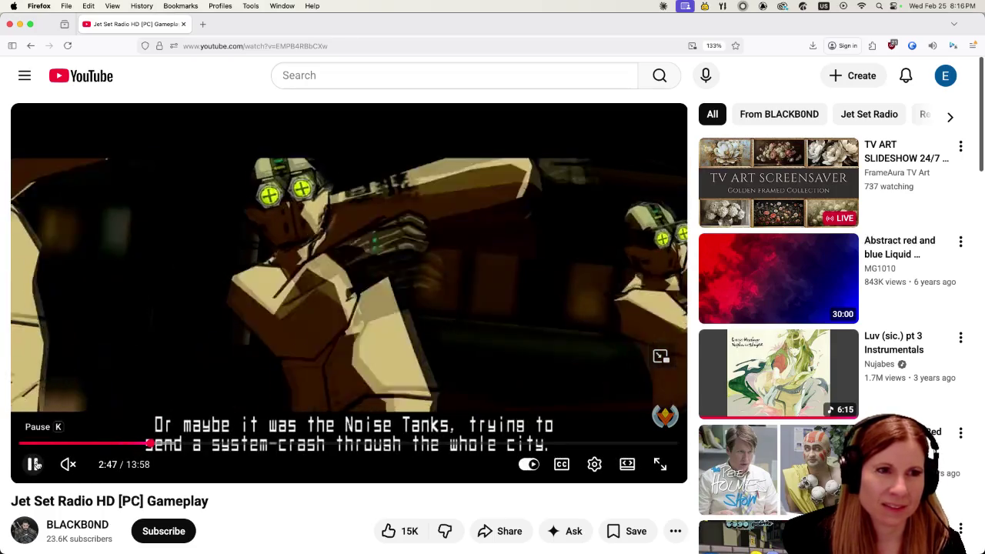
click(204, 443)
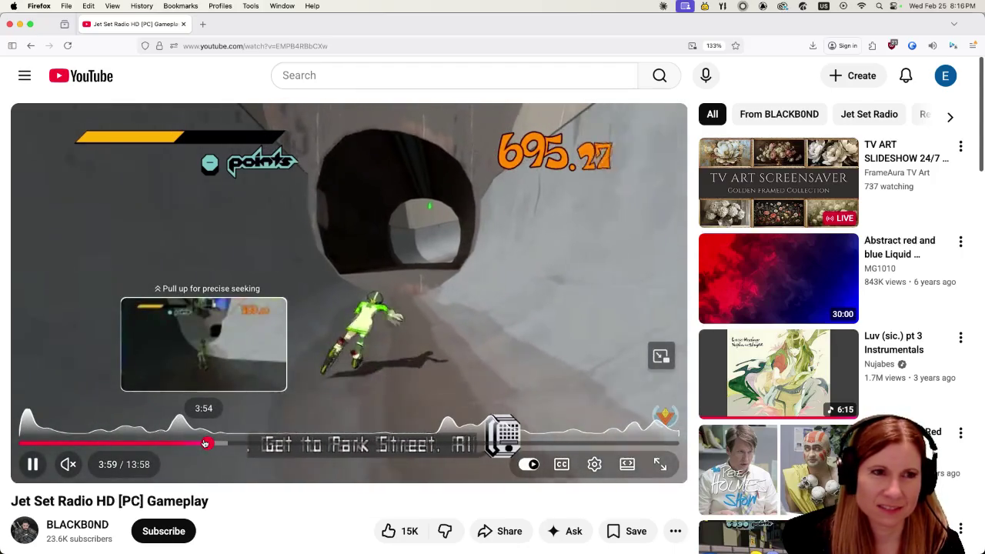
click(251, 445)
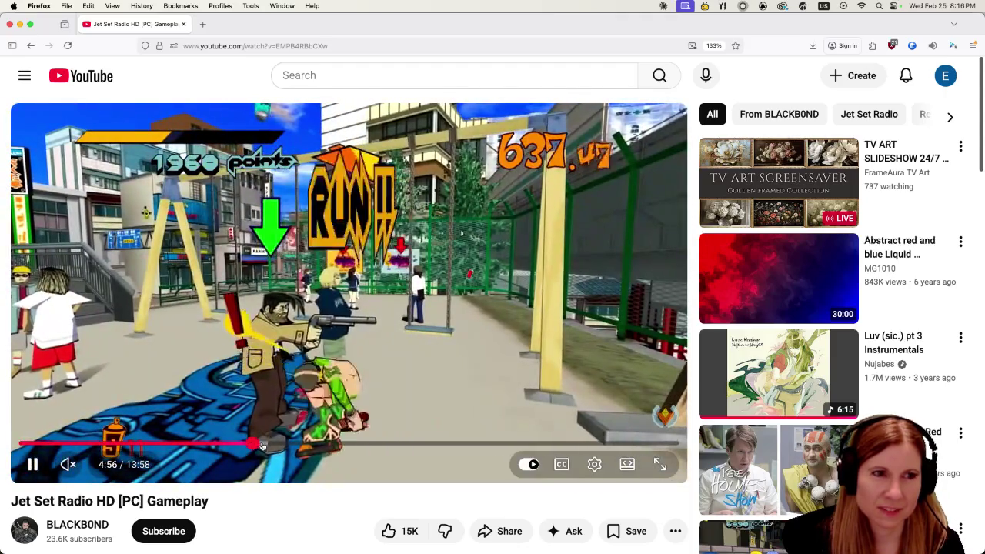
click(287, 444)
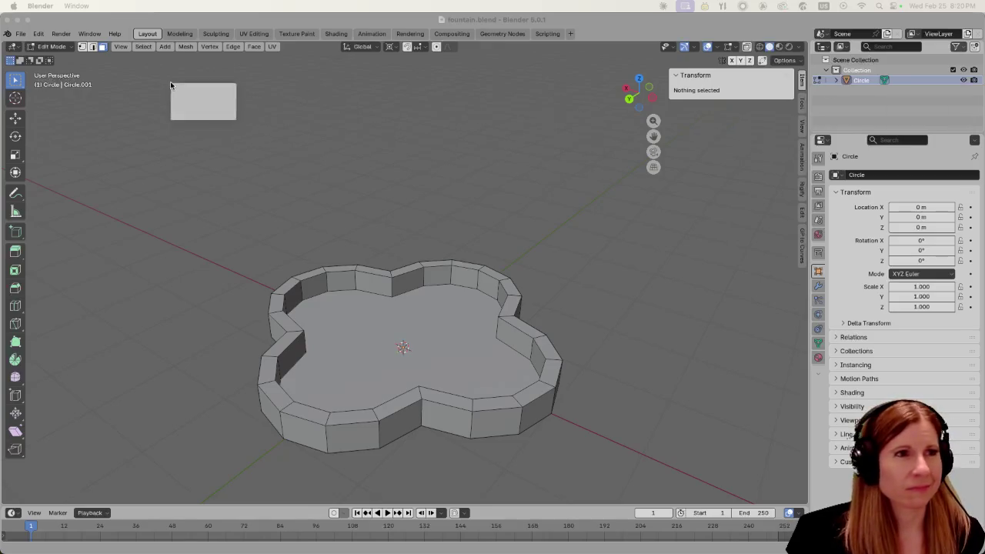
- Browse the fountain statue results, enlarge the white marble fountain, and dock the Mixamo tab here
key(super+Tab)
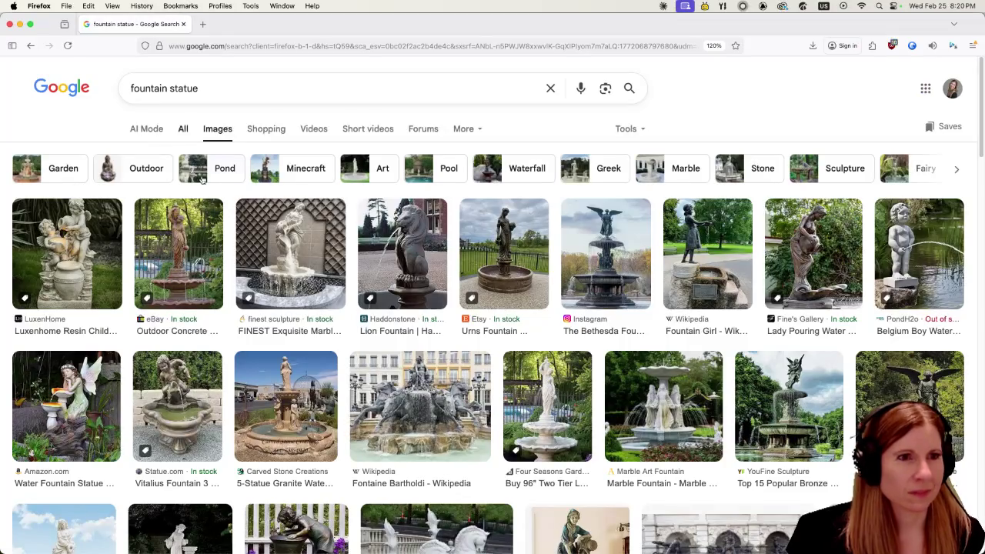
scroll(384, 352, down, 3)
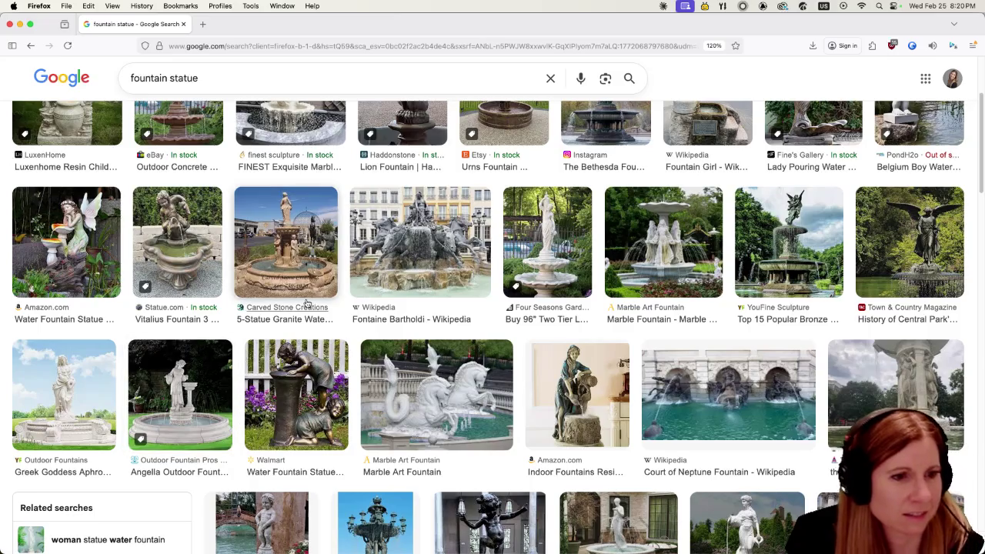
scroll(308, 308, down, 2)
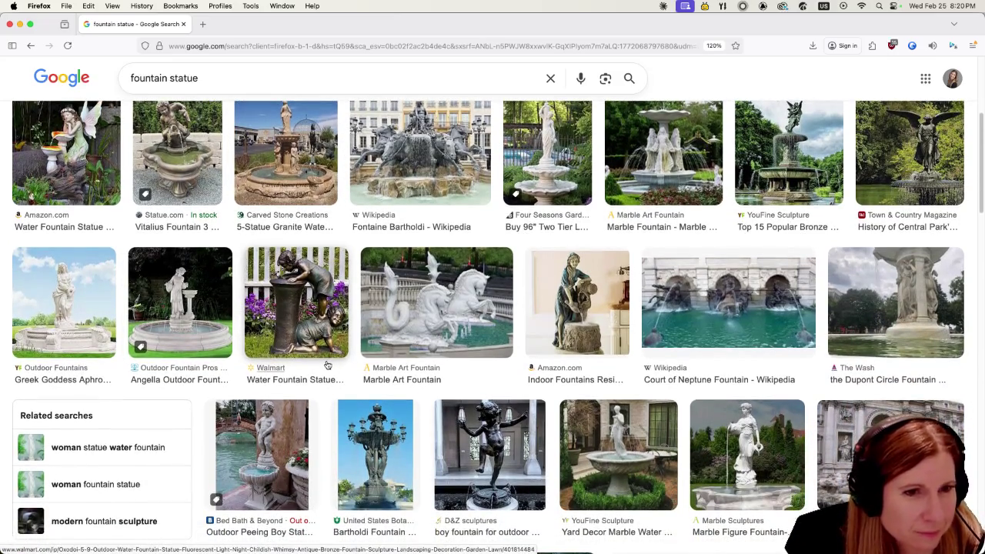
scroll(327, 364, down, 2)
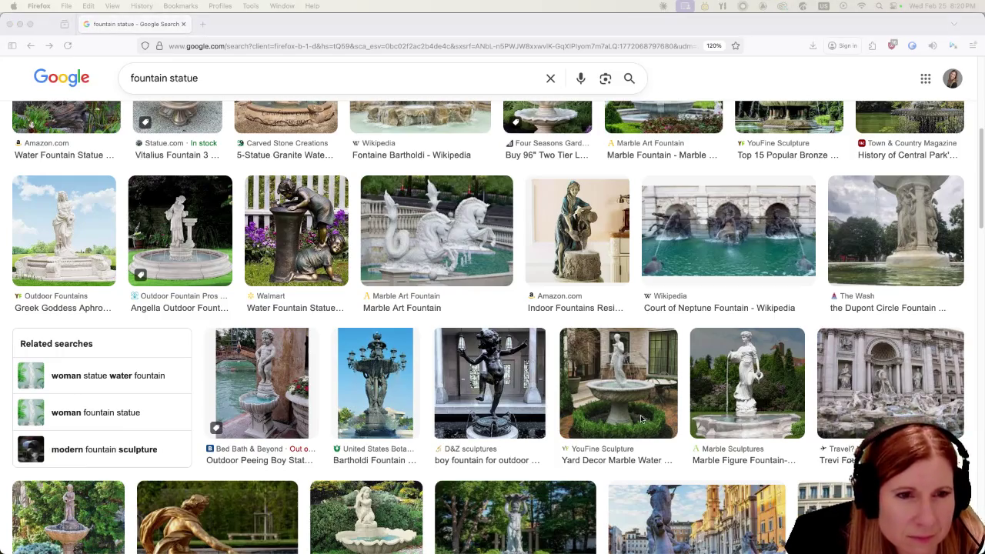
scroll(462, 383, down, 2)
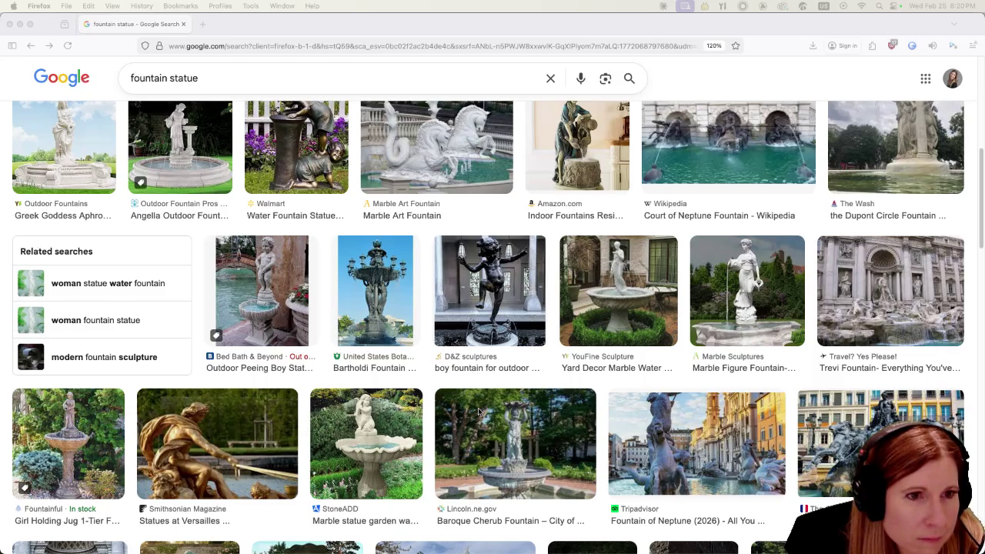
scroll(478, 412, down, 3)
scroll(469, 415, down, 3)
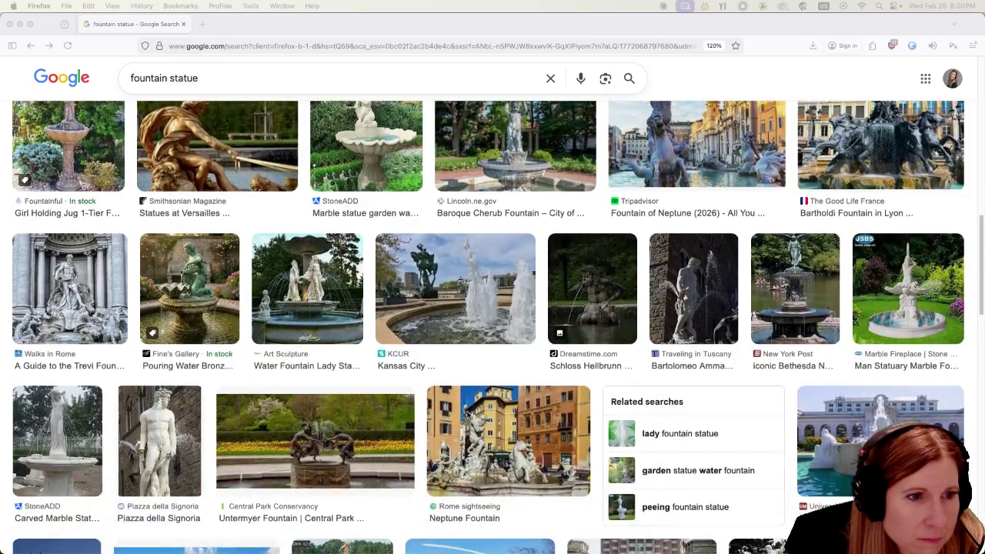
scroll(467, 414, down, 3)
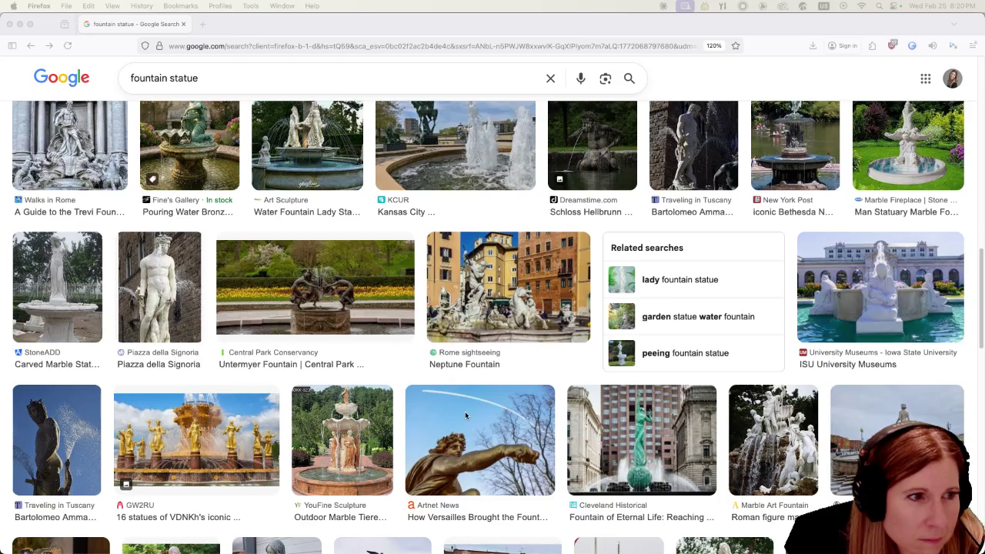
scroll(465, 416, down, 3)
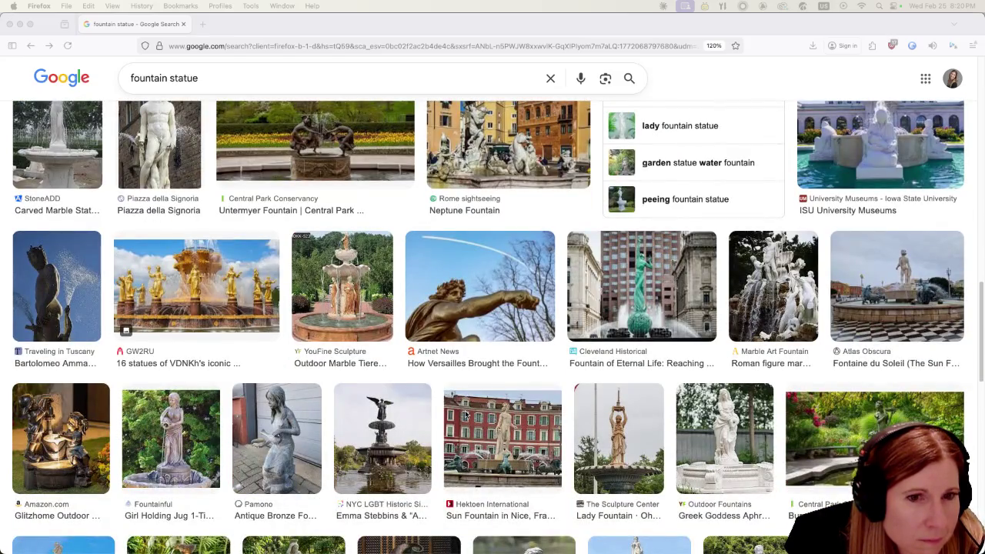
scroll(465, 416, down, 2)
scroll(454, 396, down, 1)
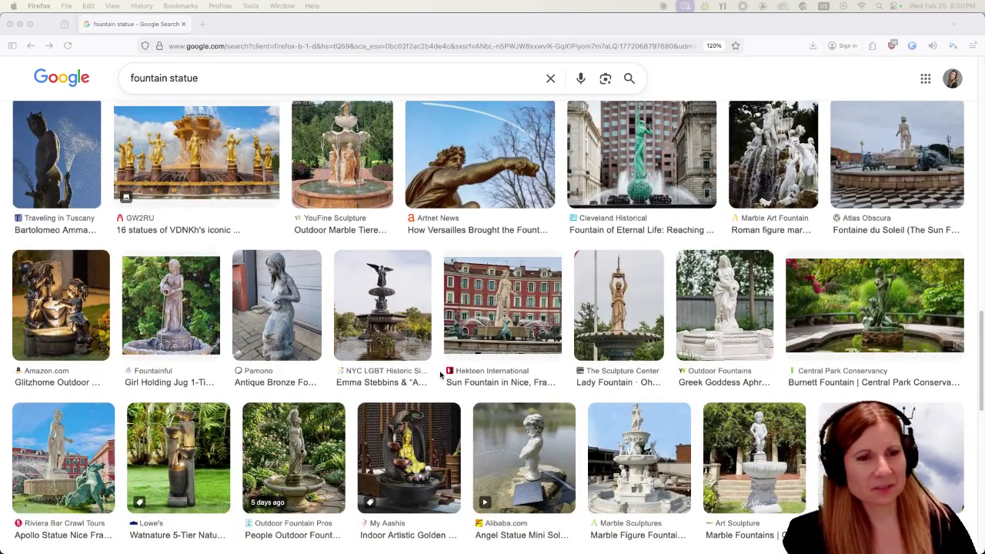
scroll(413, 382, down, 1)
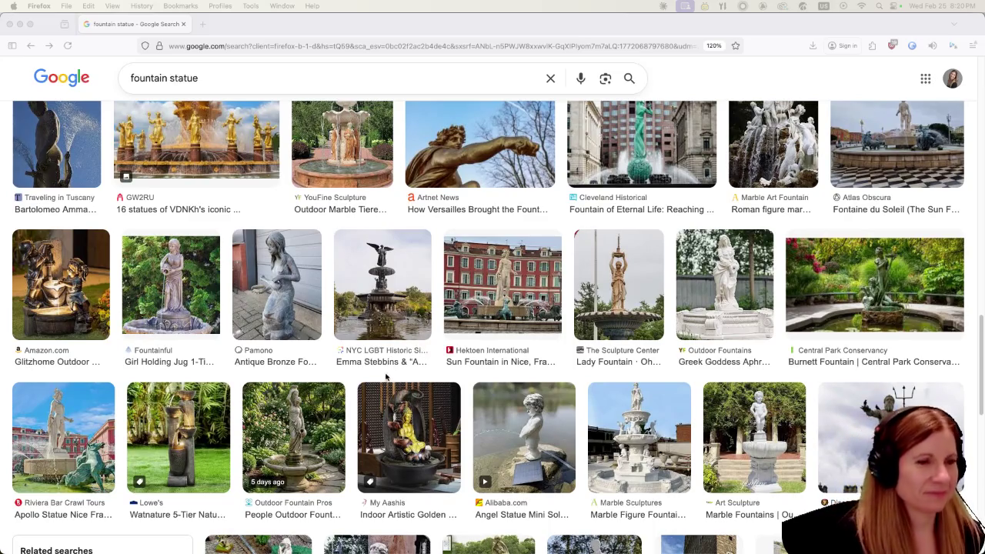
scroll(347, 358, down, 3)
scroll(308, 357, down, 3)
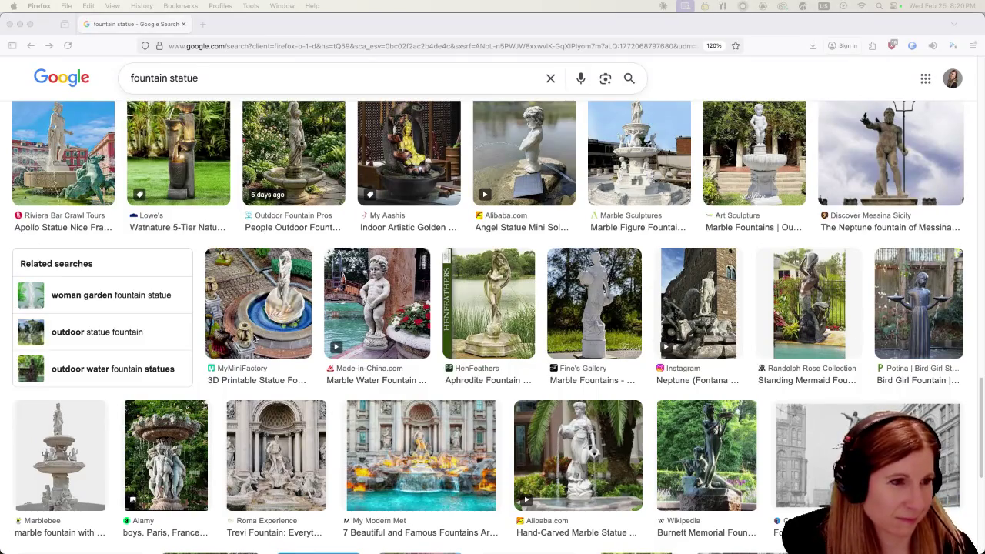
scroll(278, 348, down, 3)
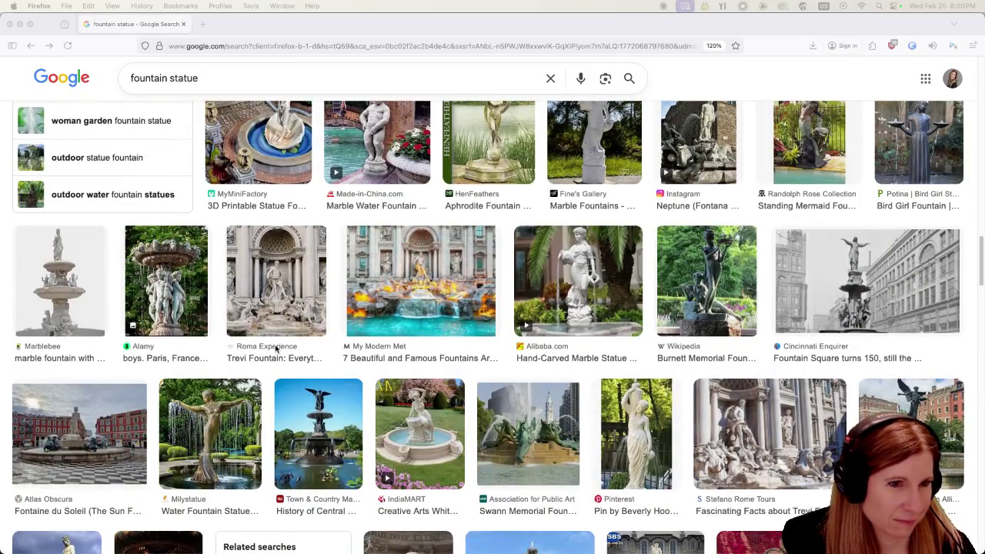
scroll(276, 348, down, 3)
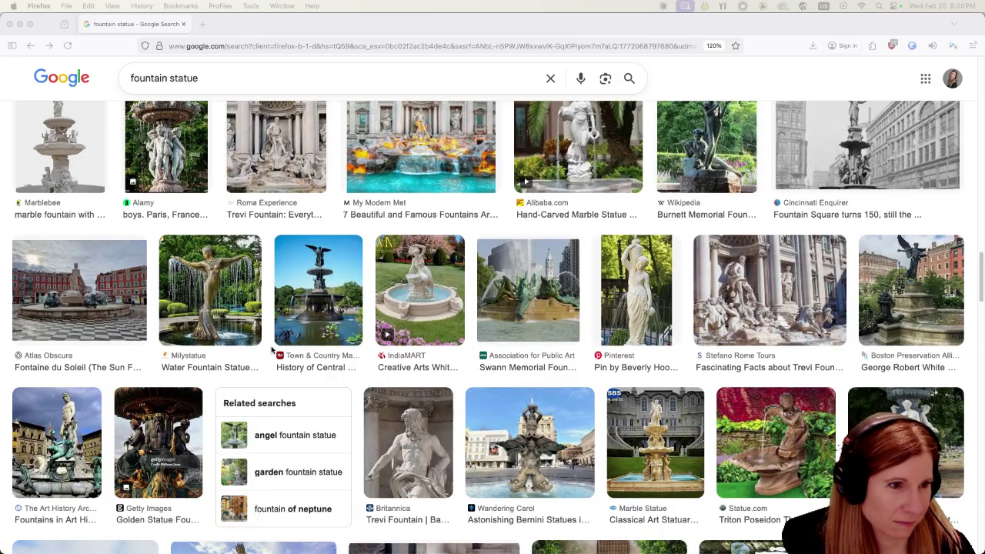
scroll(271, 349, down, 5)
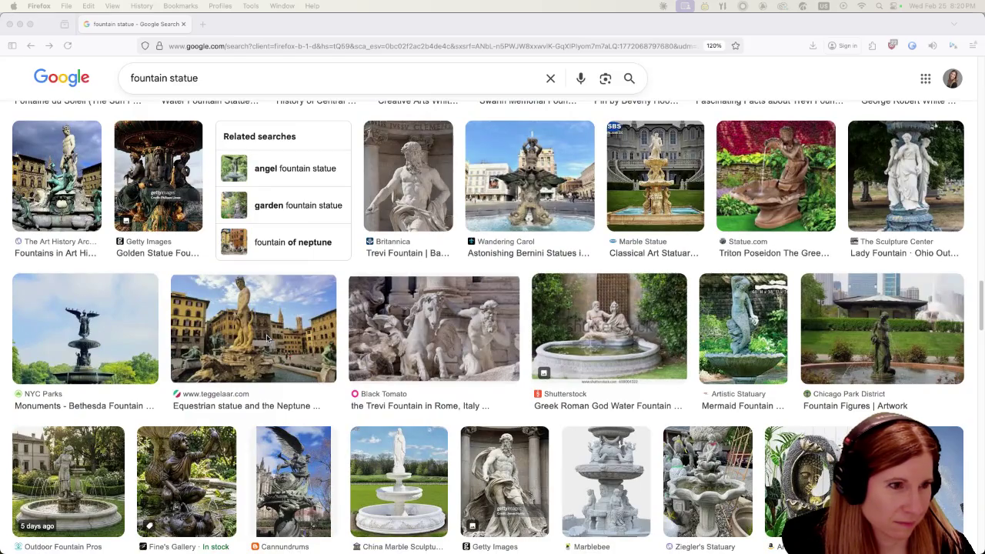
scroll(267, 341, down, 3)
scroll(267, 339, down, 5)
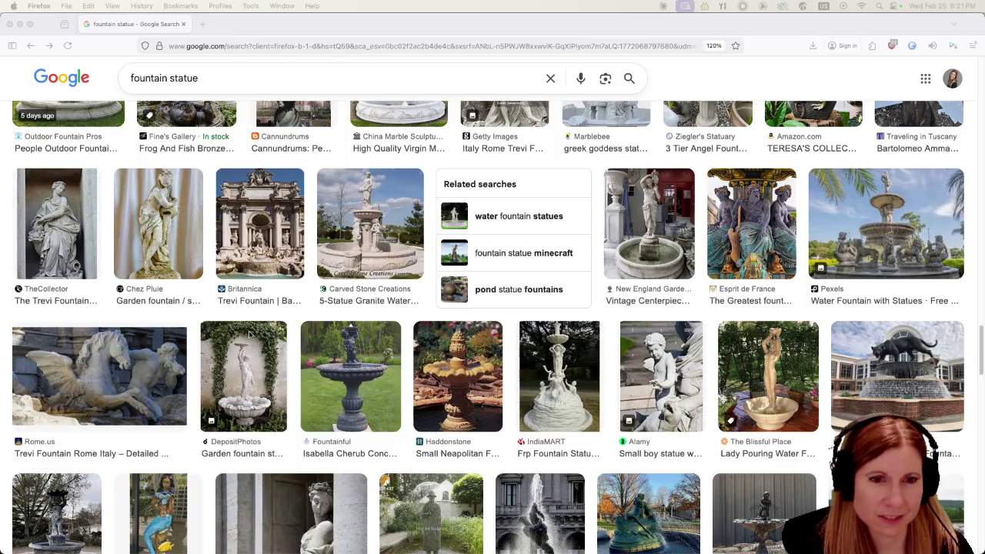
scroll(248, 335, down, 5)
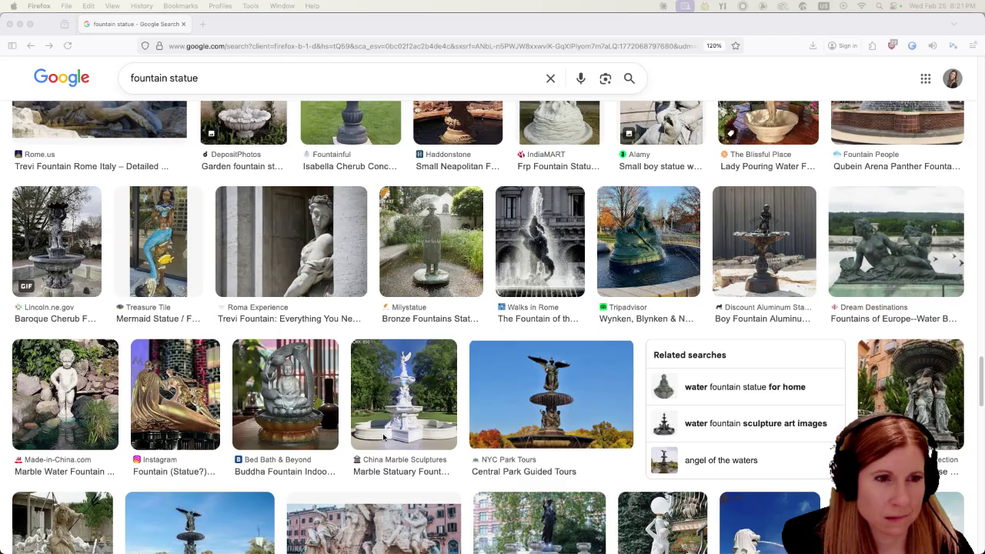
click(390, 404)
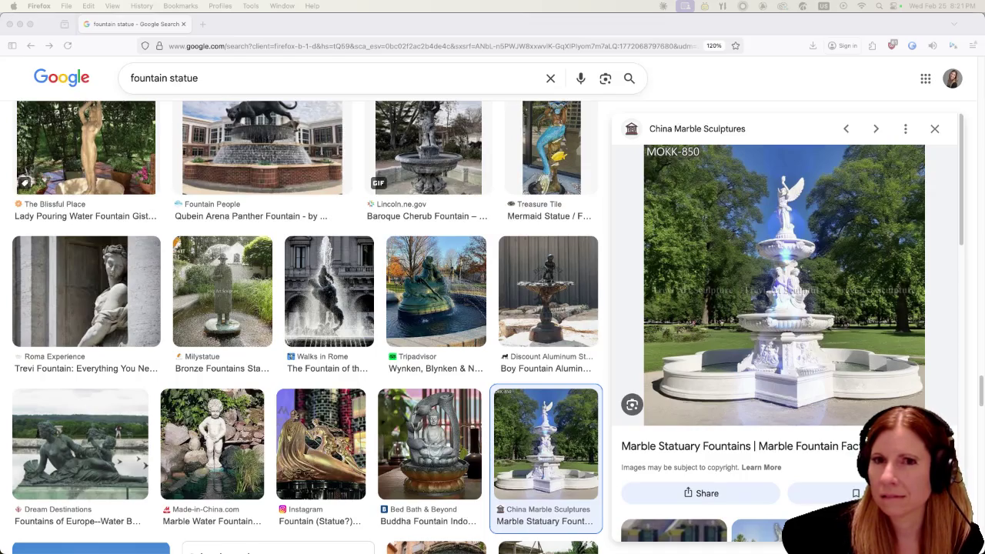
drag(643, 127, 236, 38)
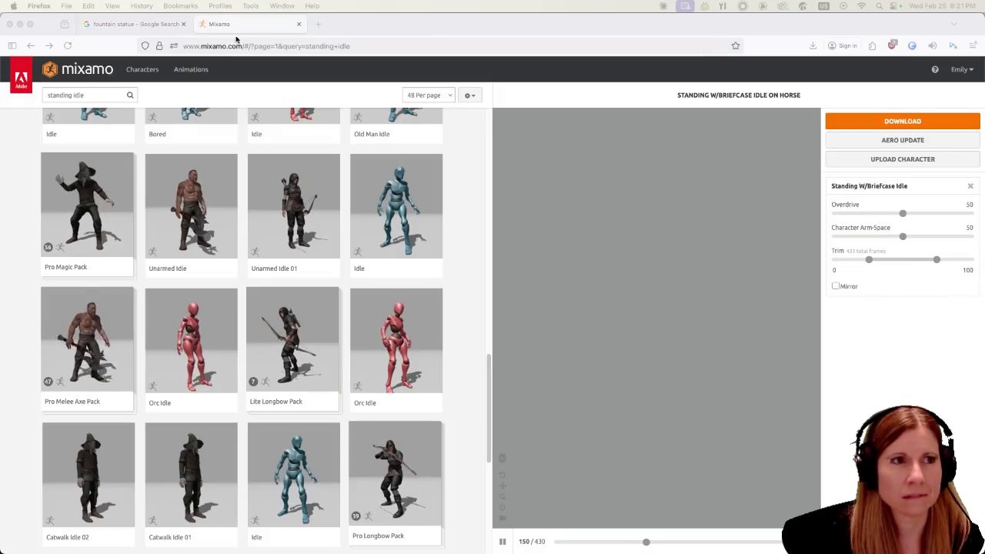
- Reload Mixamo so the HORSE character returns to its default pose
click(69, 46)
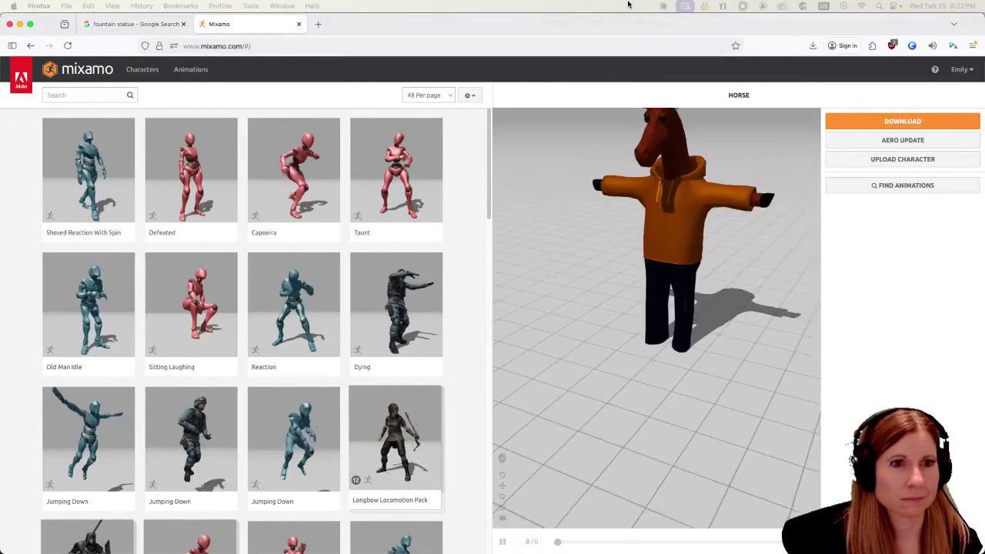
- Search 'belly dance' and preview Belly Dance, then Bellydancing, on the horse
click(85, 95)
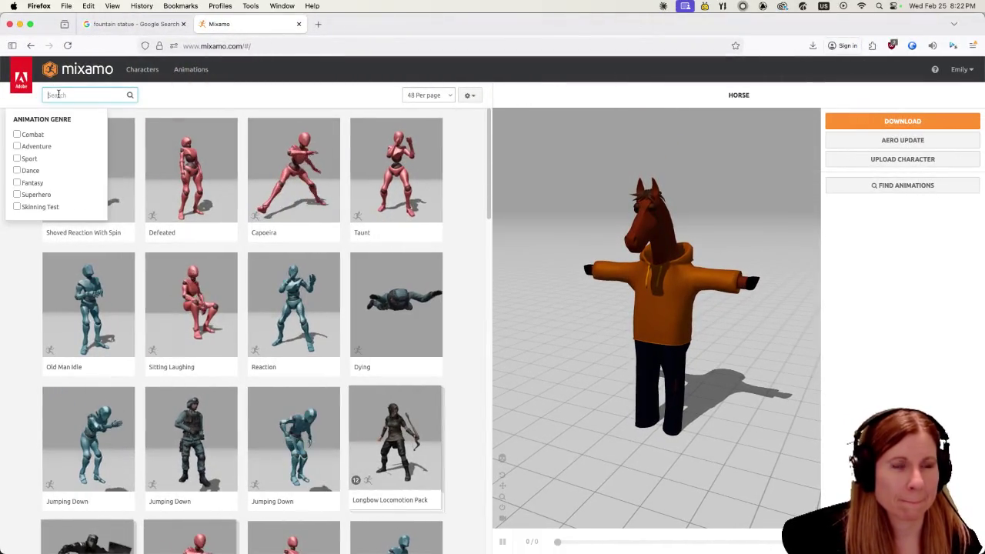
text(bell)
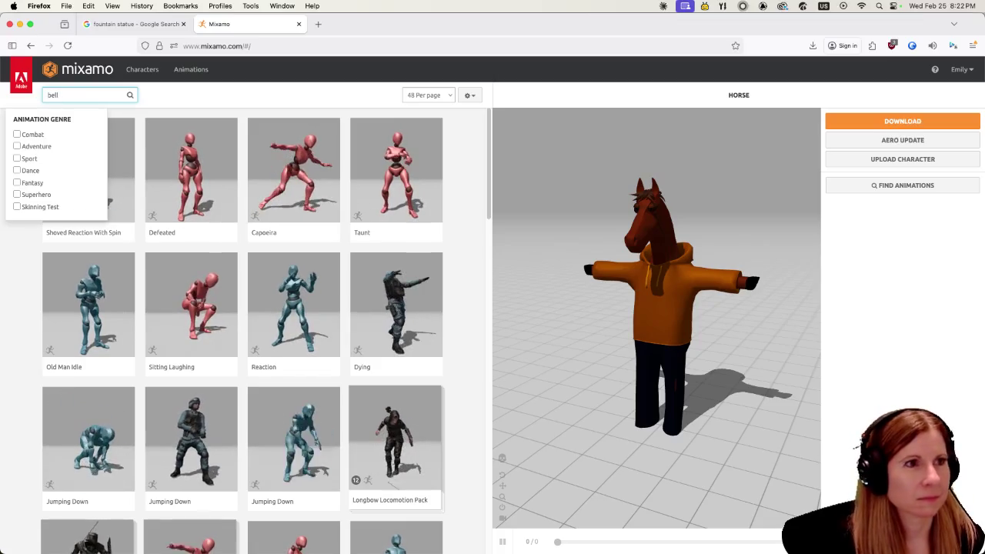
text(y d)
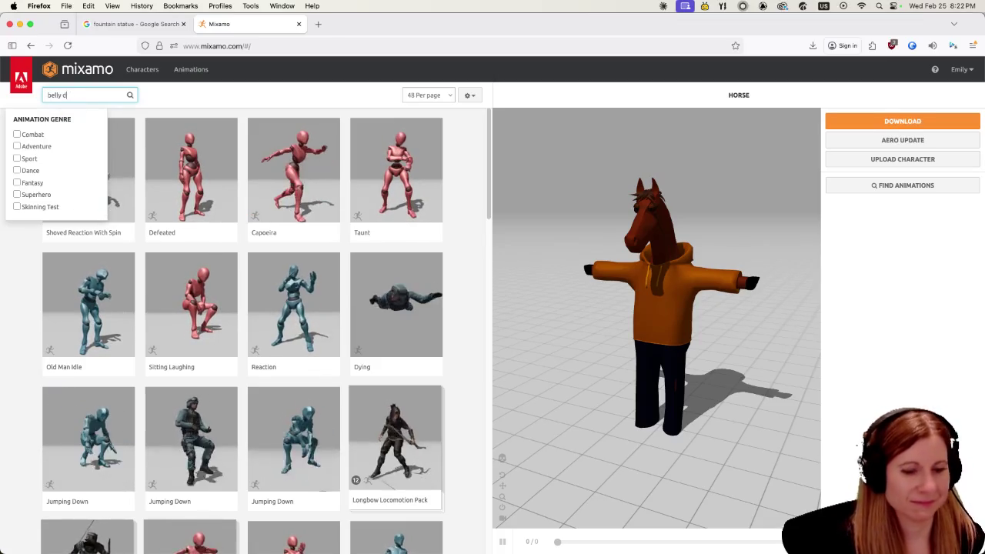
text(AM)
key(BackSpace)
key(BackSpace)
key(Caps_Lock)
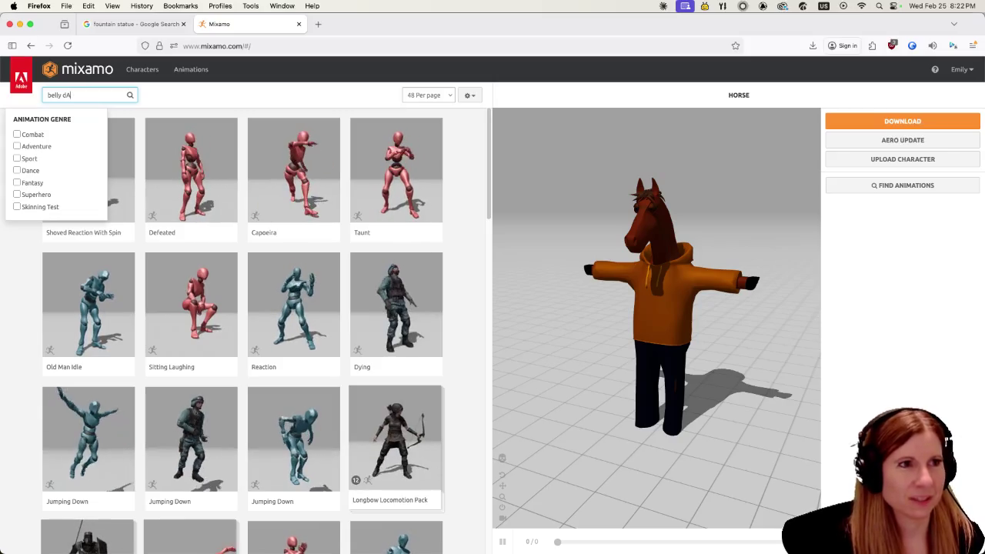
text(ance)
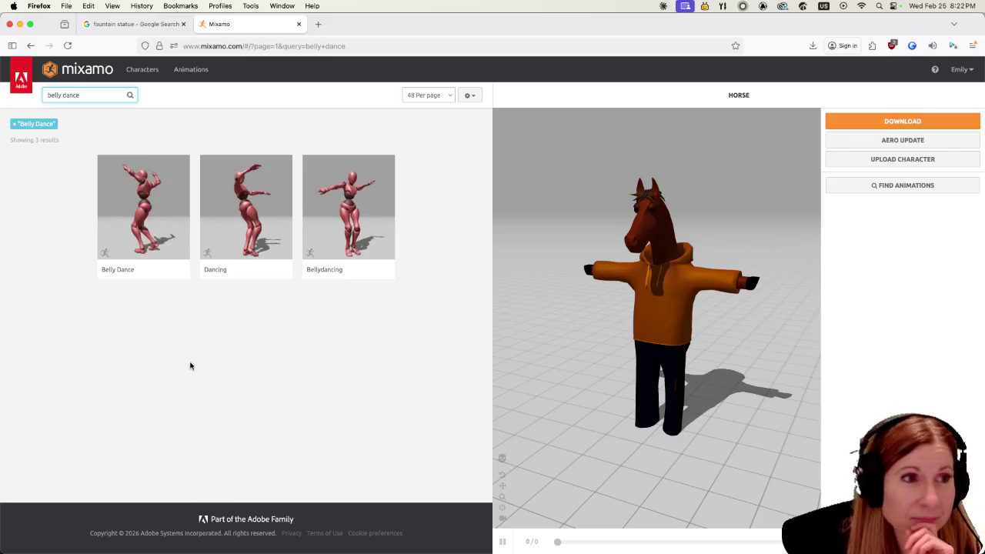
click(140, 216)
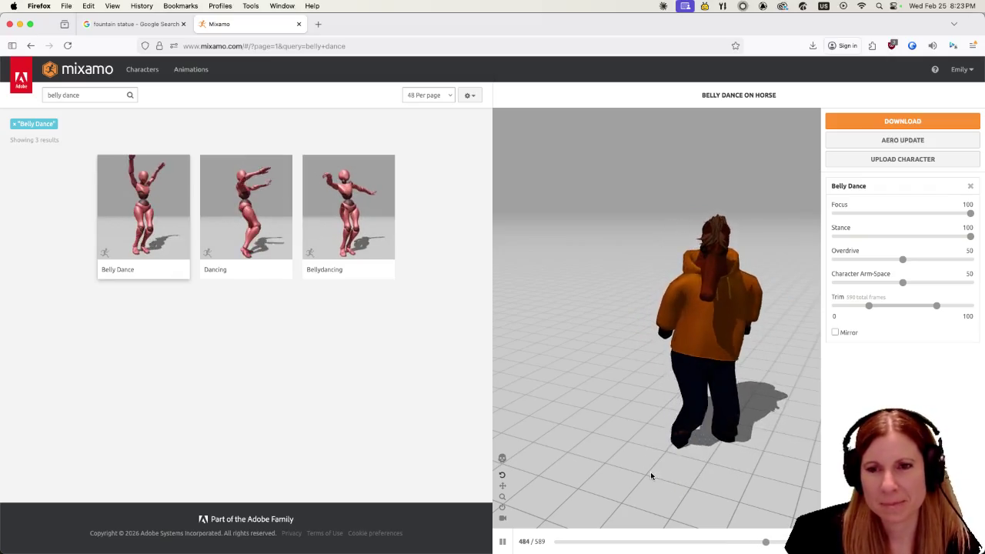
click(380, 250)
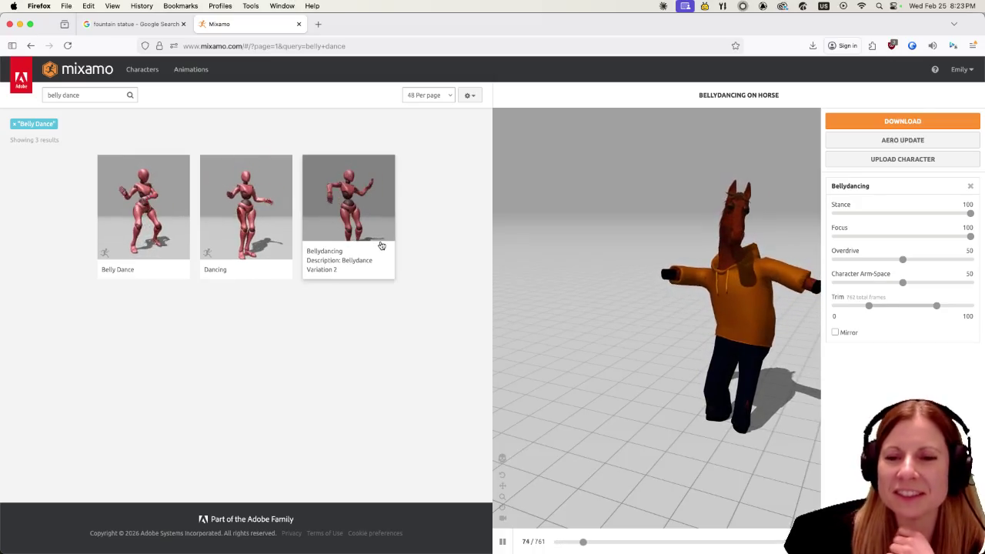
click(95, 96)
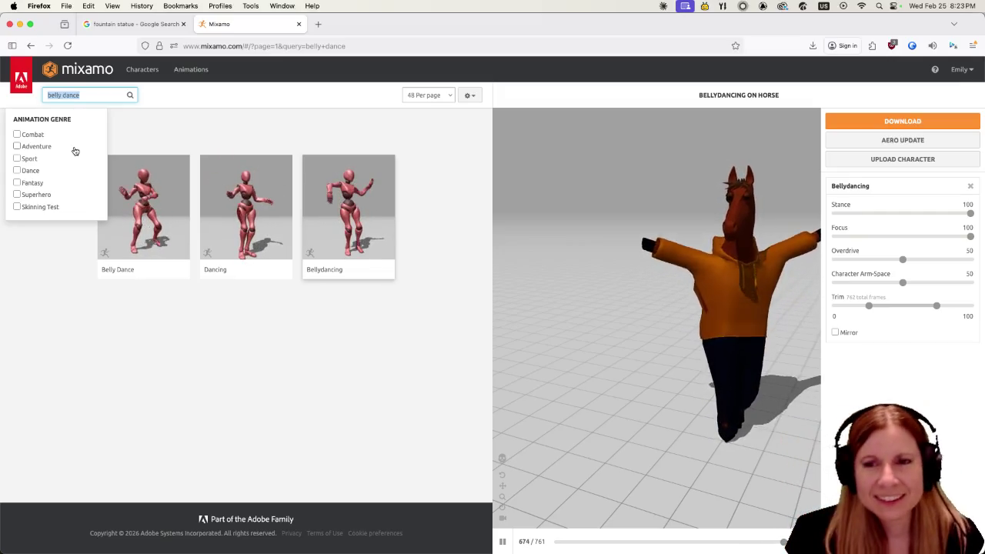
text(thriller)
- Search 'thriller' and preview Thriller Part 4, Thriller Part 2, then Excited on the horse
key(Return)
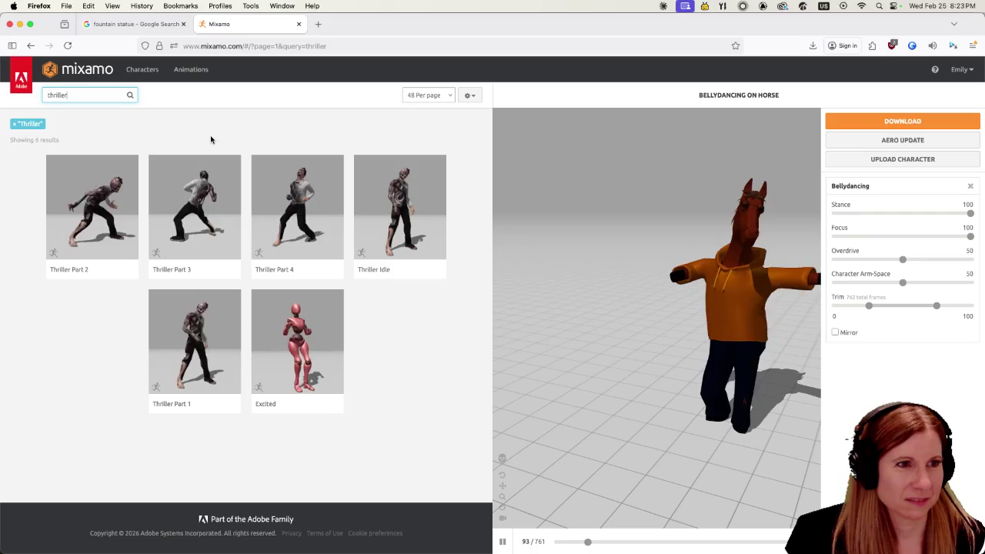
click(277, 196)
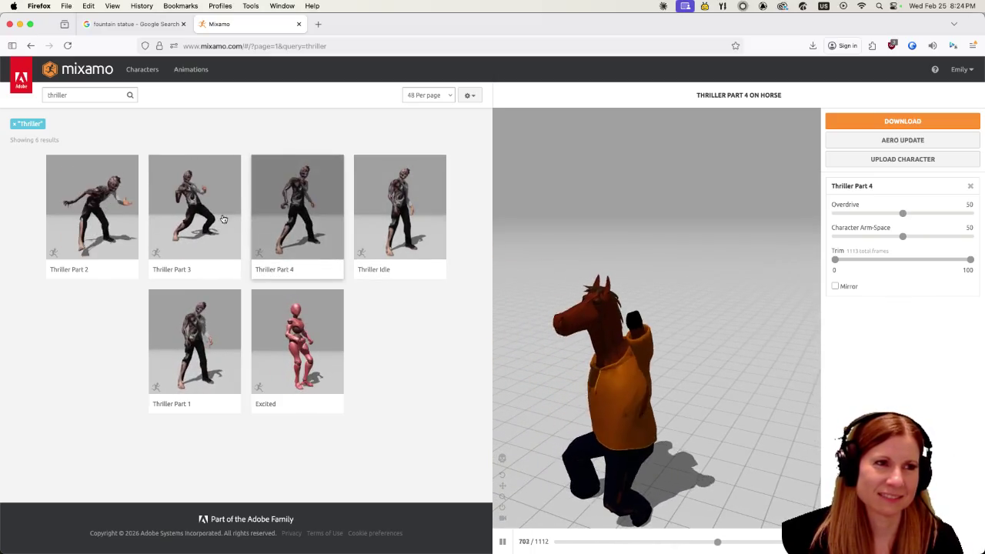
click(97, 202)
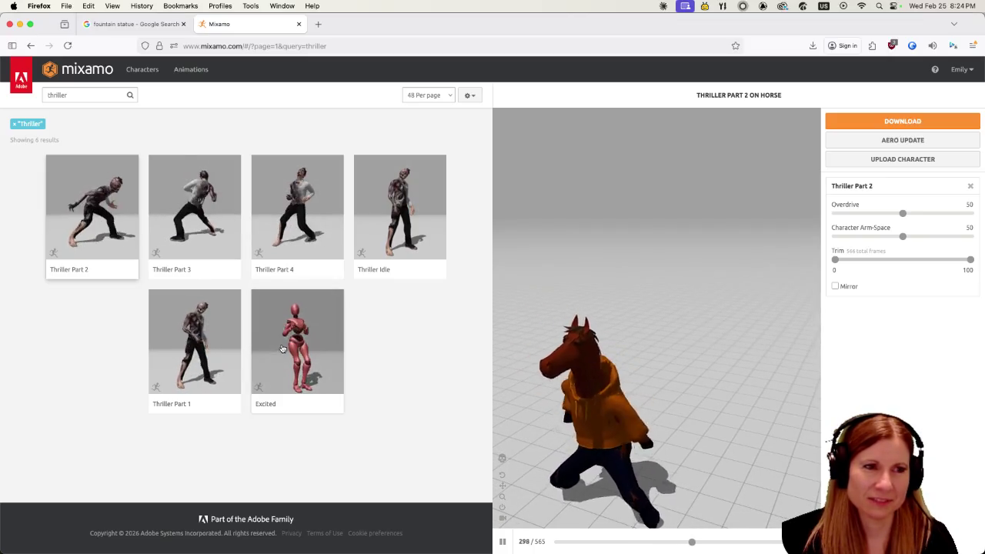
click(323, 339)
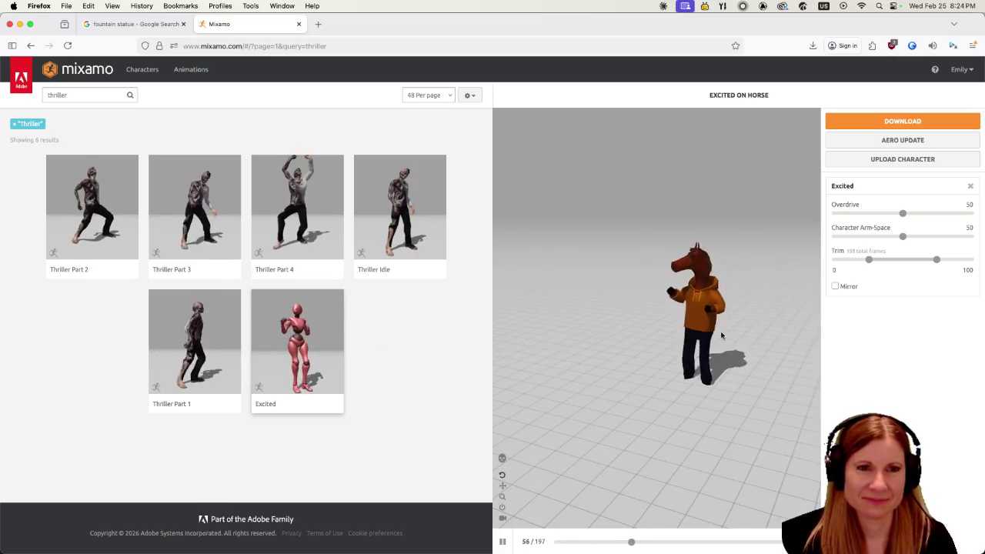
scroll(721, 335, up, 3)
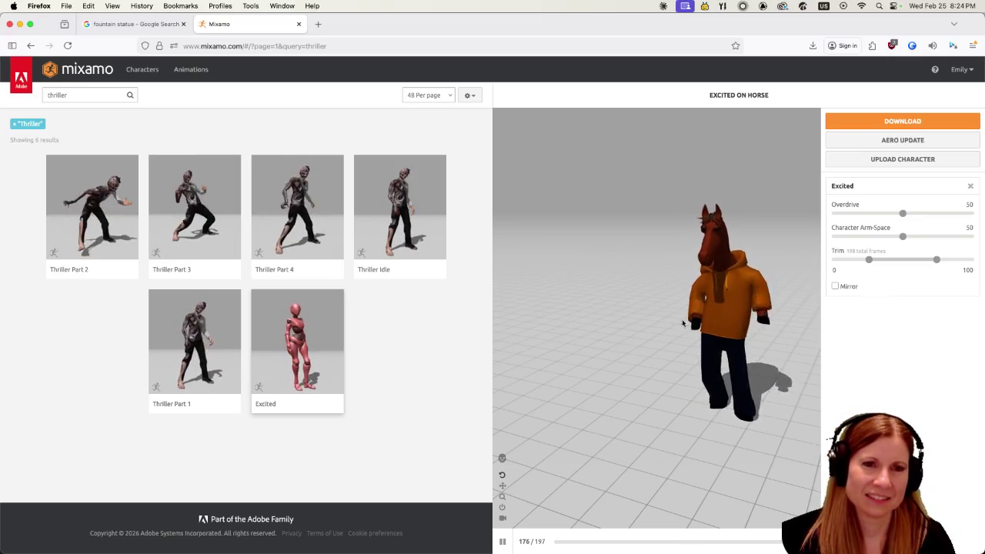
- Search for 'skipping' animations, then replace the query with 'dance'
click(97, 96)
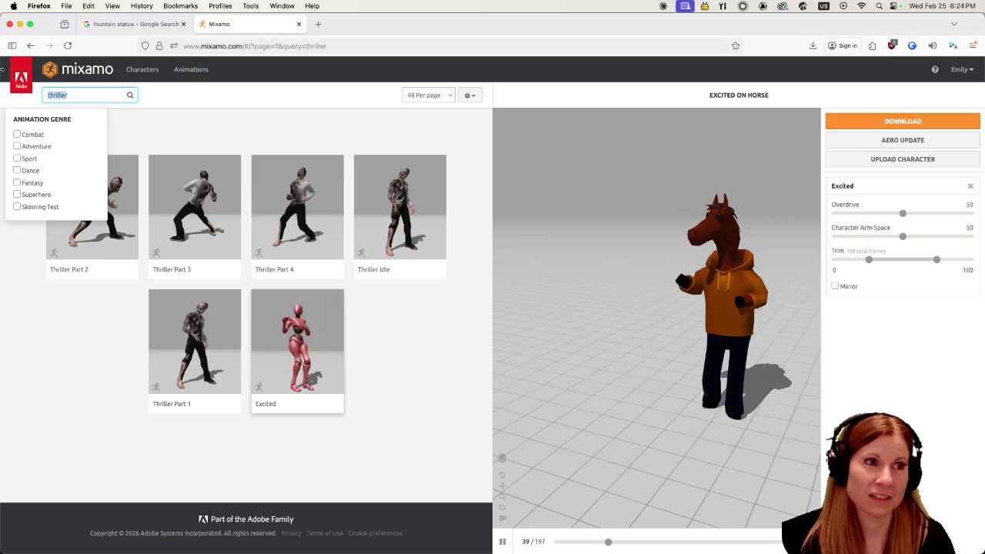
text(skipping)
key(Return)
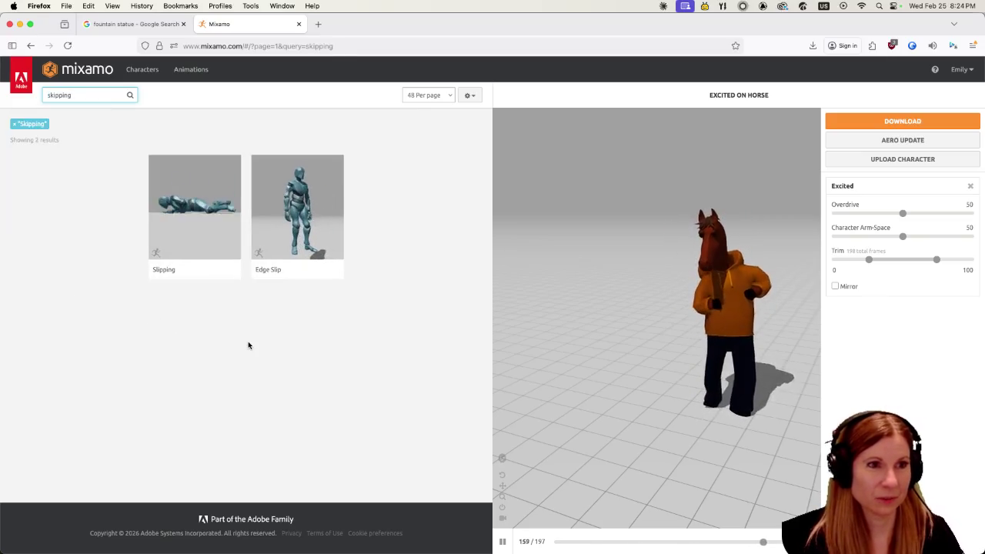
double_click(93, 96)
text(dance)
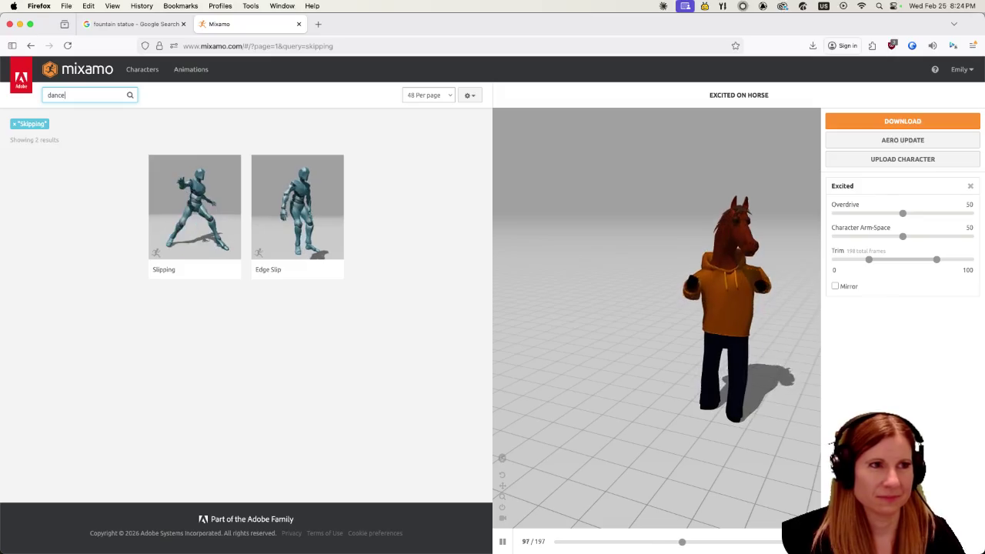
key(Return)
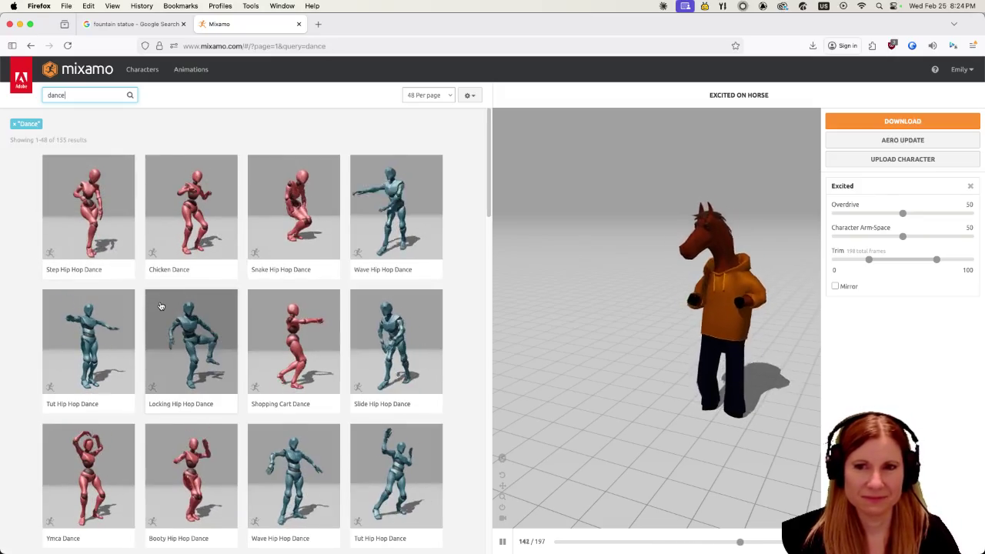
- Preview Shopping Cart Dance and Chicken Dance, then scroll down the dance results
click(291, 350)
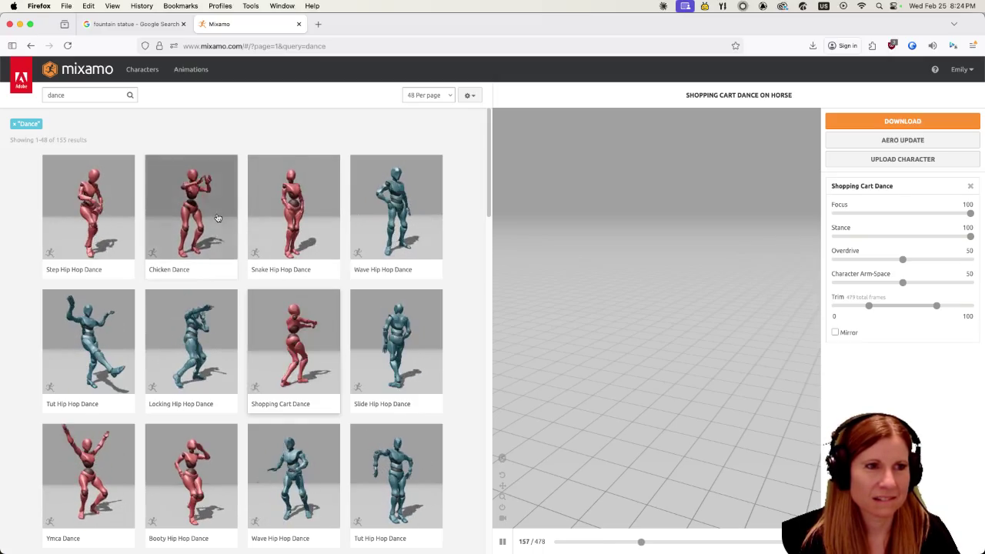
click(191, 208)
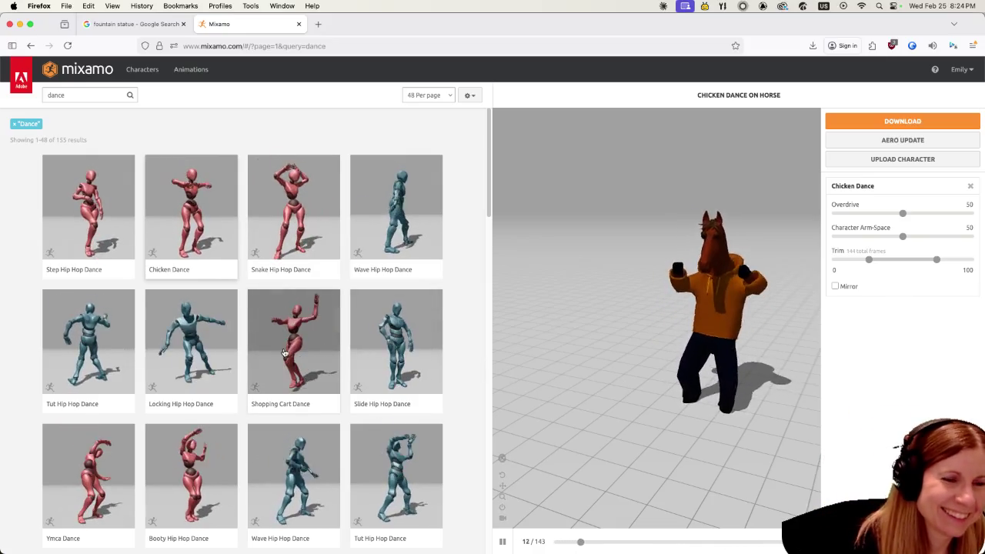
scroll(275, 355, down, 2)
scroll(274, 354, down, 3)
scroll(270, 355, down, 2)
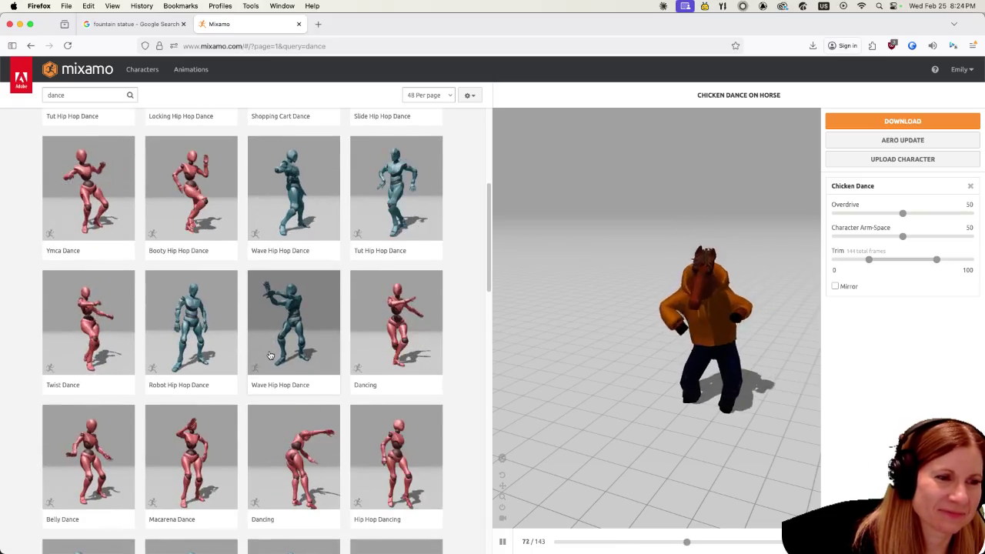
scroll(270, 355, down, 6)
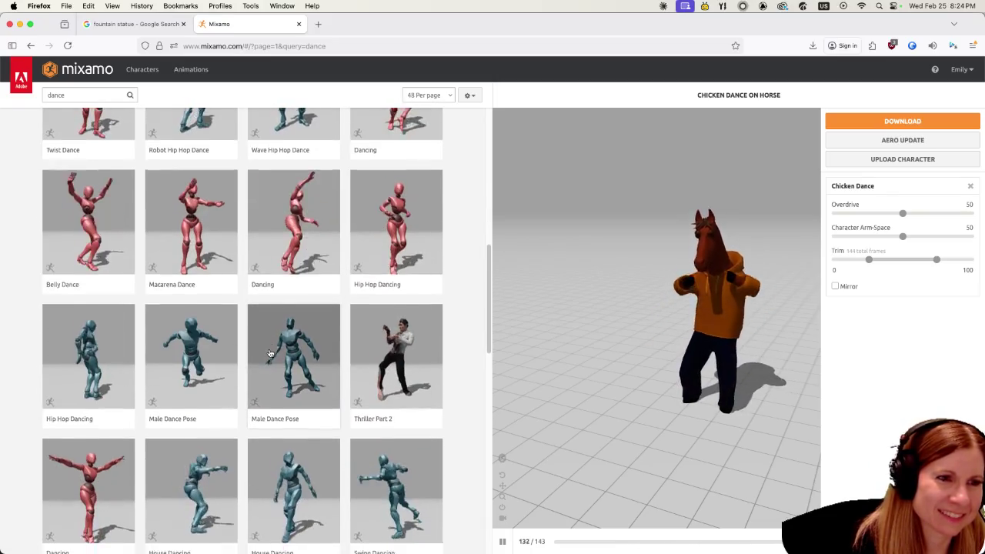
scroll(270, 354, down, 4)
scroll(268, 354, down, 3)
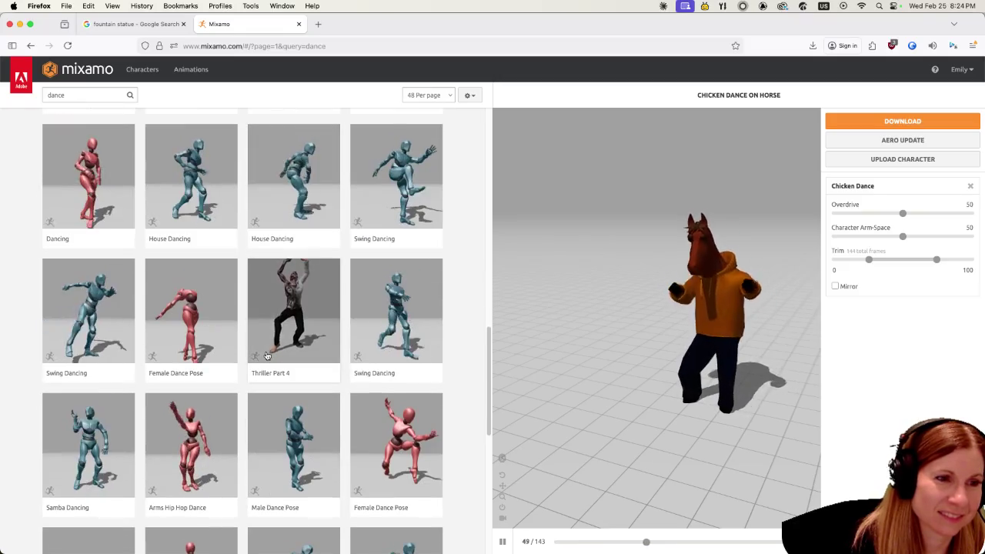
scroll(267, 356, down, 2)
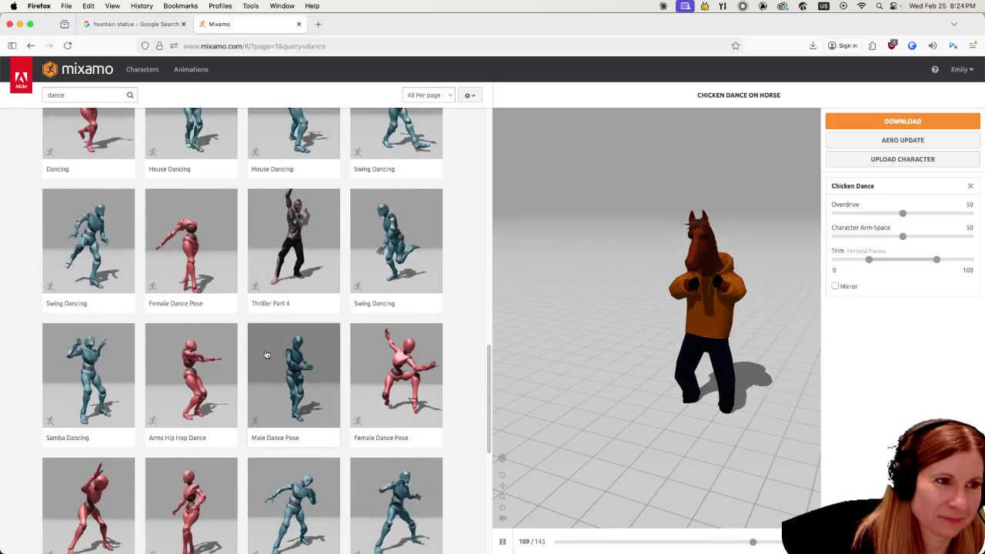
scroll(267, 356, down, 4)
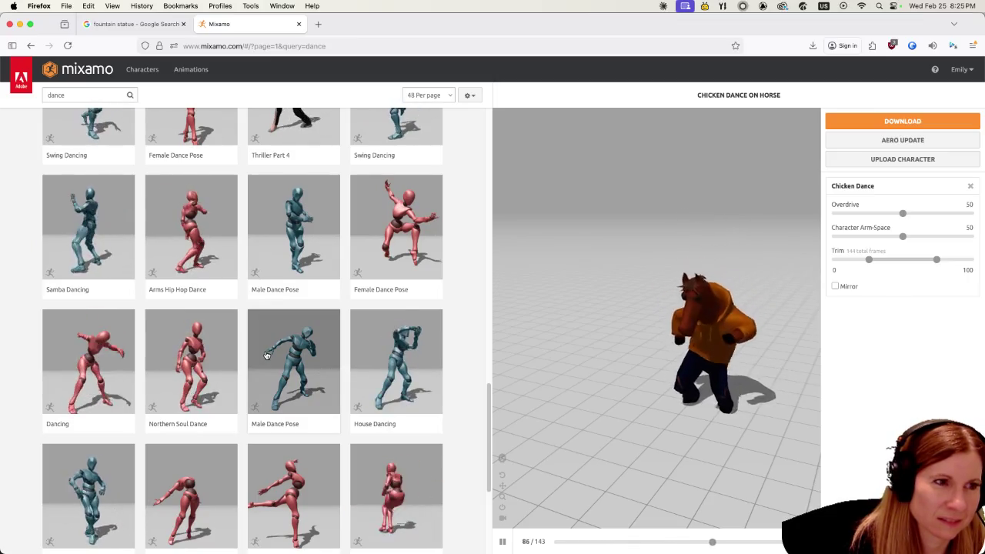
scroll(267, 355, down, 2)
scroll(266, 352, down, 1)
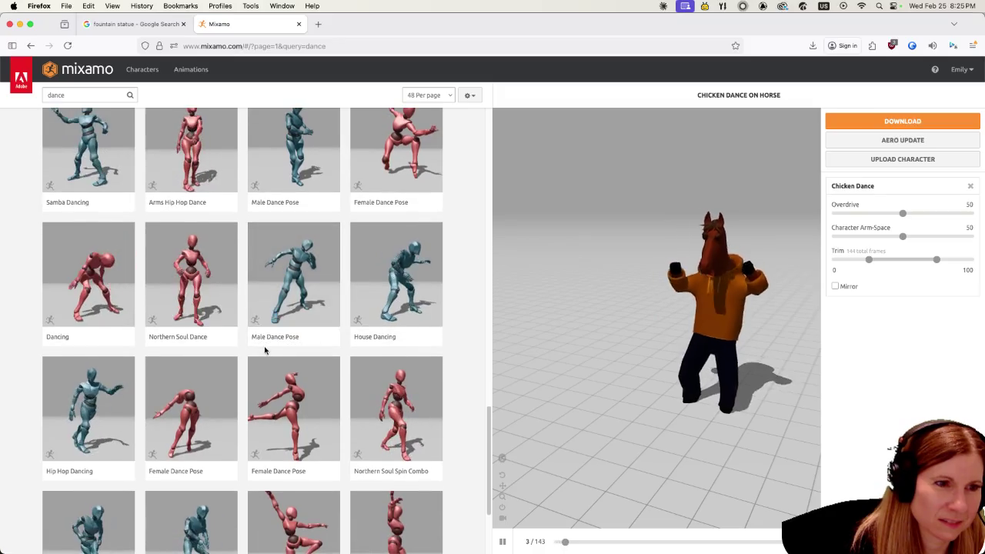
- Try both Female Dance Pose variants on the horse, leaving the second applied
click(290, 408)
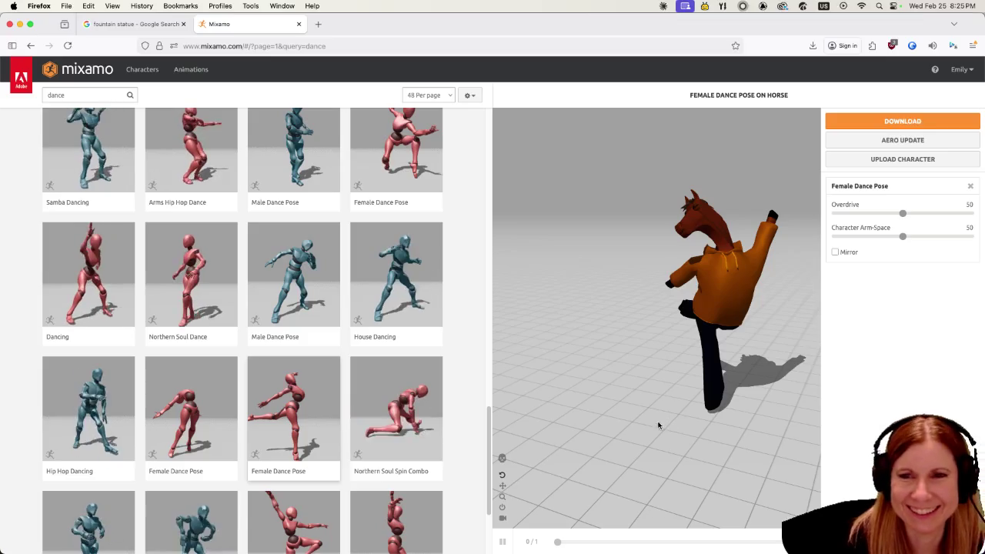
scroll(306, 428, down, 3)
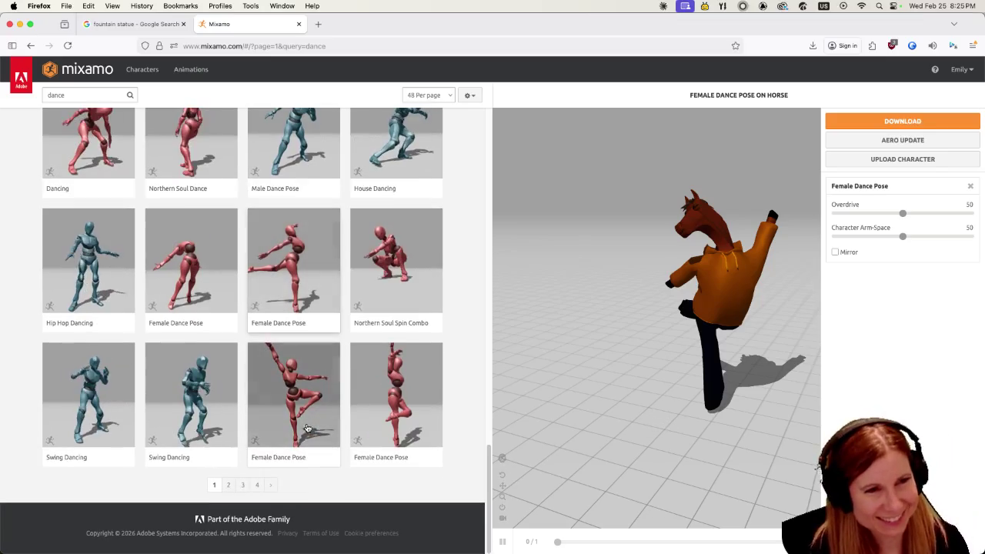
click(302, 420)
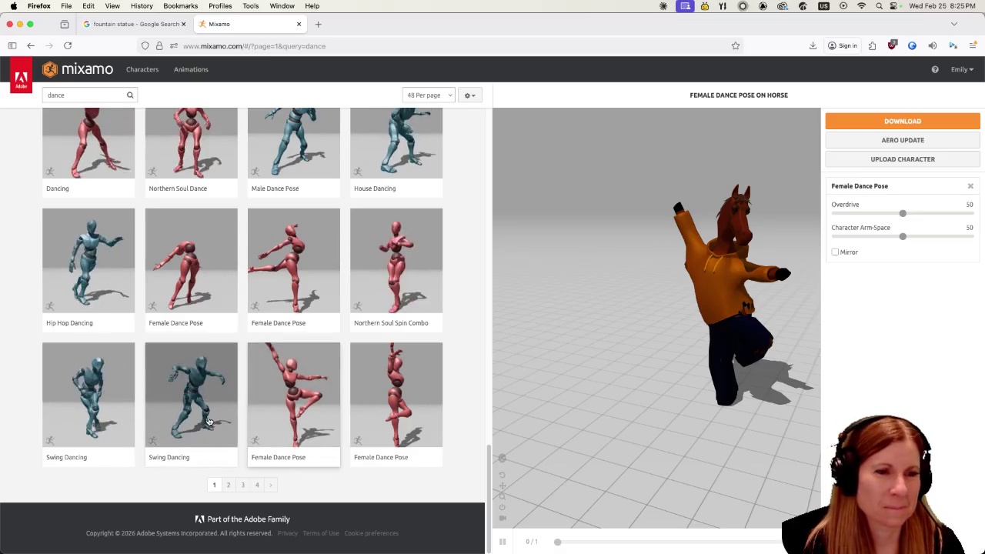
scroll(219, 400, up, 5)
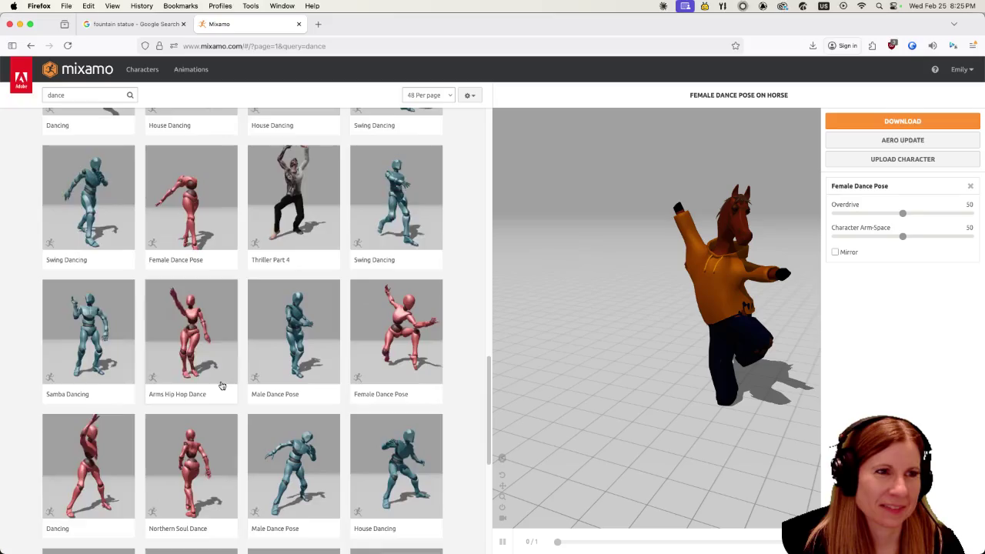
scroll(212, 385, up, 5)
scroll(210, 380, up, 5)
scroll(176, 374, up, 2)
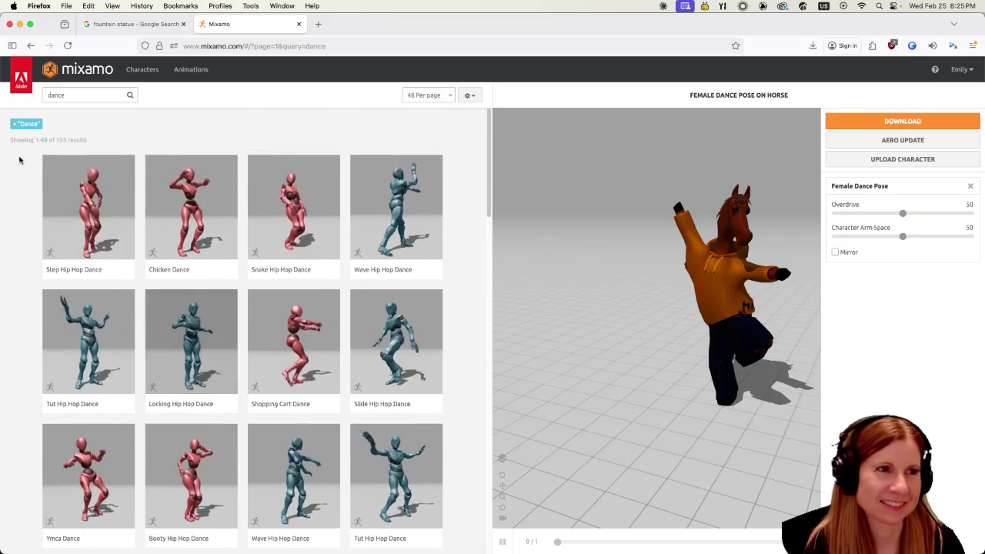
- Search 'dance gangham' and preview Gangnam Style on the horse
click(82, 96)
text(gan)
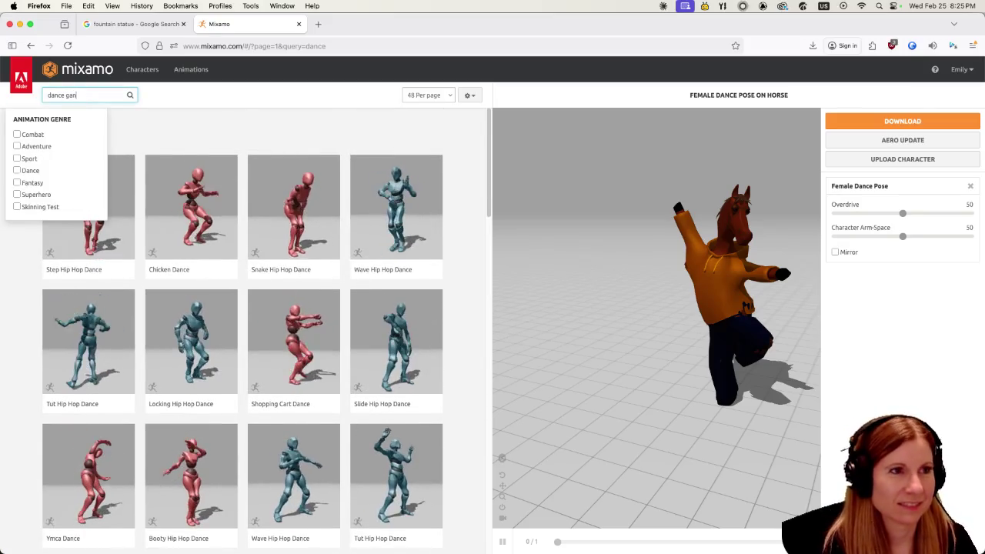
text(gham)
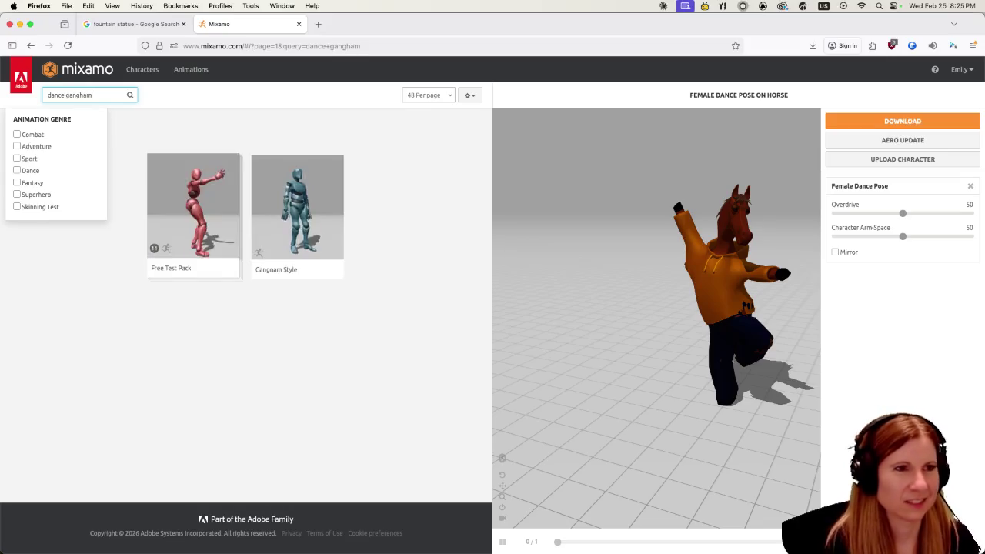
key(Return)
click(317, 189)
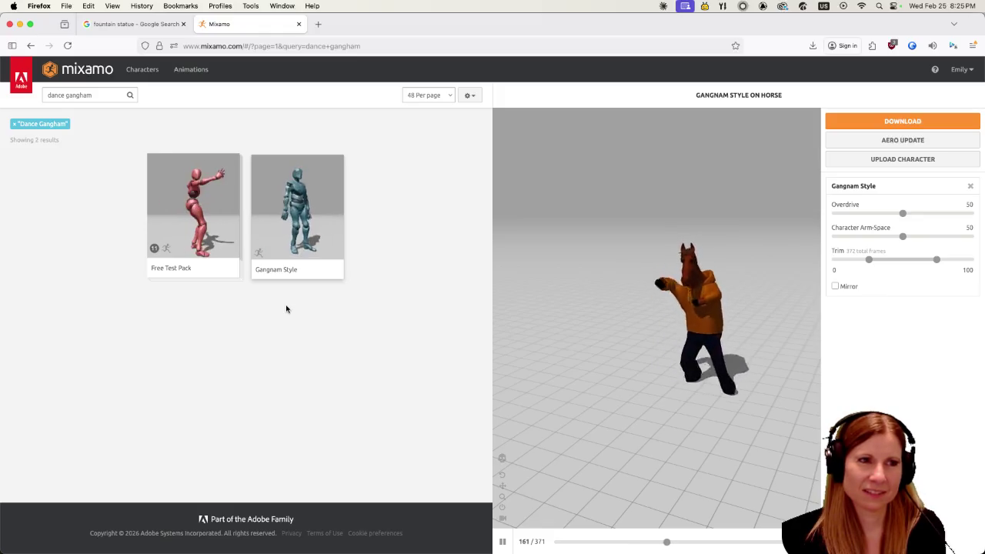
- Preview the Free Test Pack, search Mixamo for 'idle', then switch to the Godot editor
click(232, 212)
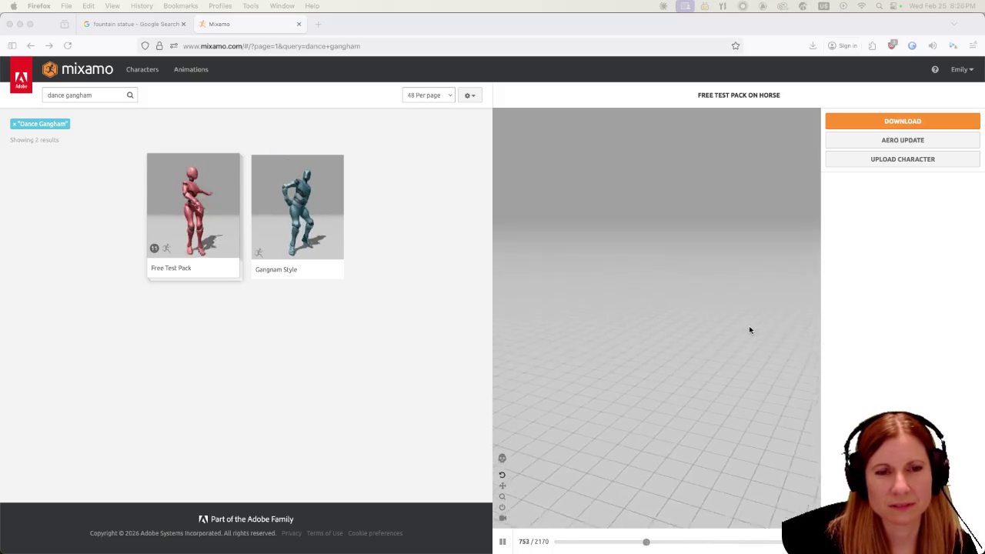
click(714, 311)
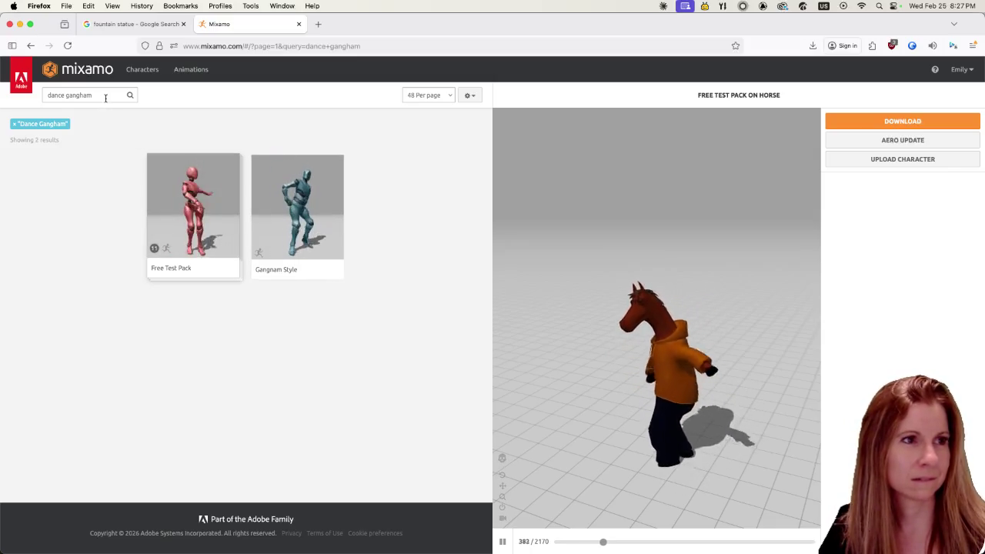
drag(108, 95, 2, 90)
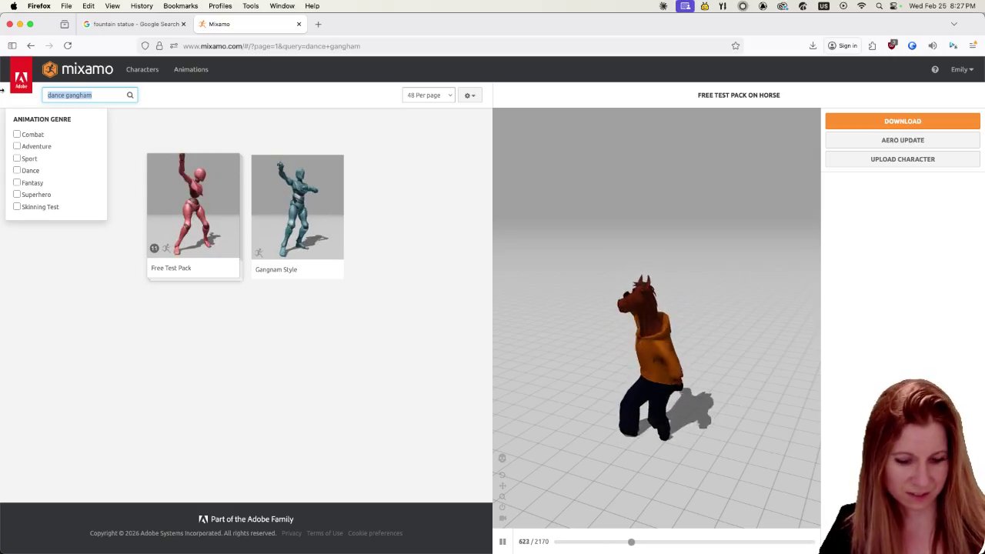
text(idle)
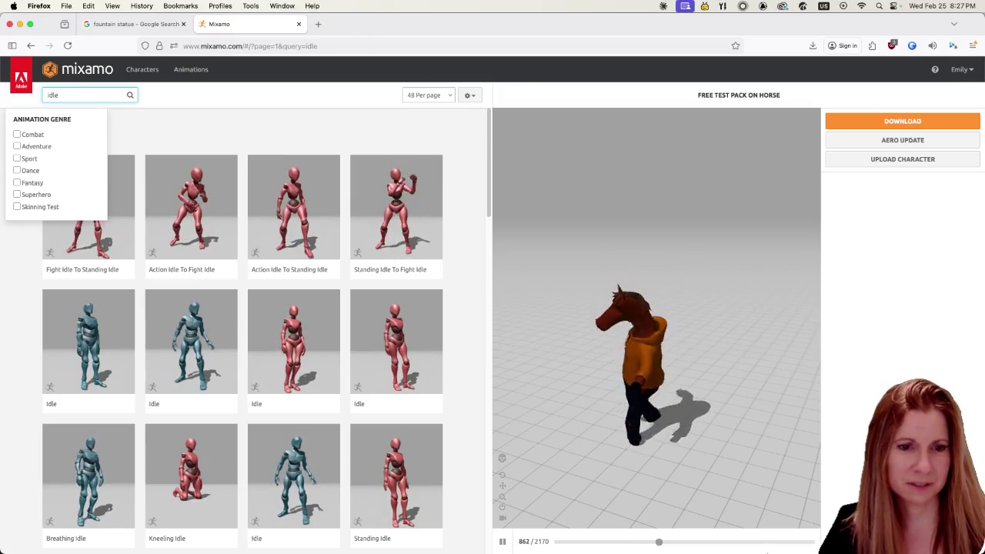
mouse_move(813, 539)
click(833, 539)
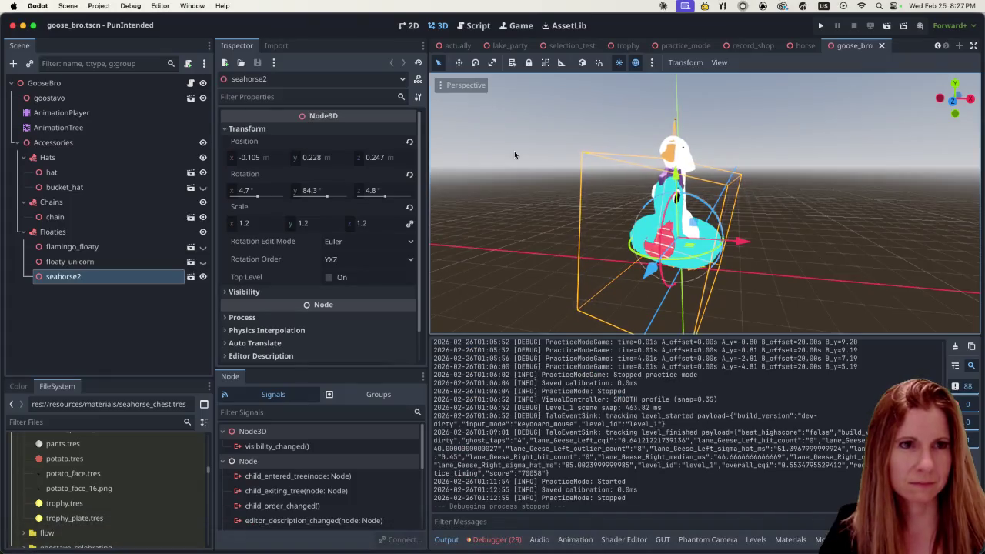
- Run the game from the record_shop scene into the shop, then go to the Imgur image in Firefox
click(754, 46)
click(823, 26)
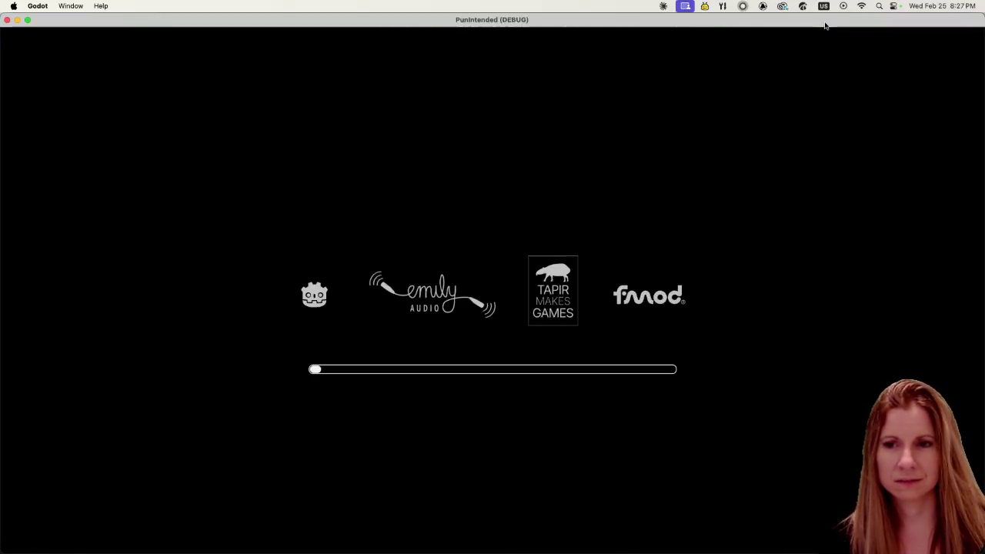
key(Return)
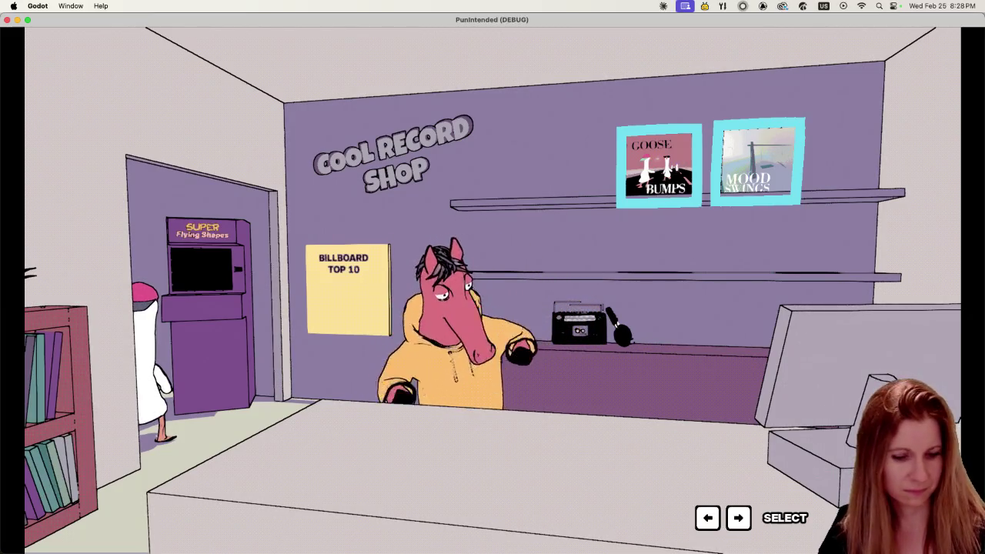
key(super+Tab)
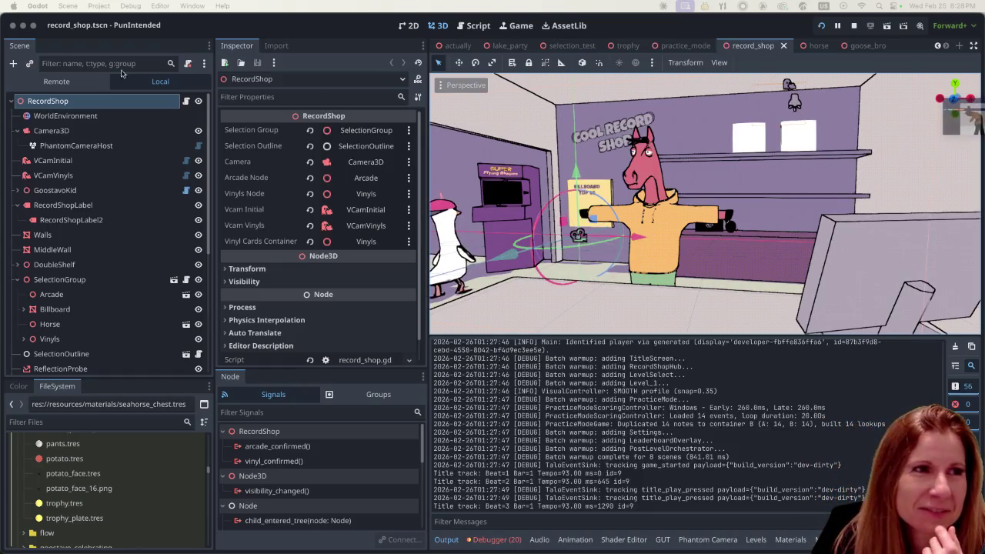
key(super+Tab)
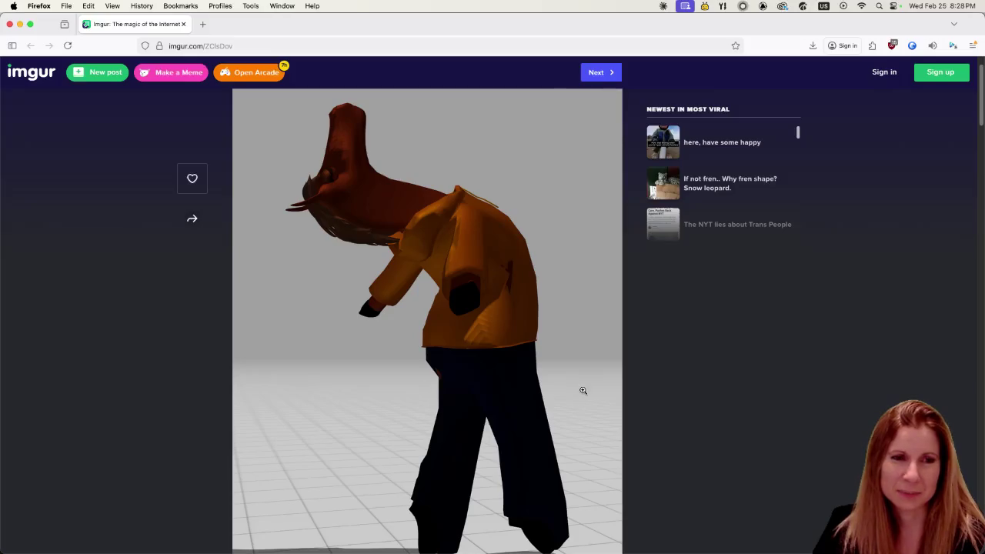
- Look over the horse image in the Imgur post, then close that Firefox window
scroll(584, 390, down, 3)
scroll(575, 401, up, 4)
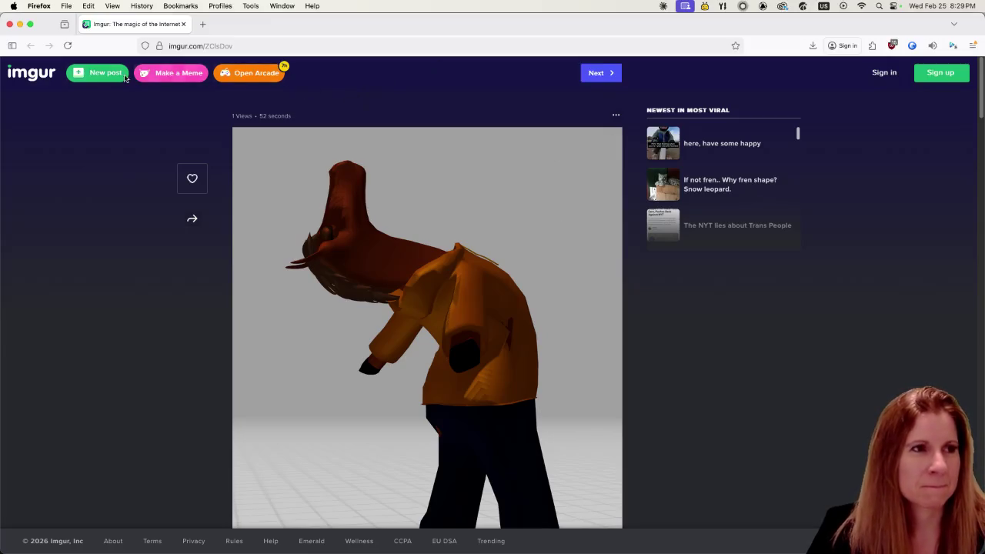
click(10, 24)
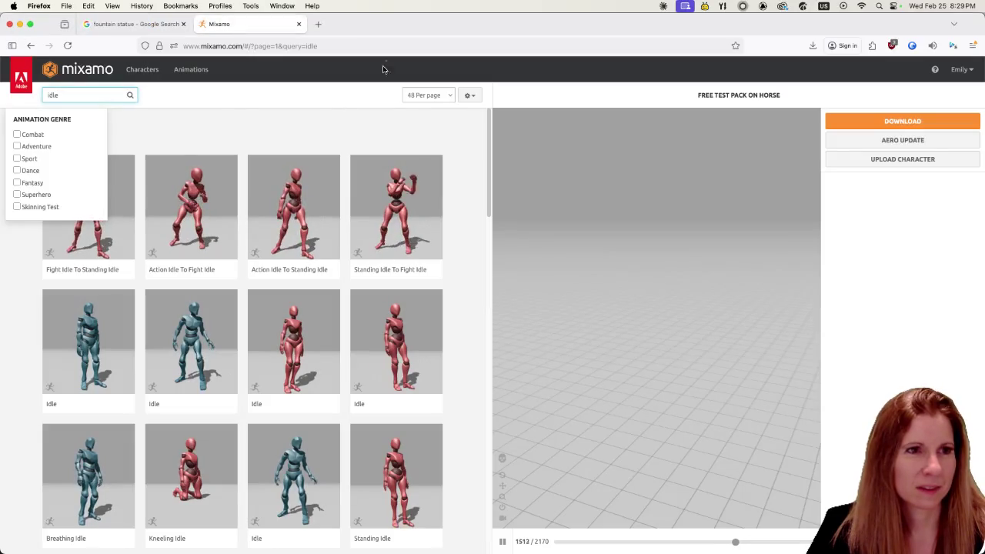
- Dismiss the genre list, scroll idle results down to Warrior Idle and Wheelbarrow Idle, and select the search text
click(251, 113)
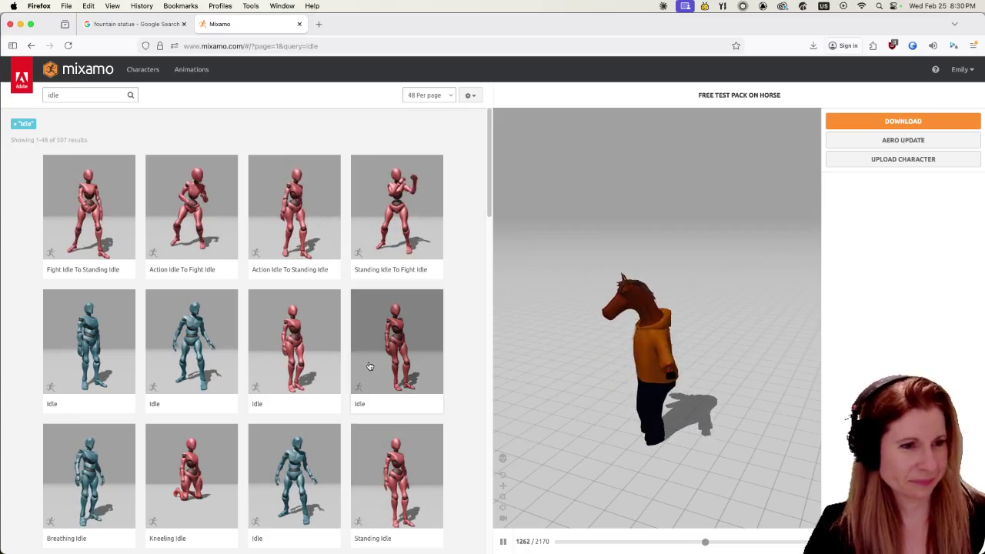
scroll(366, 369, down, 3)
scroll(364, 367, down, 2)
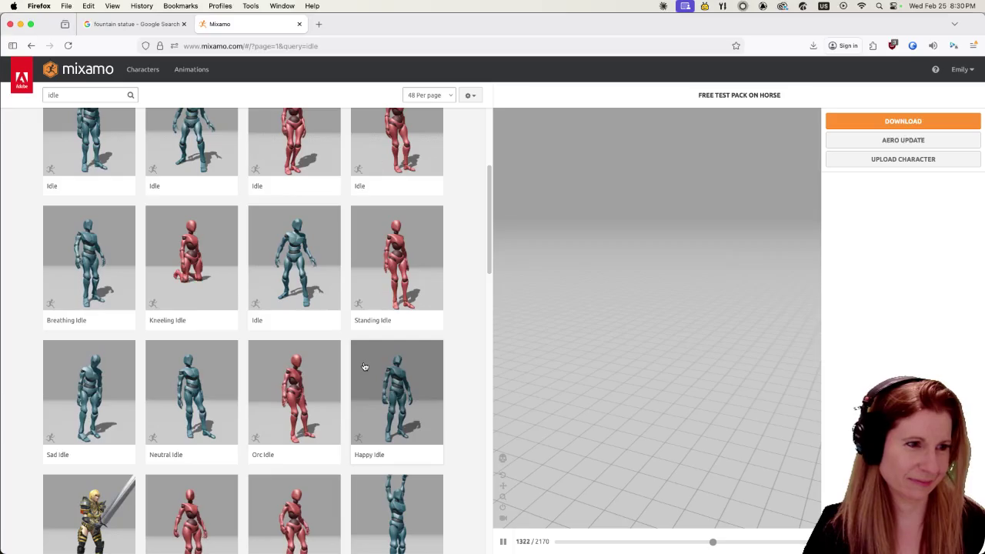
scroll(362, 365, down, 3)
scroll(354, 364, down, 1)
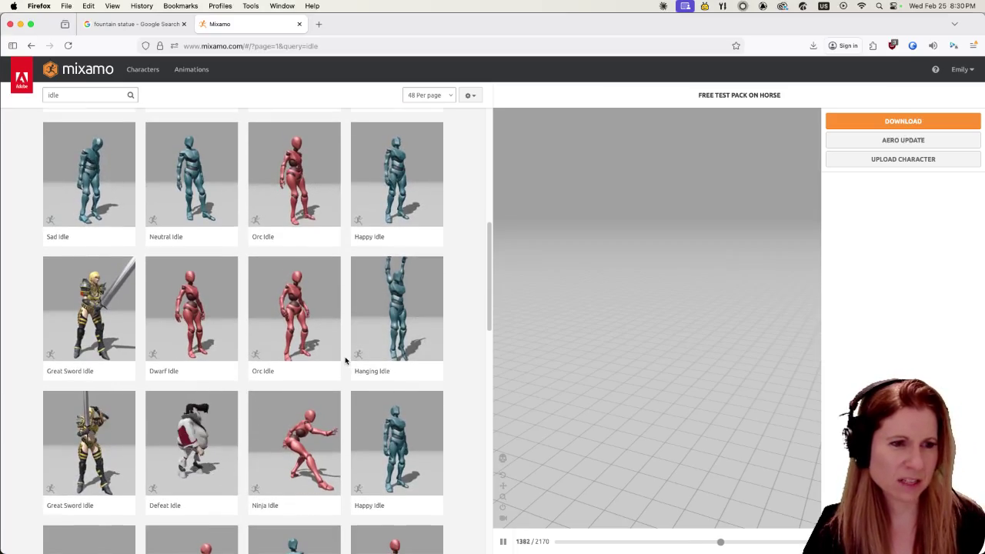
scroll(344, 360, down, 1)
scroll(331, 366, down, 1)
scroll(323, 368, down, 2)
scroll(322, 363, down, 1)
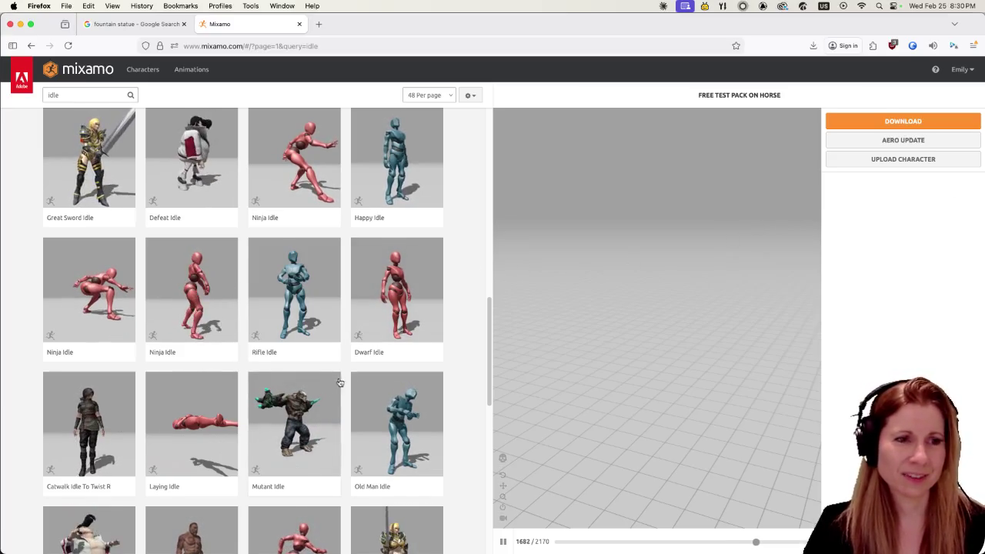
scroll(336, 379, down, 2)
scroll(328, 378, down, 1)
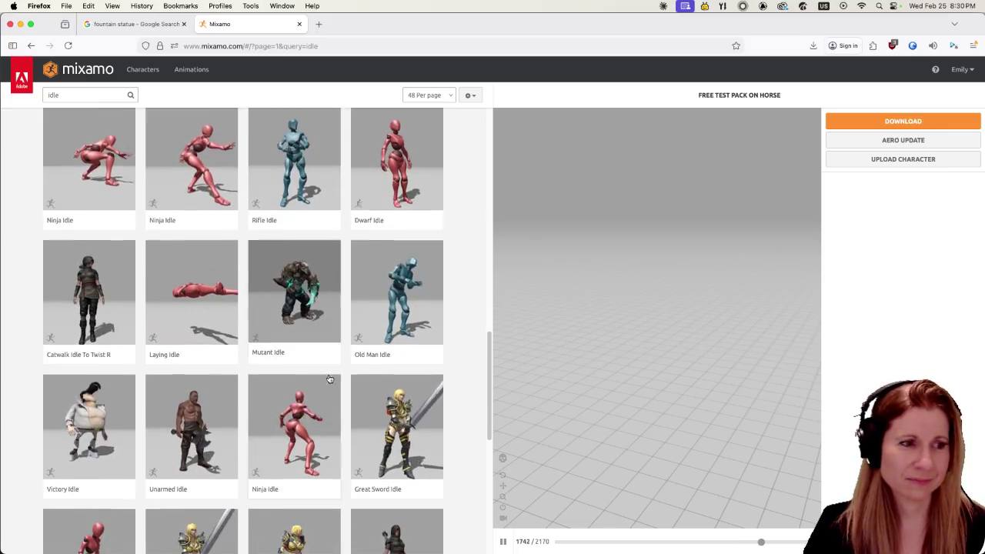
scroll(328, 379, down, 2)
scroll(329, 378, down, 2)
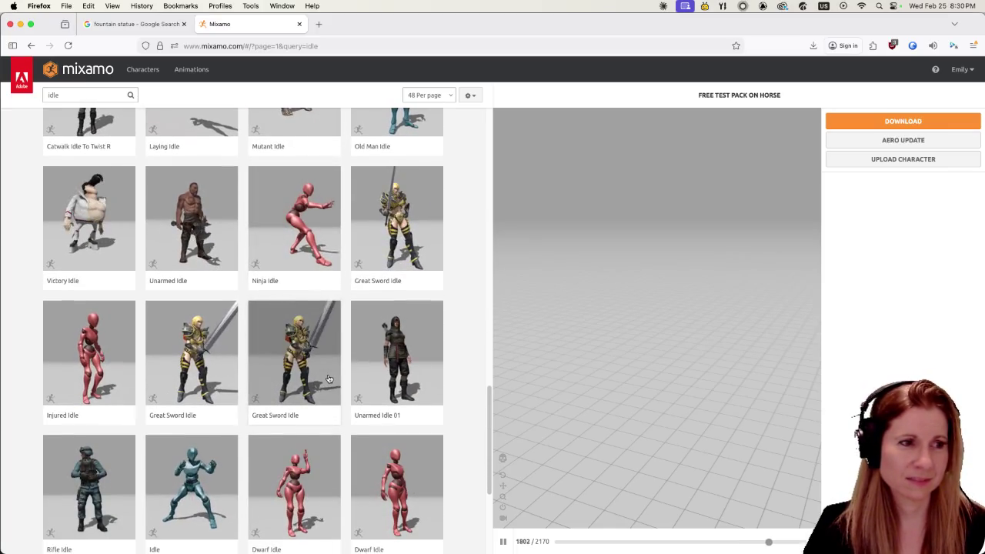
scroll(329, 379, down, 1)
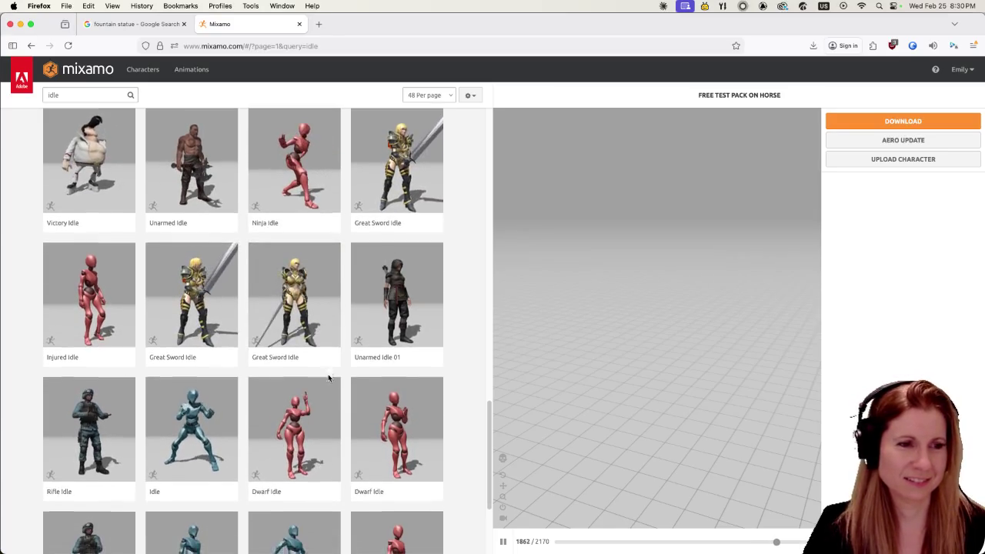
scroll(329, 377, down, 2)
scroll(323, 375, down, 1)
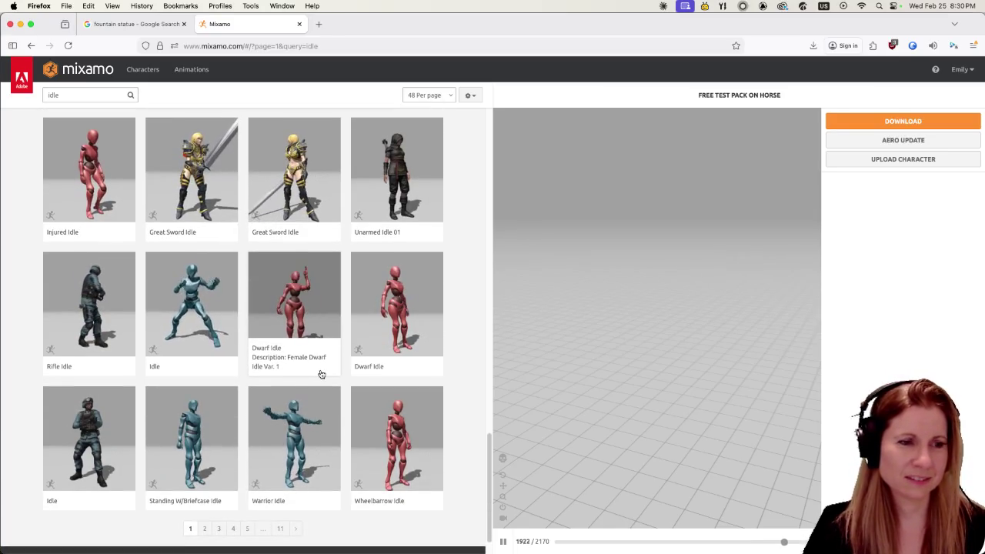
scroll(312, 377, down, 1)
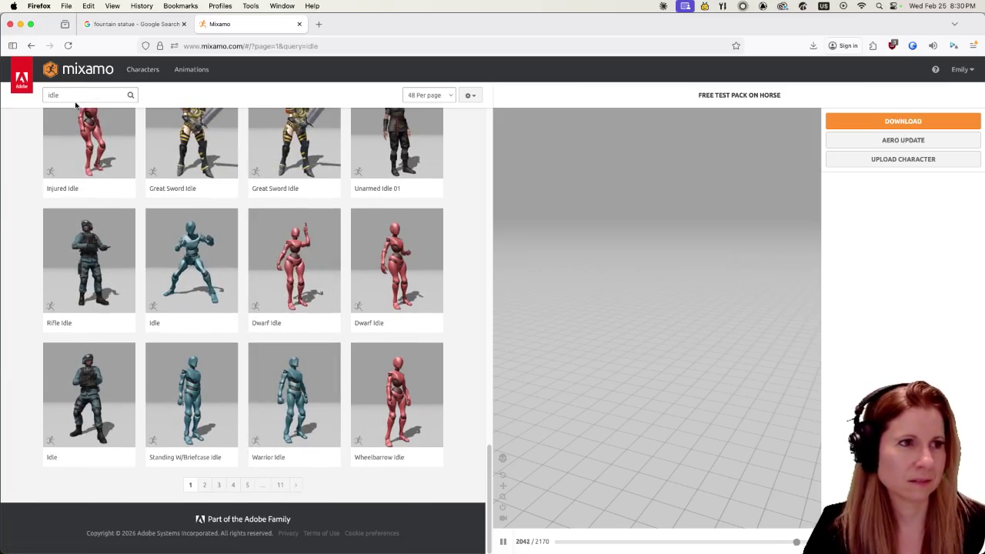
drag(63, 95, 26, 91)
text(st)
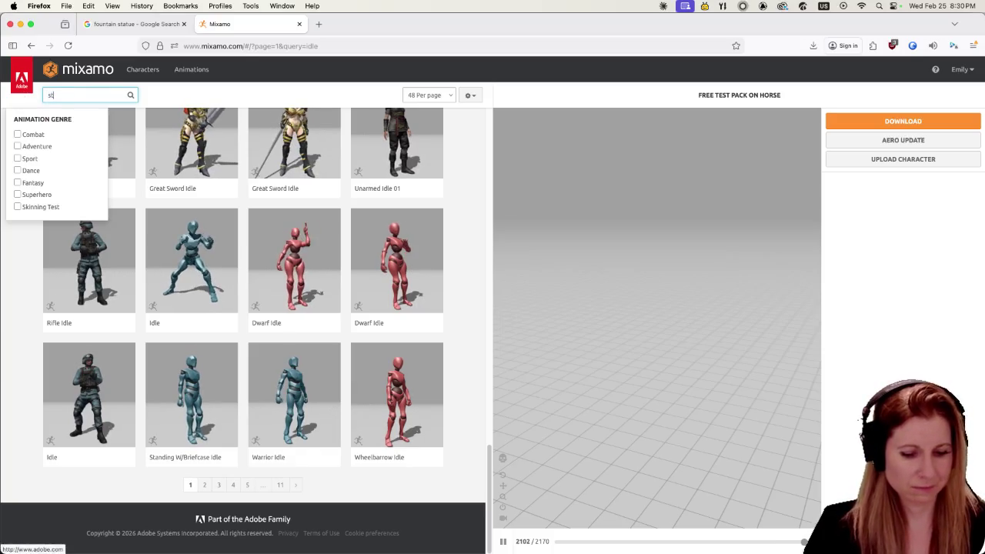
- Search Mixamo for 'standing' animations and preview Standing Arguing on the horse
text(anding)
key(Return)
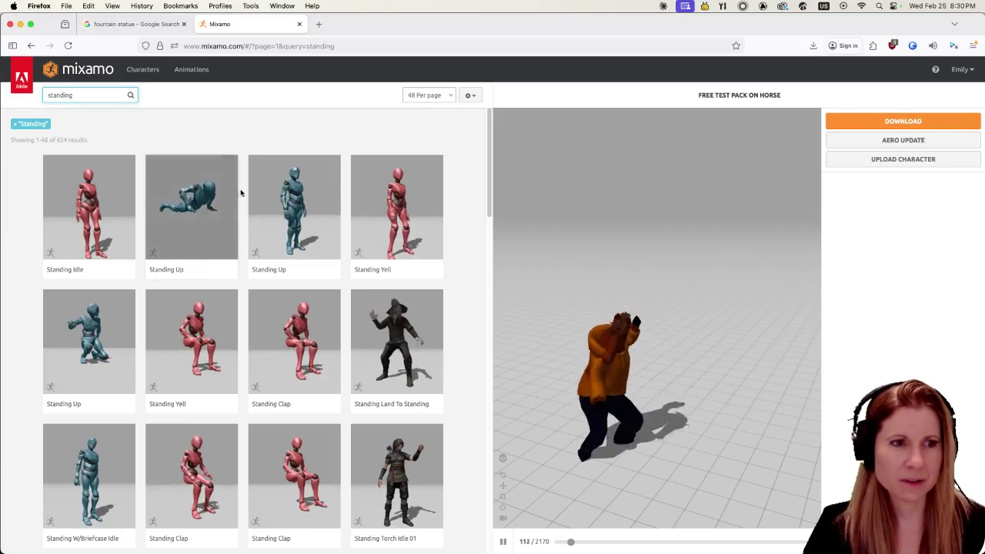
scroll(344, 345, down, 3)
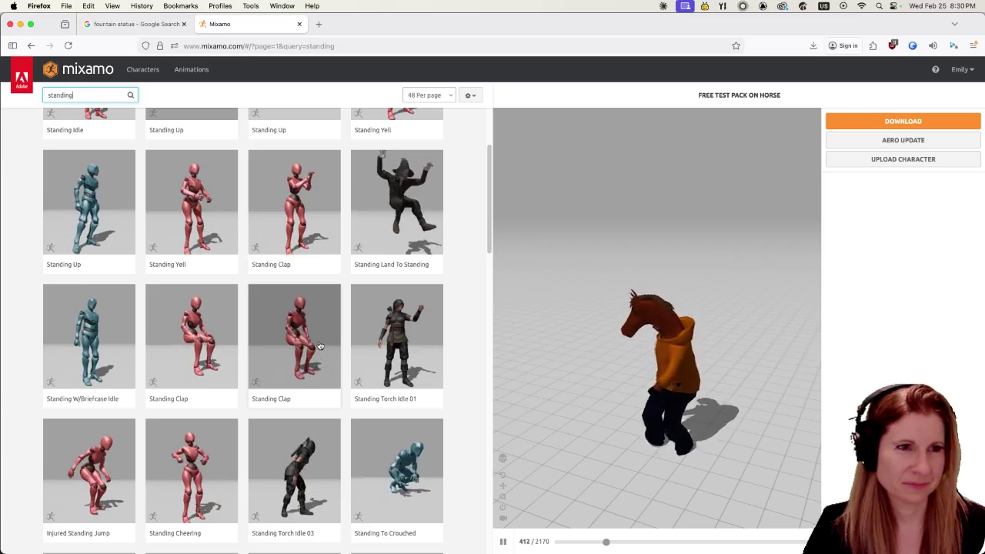
scroll(320, 345, down, 4)
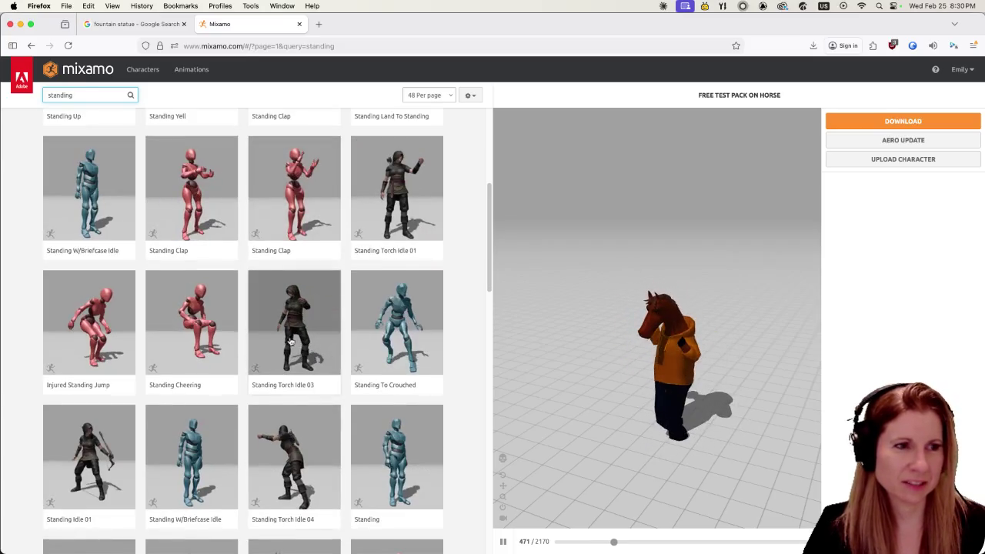
scroll(269, 342, down, 2)
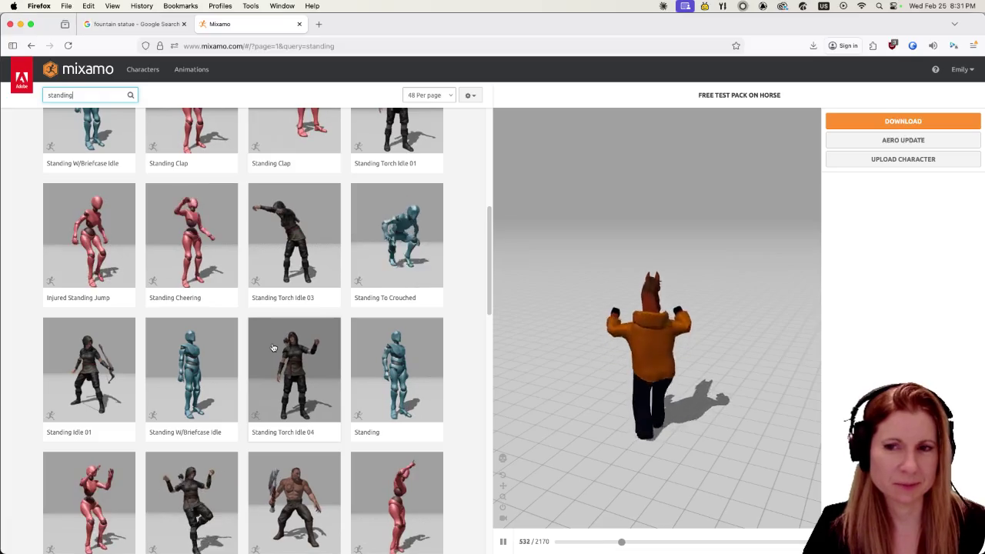
scroll(261, 348, down, 3)
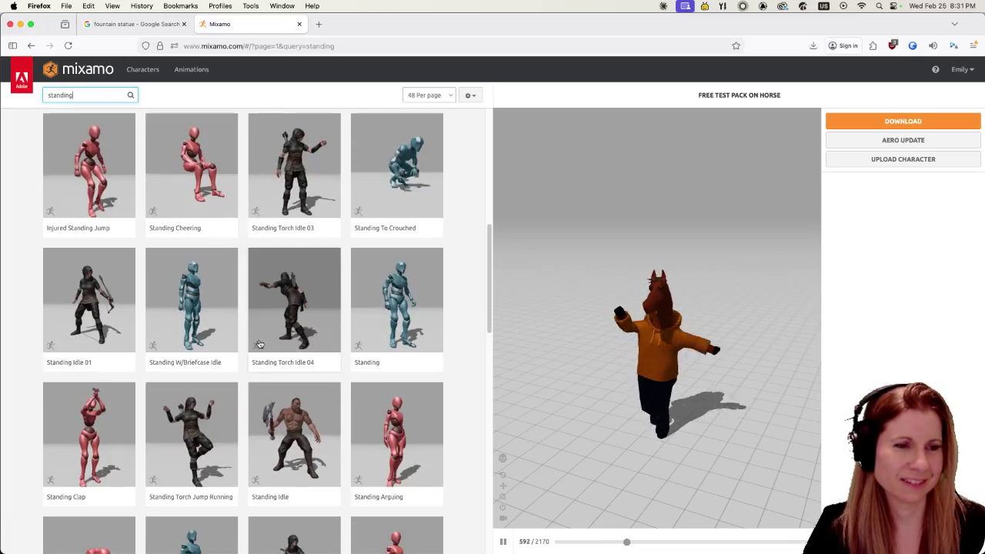
scroll(250, 347, down, 2)
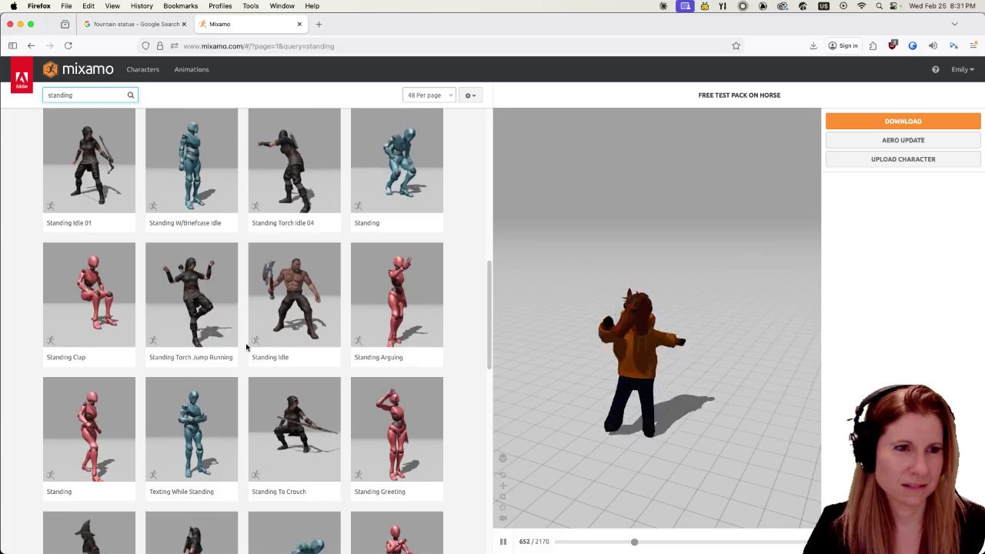
click(396, 300)
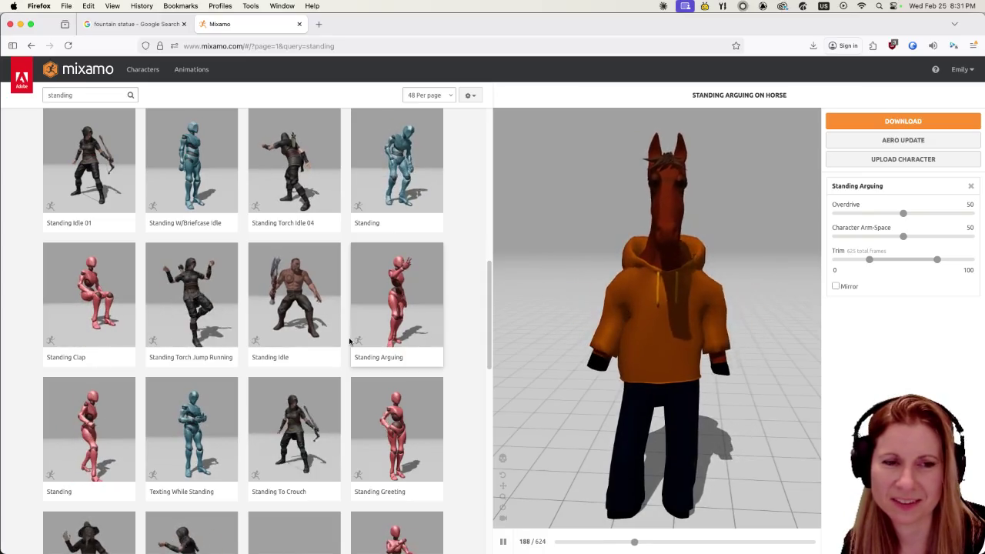
mouse_move(396, 300)
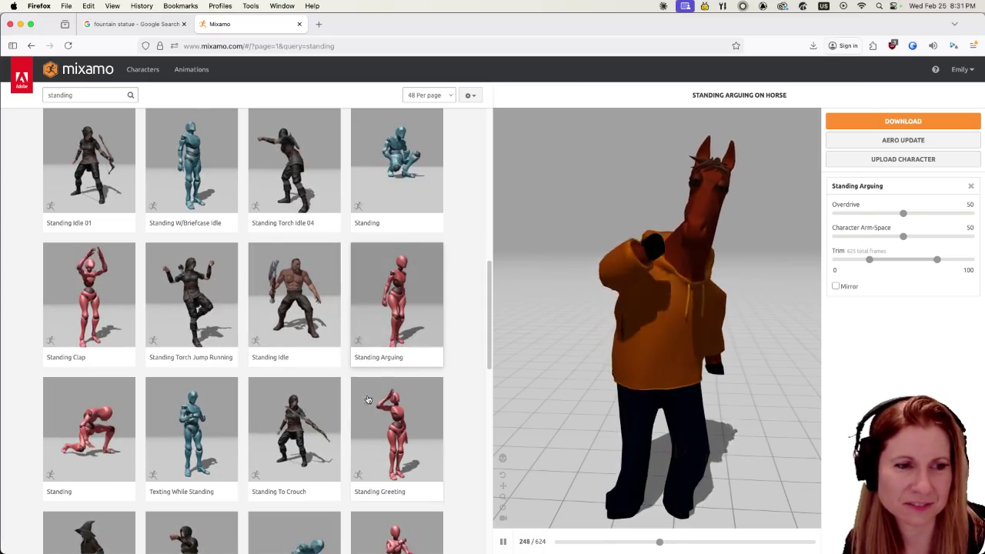
- Preview Standing Greeting, then scroll down and preview Standing Yell on the horse
click(403, 431)
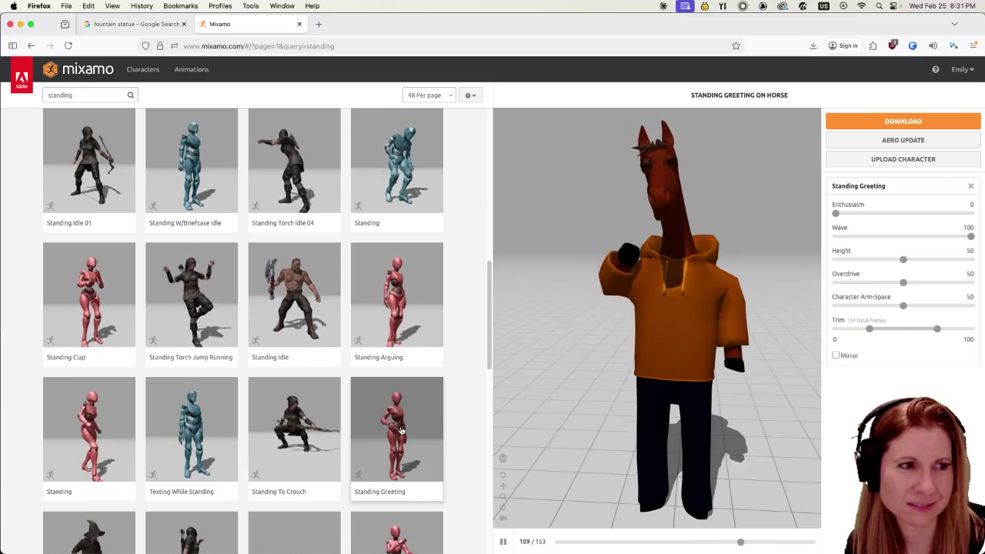
scroll(361, 414, down, 5)
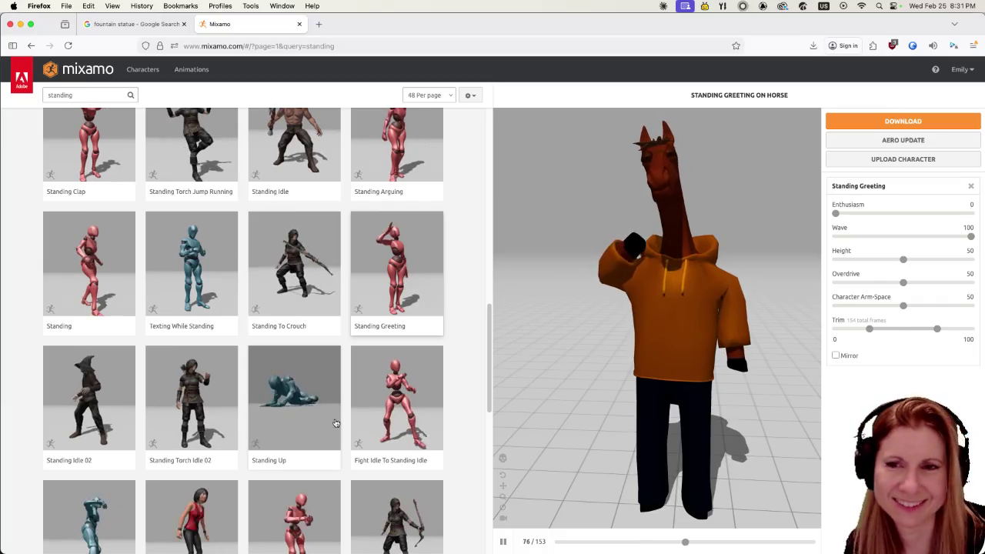
scroll(335, 422, down, 5)
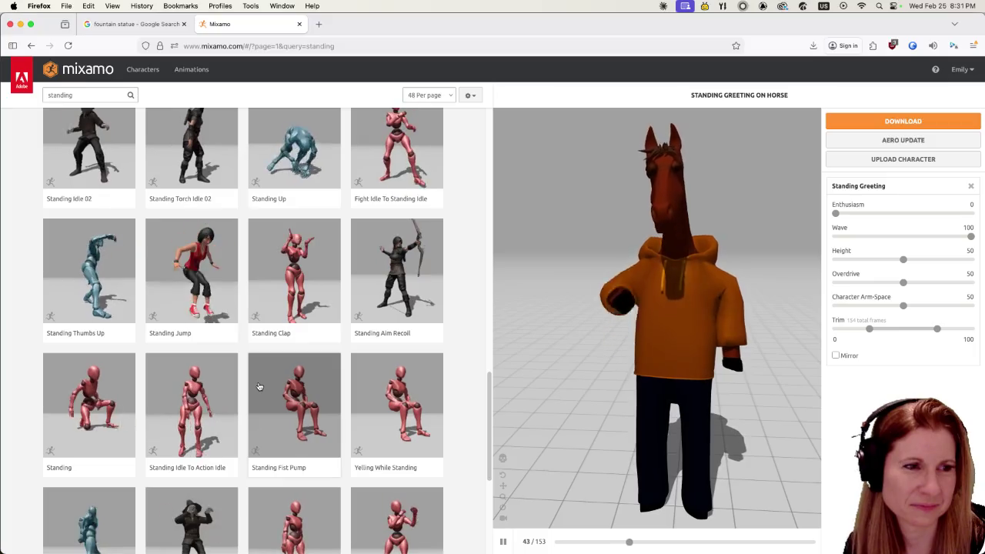
scroll(258, 387, down, 4)
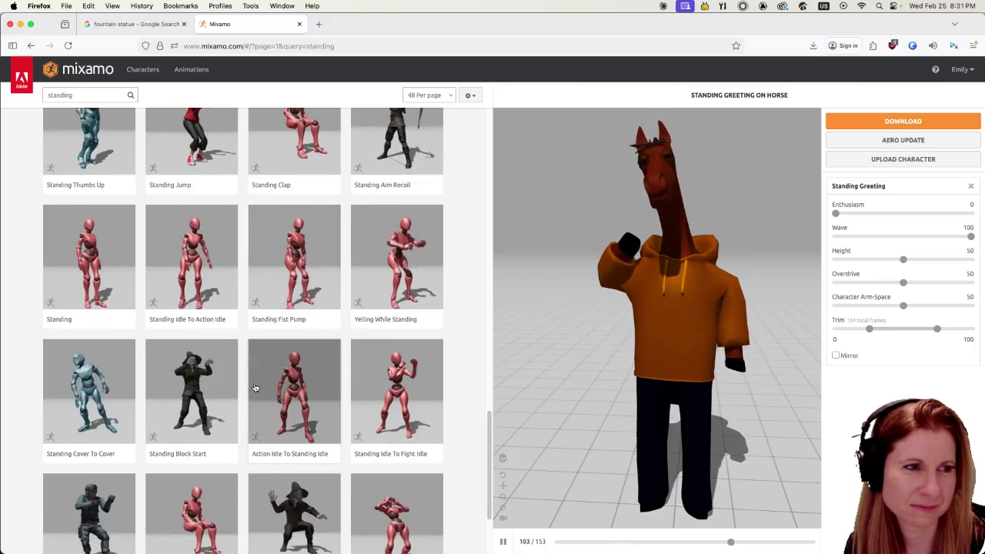
scroll(254, 387, down, 3)
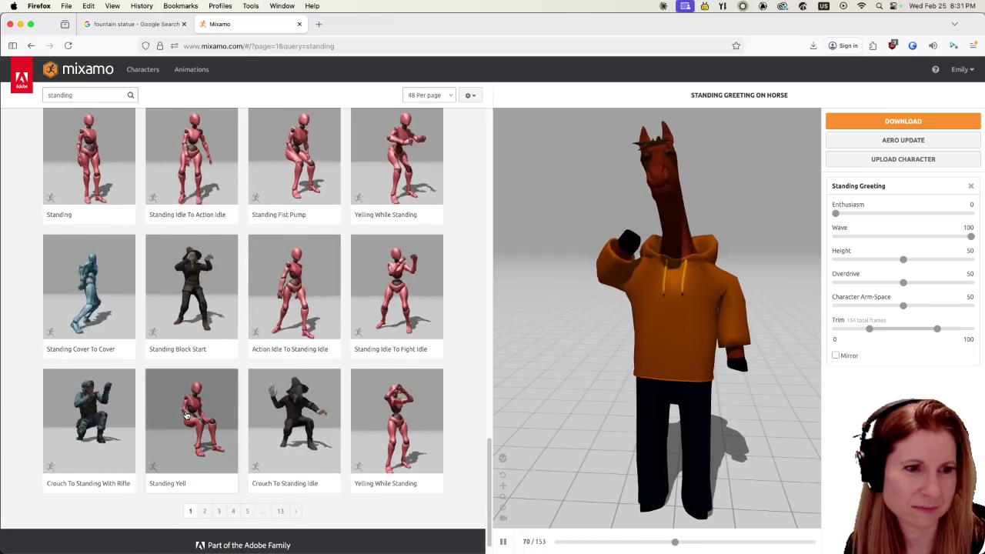
scroll(188, 413, down, 1)
click(202, 396)
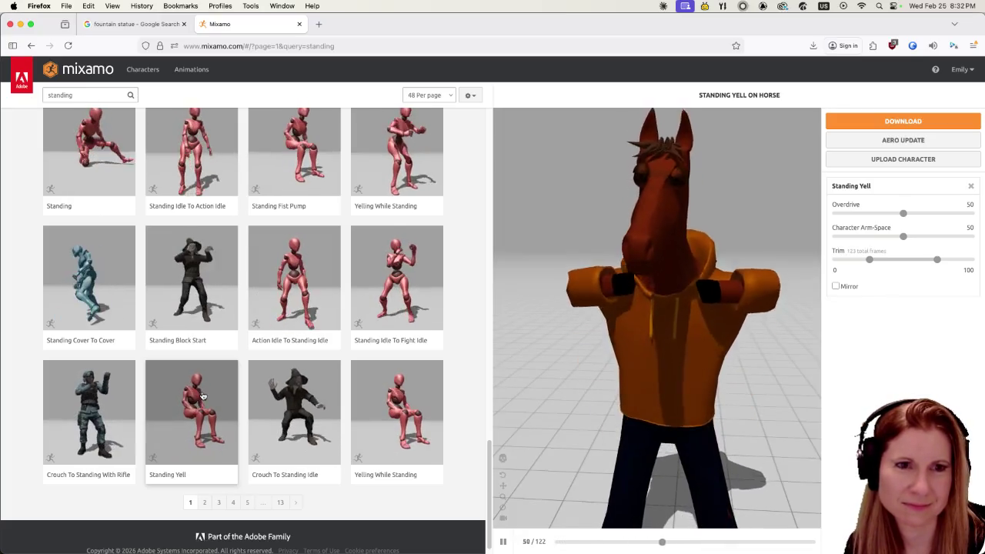
scroll(202, 395, down, 1)
- Go to page 2 of the standing results and preview the Bored animation
click(204, 485)
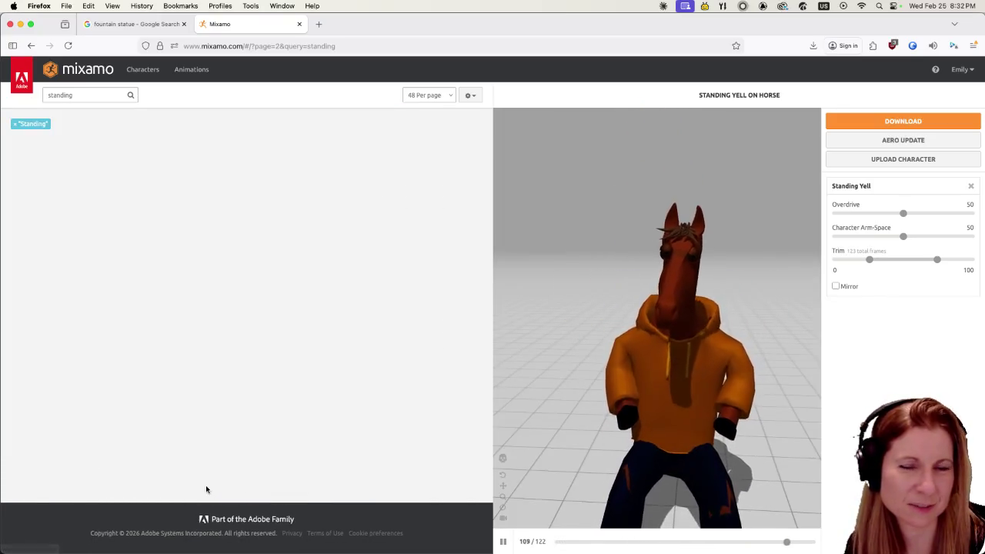
scroll(206, 270, down, 2)
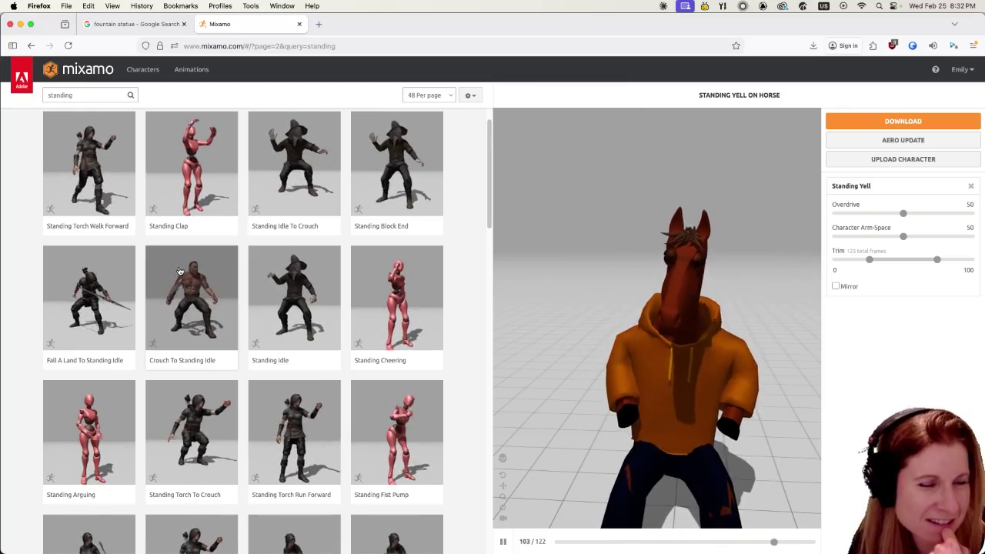
scroll(179, 271, down, 2)
scroll(193, 285, down, 2)
scroll(223, 300, down, 2)
scroll(225, 314, down, 3)
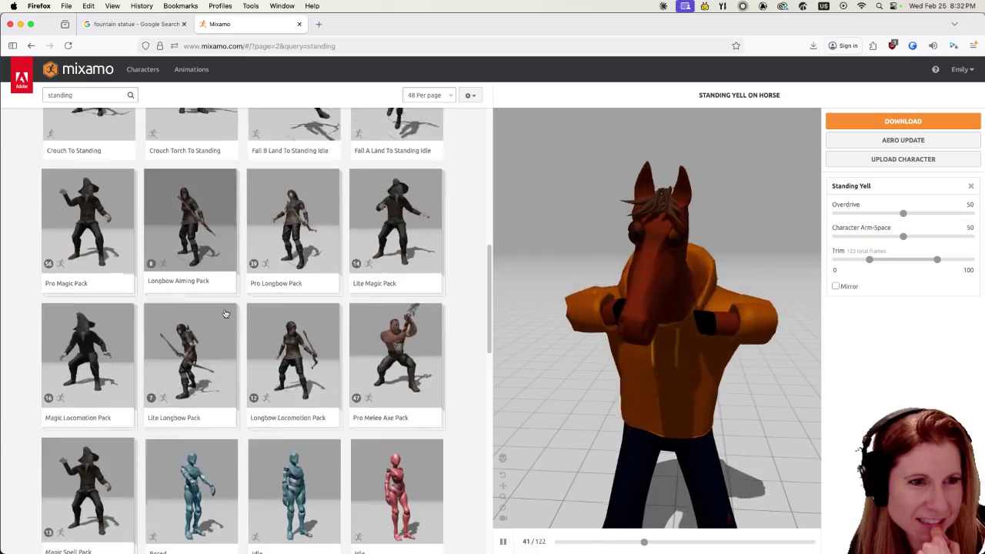
scroll(231, 331, down, 3)
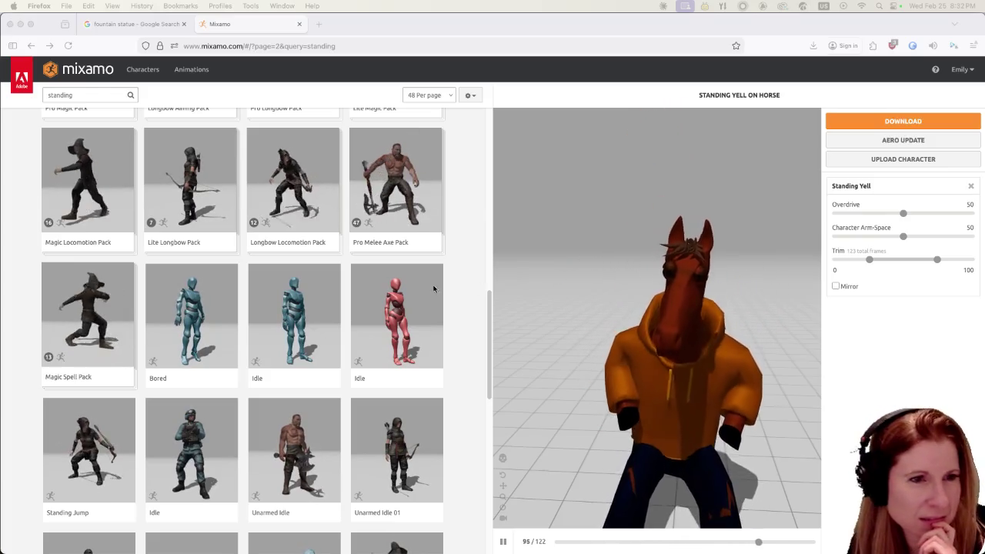
scroll(308, 215, down, 4)
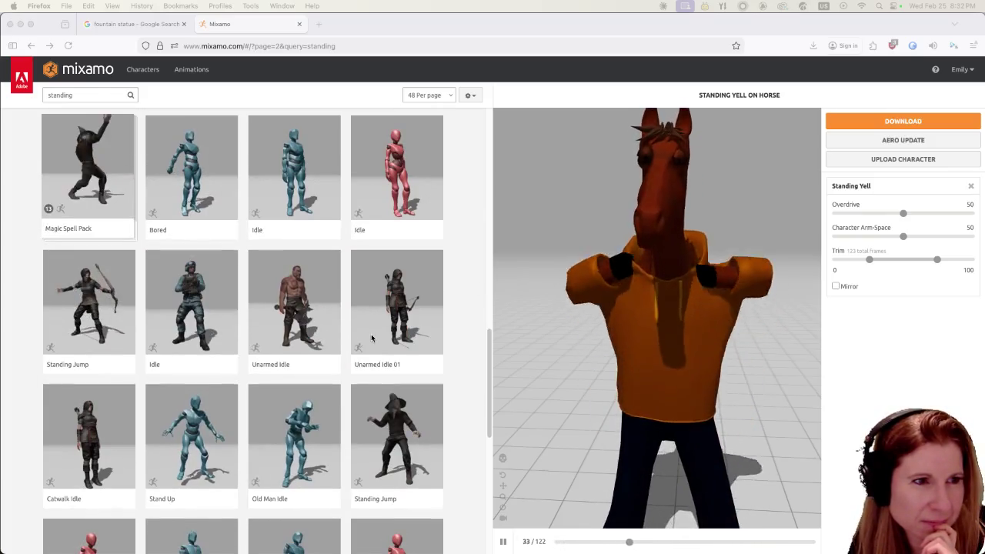
click(180, 159)
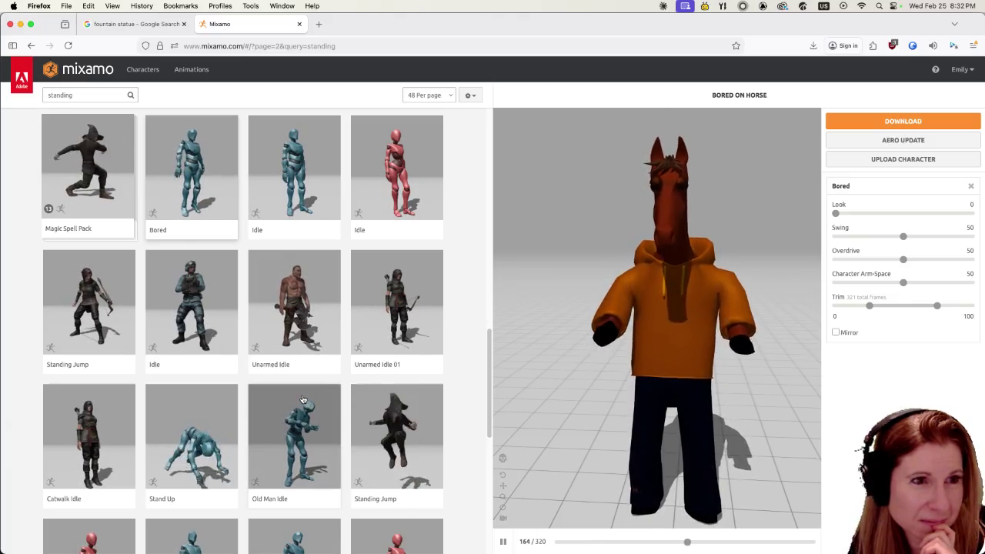
- Scroll further down page 2 of the standing results
scroll(277, 408, down, 2)
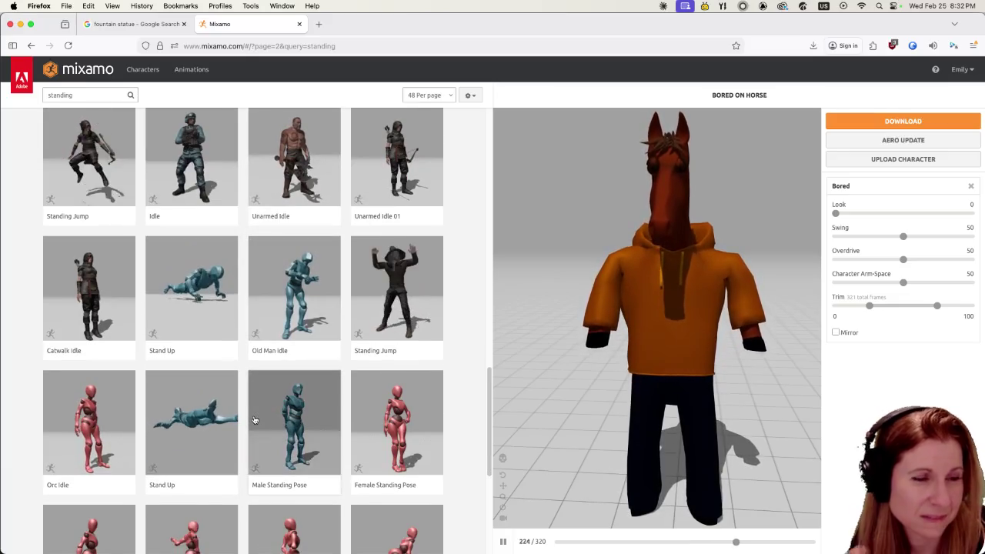
scroll(251, 420, down, 2)
scroll(251, 420, down, 1)
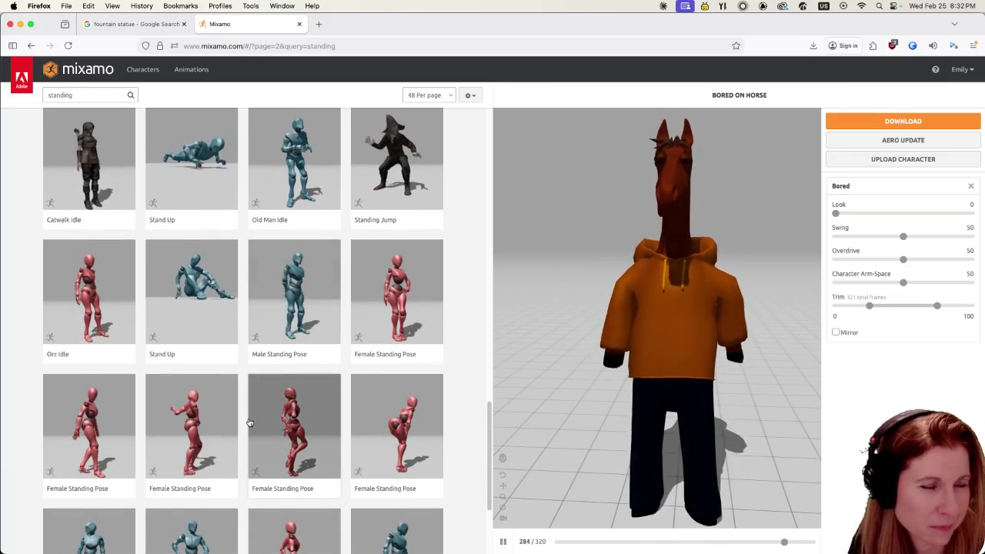
scroll(251, 422, down, 2)
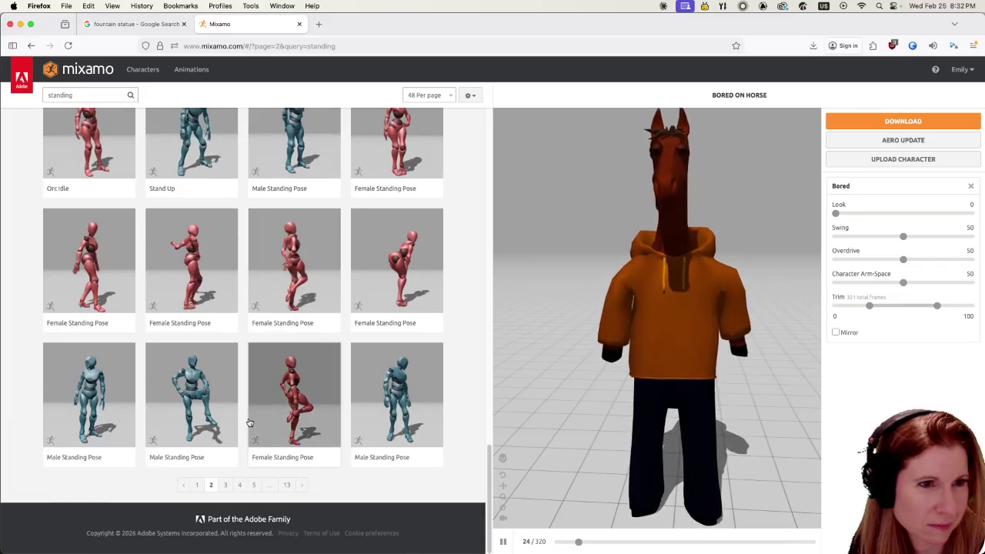
- Try two Female Standing Poses and a Male Standing Pose, then open results page 3
click(386, 282)
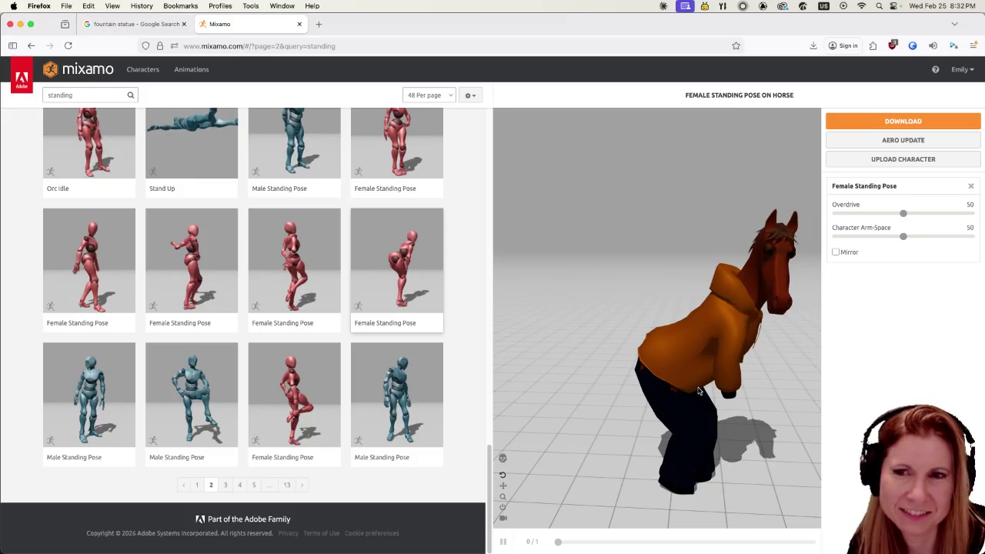
mouse_move(701, 396)
mouse_down()
mouse_move(666, 423)
mouse_move(717, 430)
mouse_up()
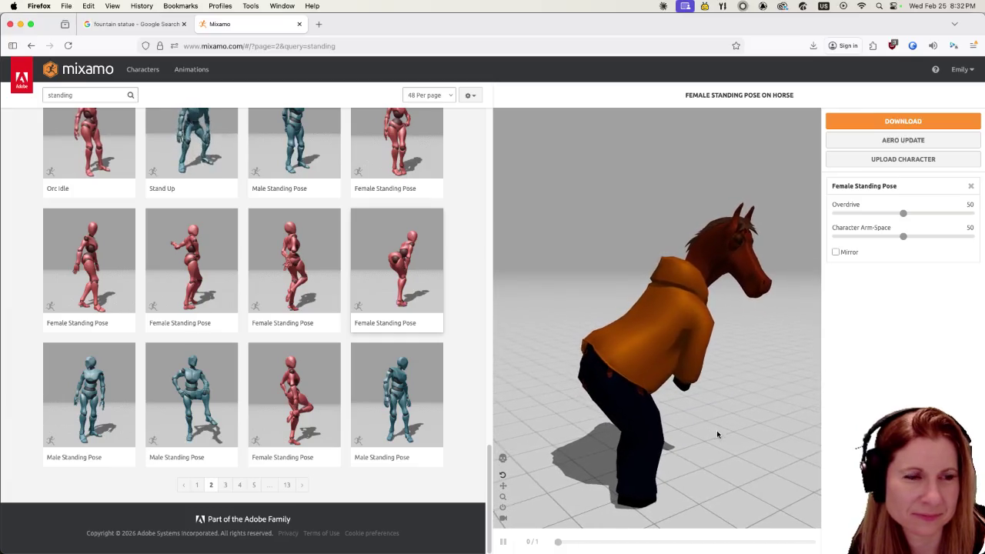
click(310, 393)
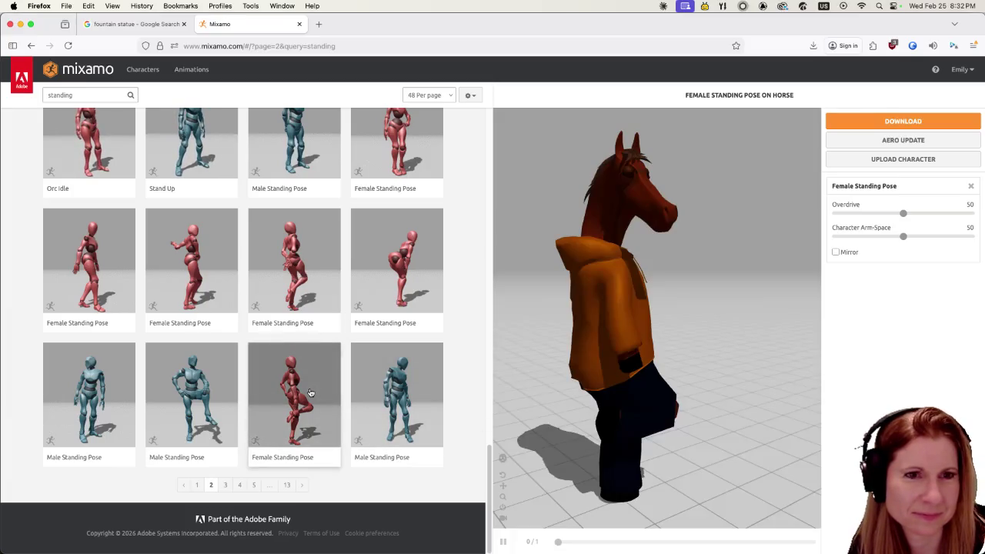
click(179, 406)
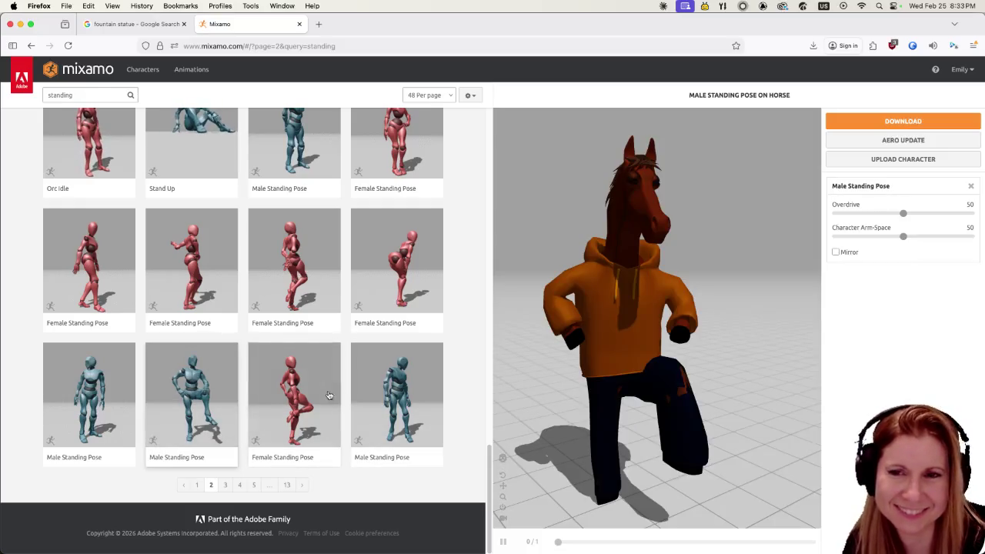
click(225, 485)
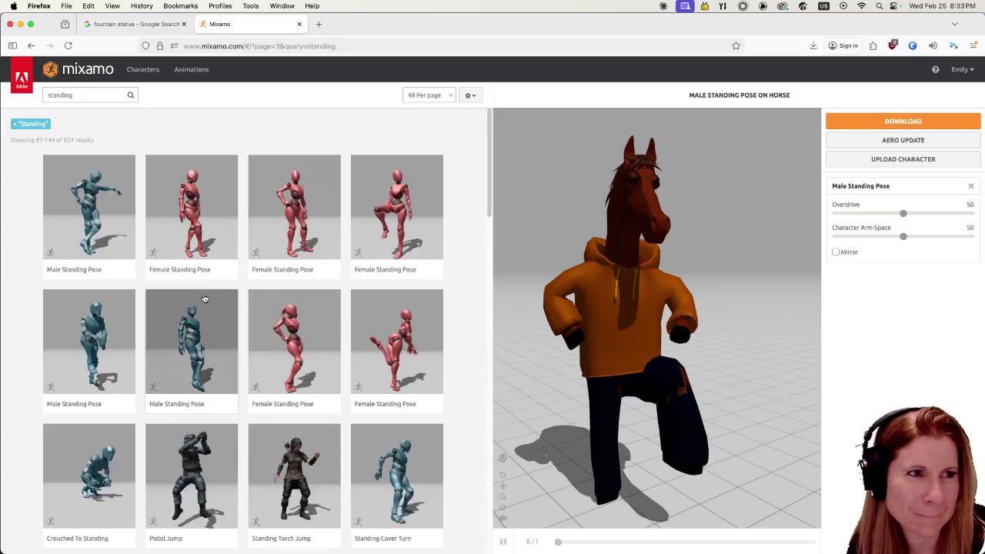
- Preview a Male Standing Pose and three Female Standing Pose variants, including the kicking one
click(119, 203)
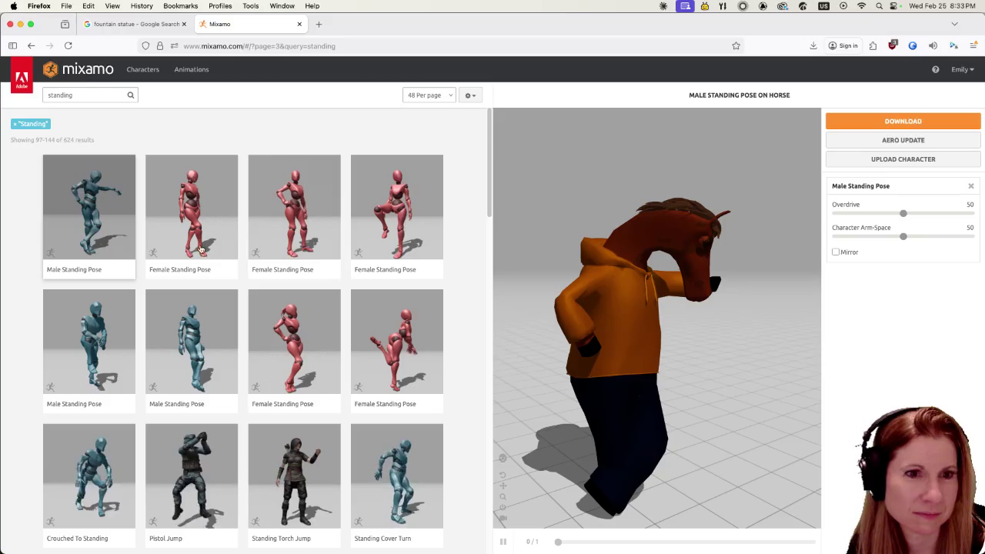
mouse_move(644, 408)
mouse_down()
mouse_move(725, 452)
mouse_move(699, 451)
mouse_up()
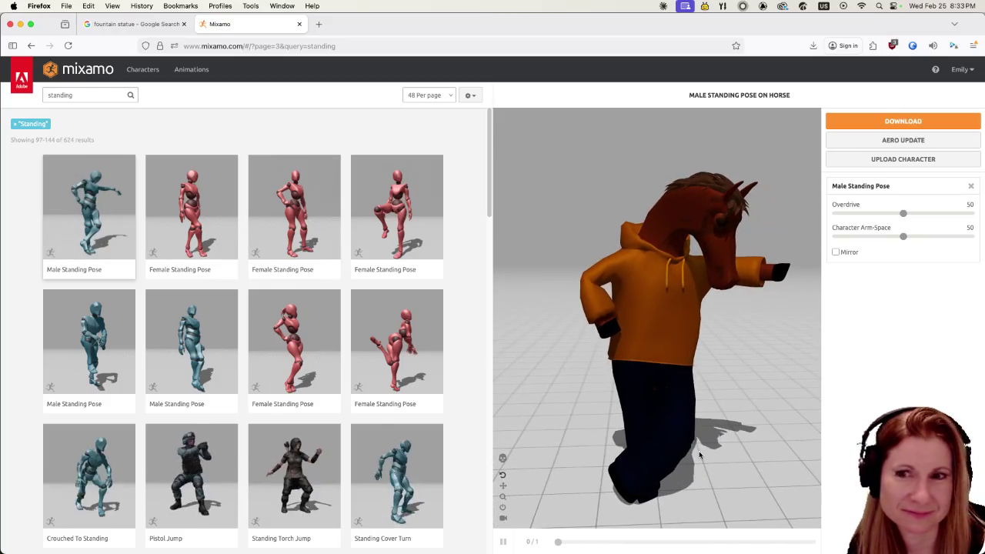
click(197, 241)
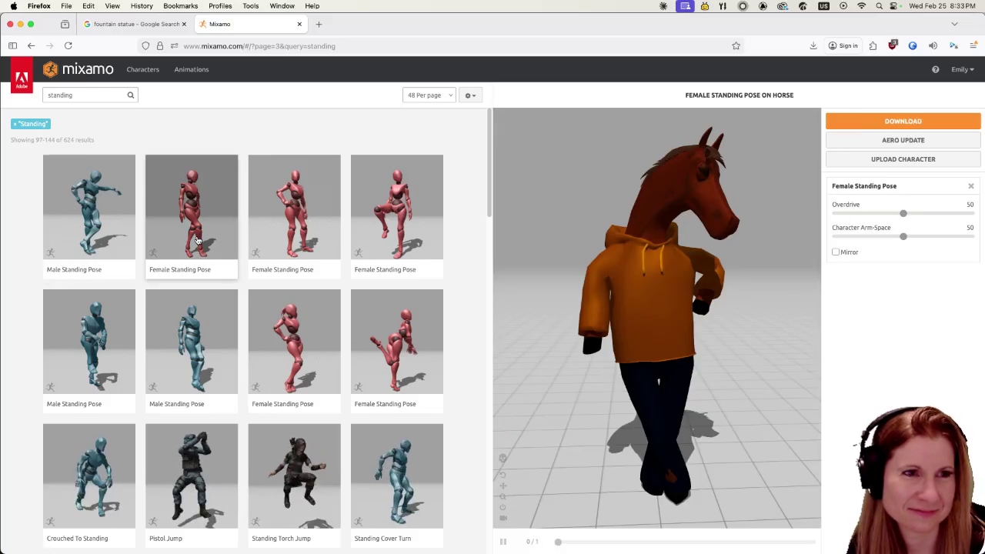
click(274, 349)
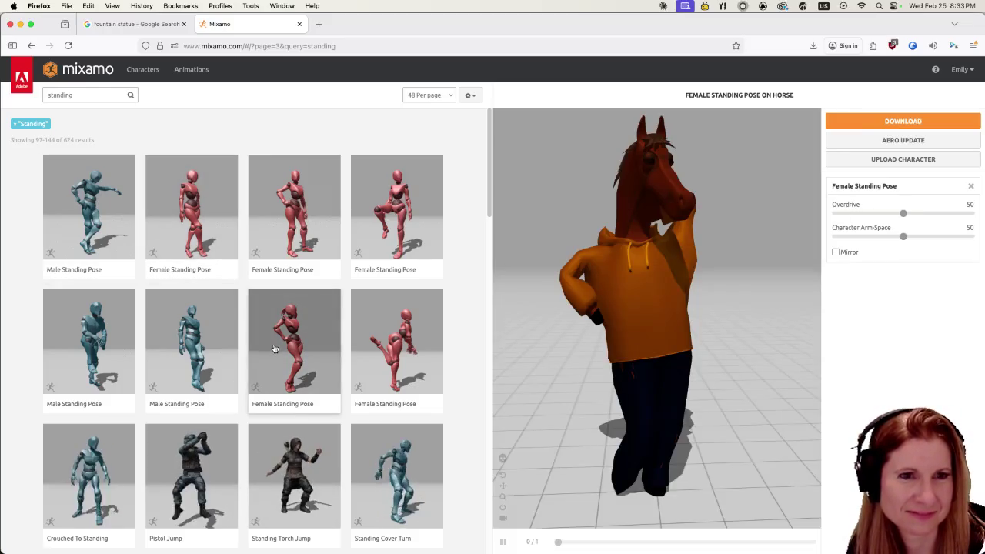
click(377, 362)
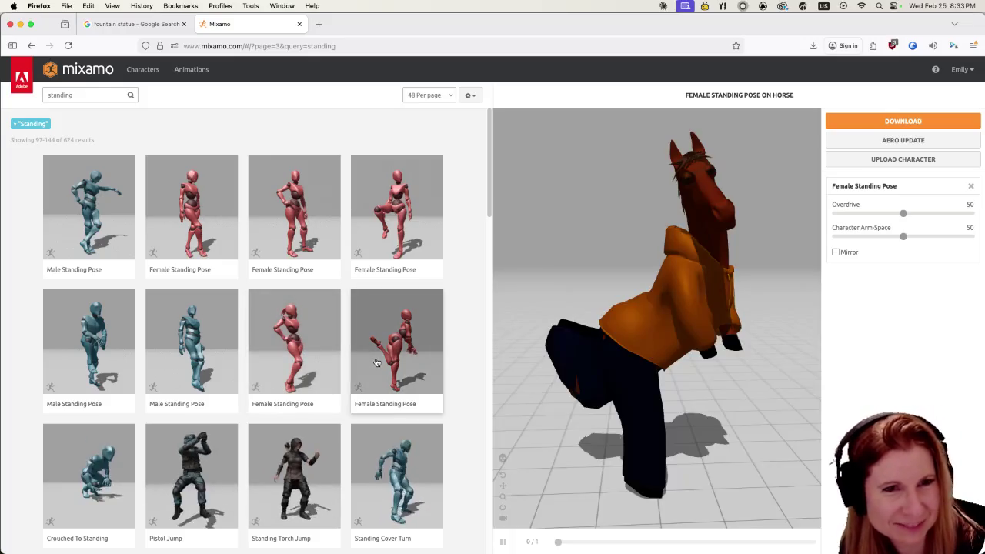
- Scroll down and preview Pouting, then the arm-raised Female Standing Pose
scroll(366, 366, down, 3)
scroll(339, 354, down, 1)
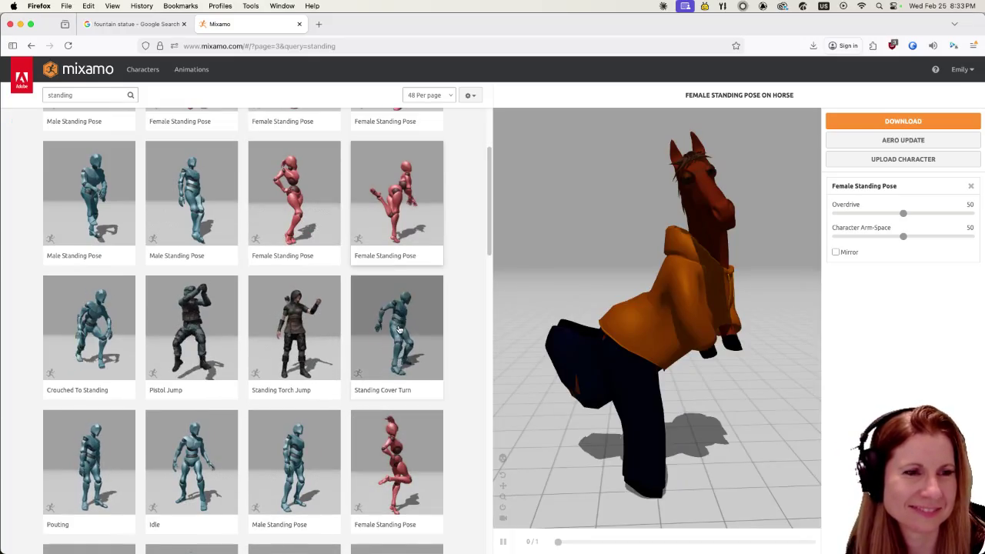
scroll(281, 350, down, 2)
scroll(193, 323, down, 2)
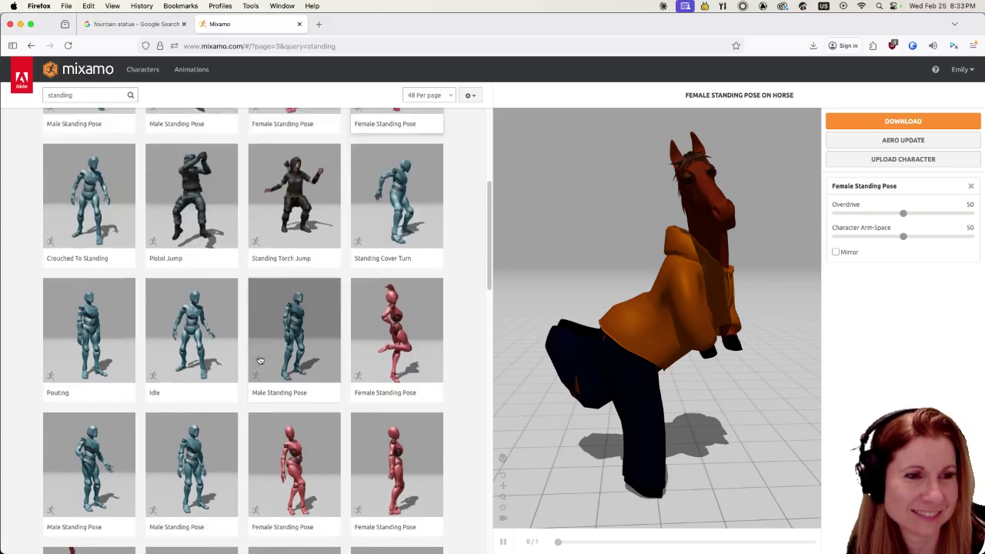
scroll(113, 300, down, 2)
click(112, 299)
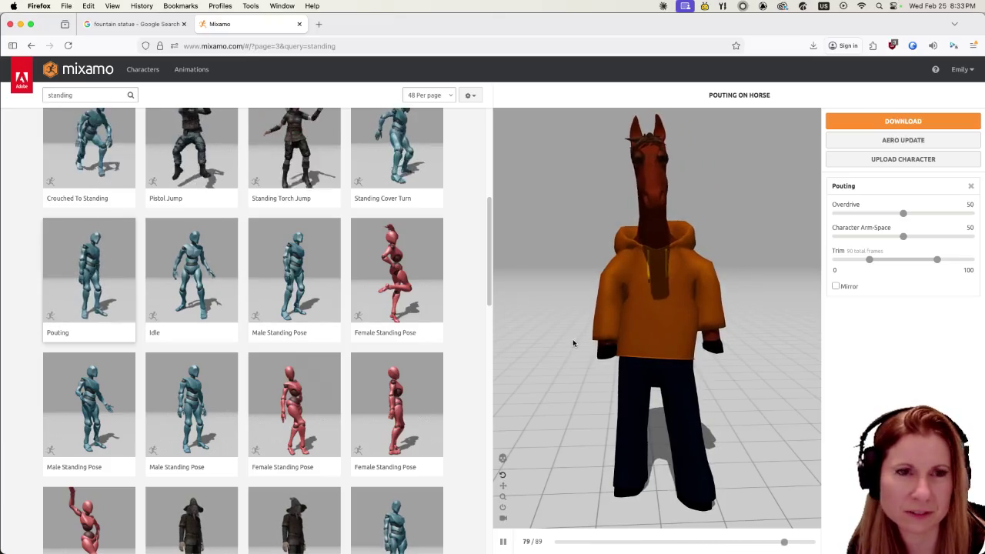
scroll(63, 401, down, 2)
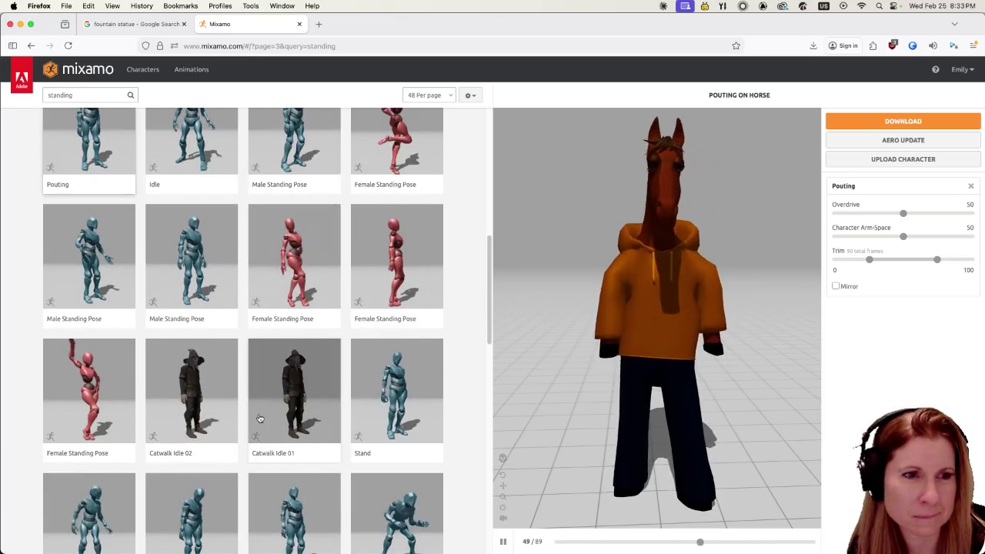
click(63, 401)
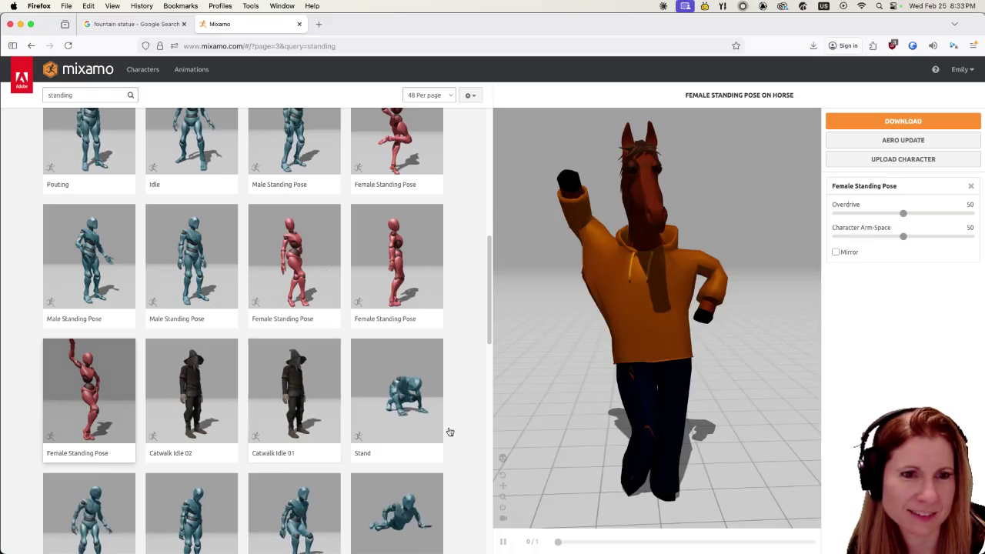
- Scroll to the bottom of page 3 and move to page 4 of the standing results
scroll(216, 418, down, 2)
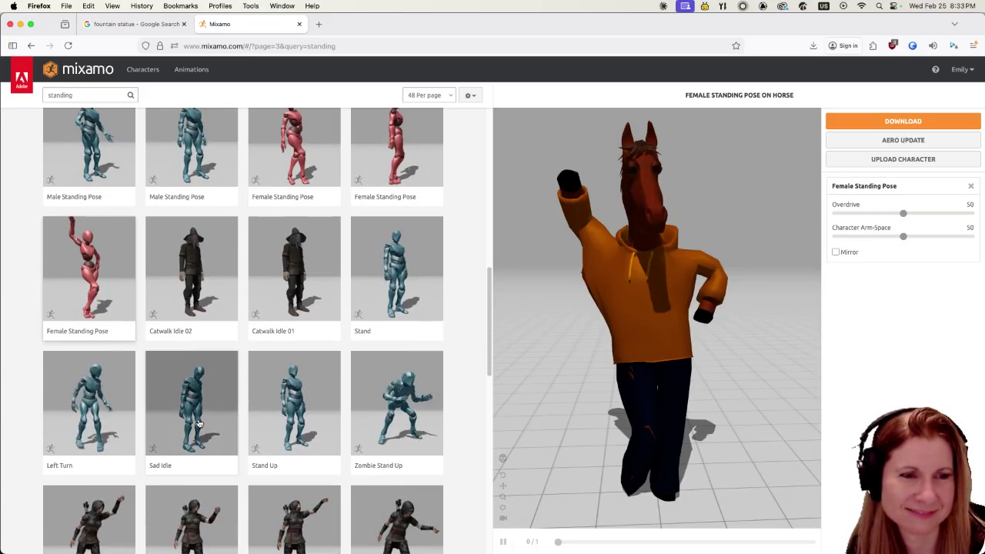
scroll(197, 422, down, 1)
scroll(284, 407, down, 1)
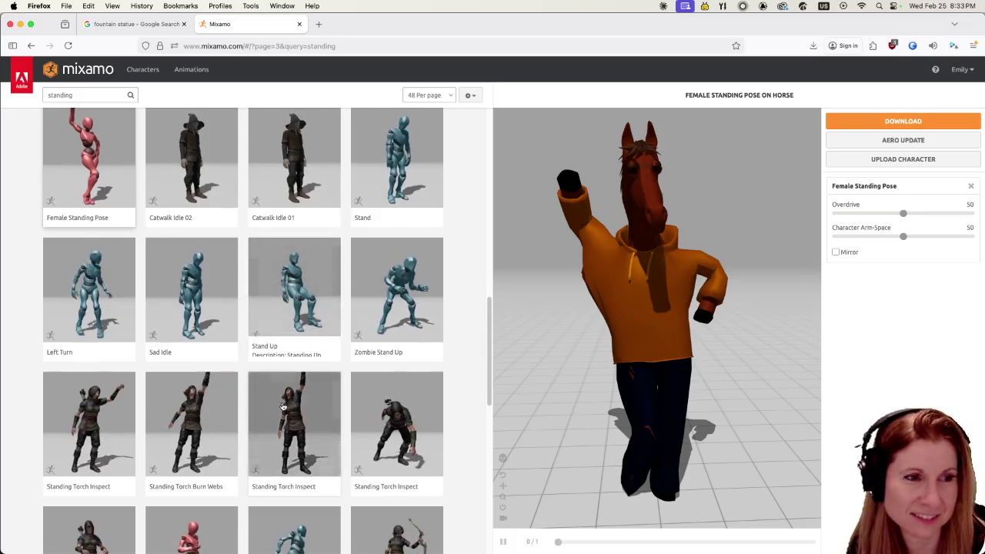
scroll(283, 407, down, 1)
scroll(282, 405, down, 1)
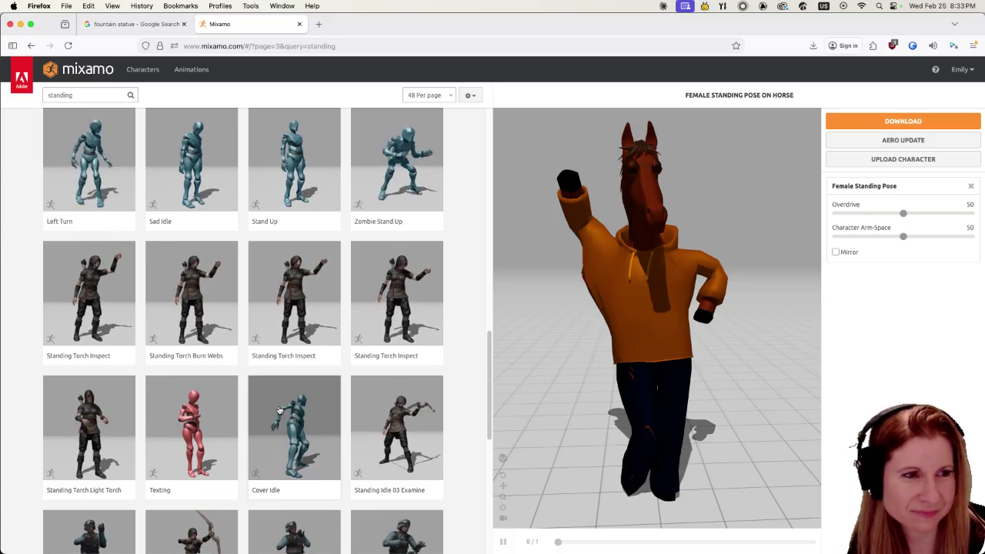
scroll(278, 410, down, 1)
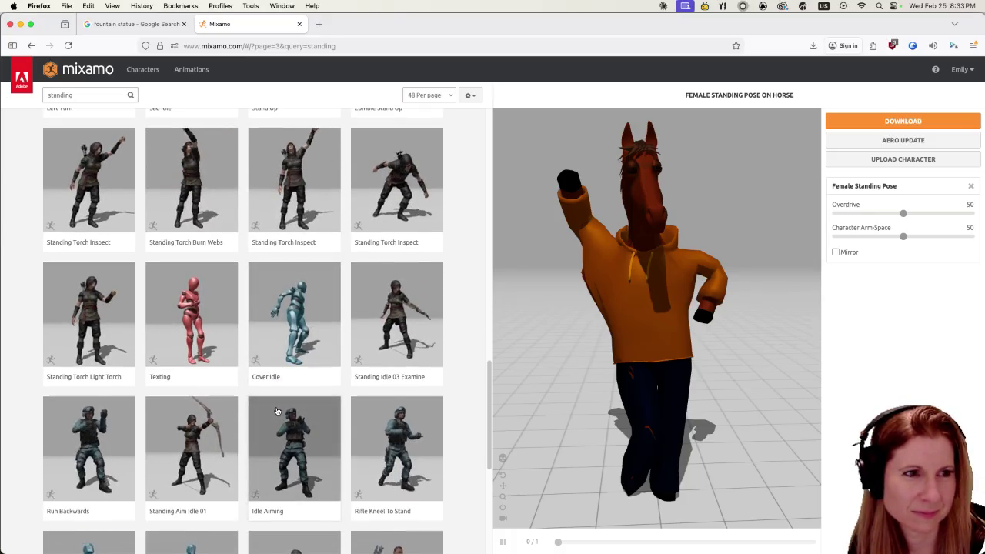
scroll(279, 411, down, 1)
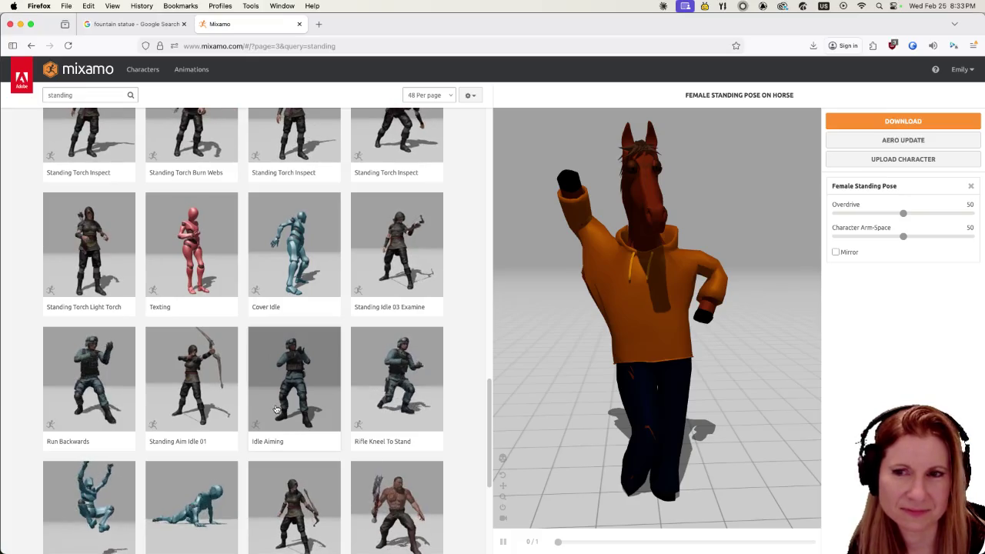
scroll(303, 415, down, 1)
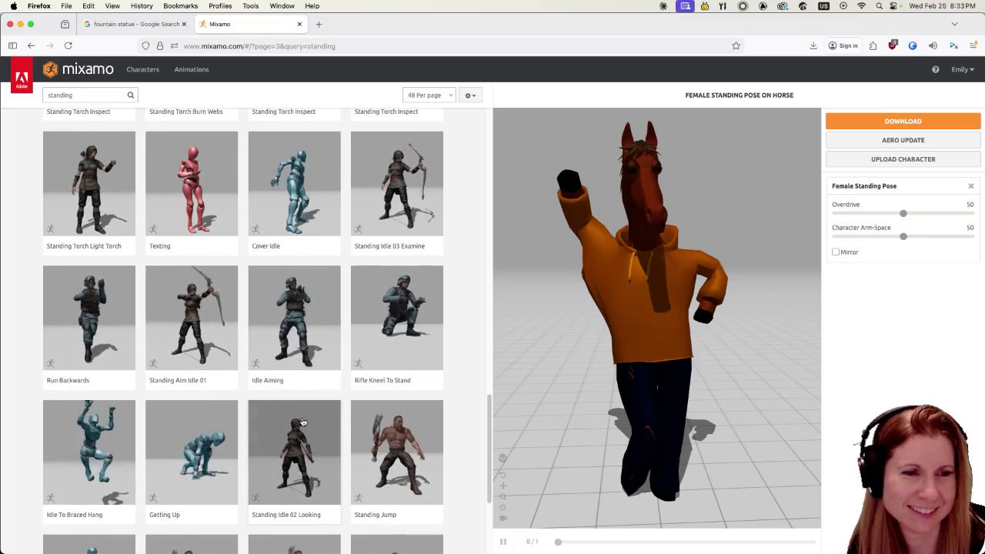
scroll(302, 422, down, 2)
scroll(296, 423, down, 1)
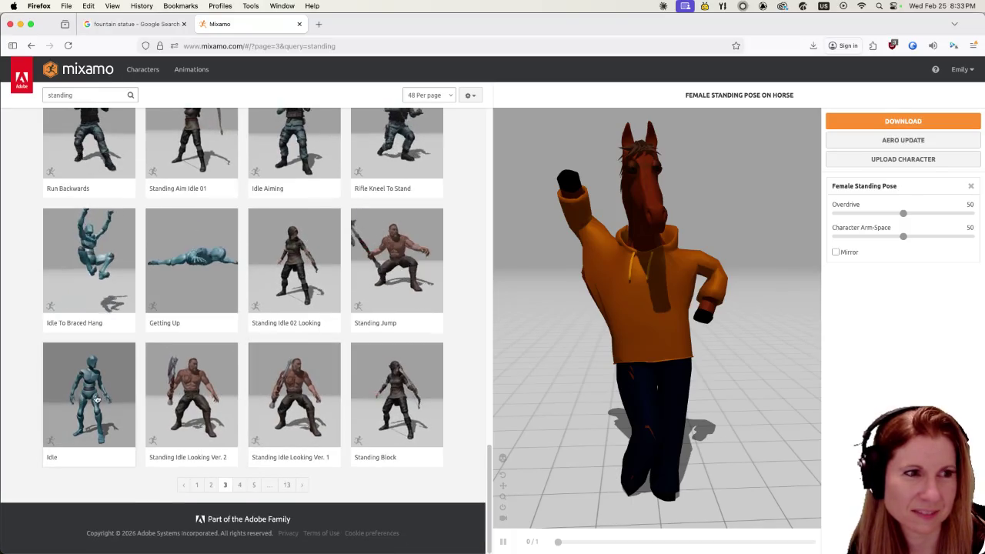
click(239, 485)
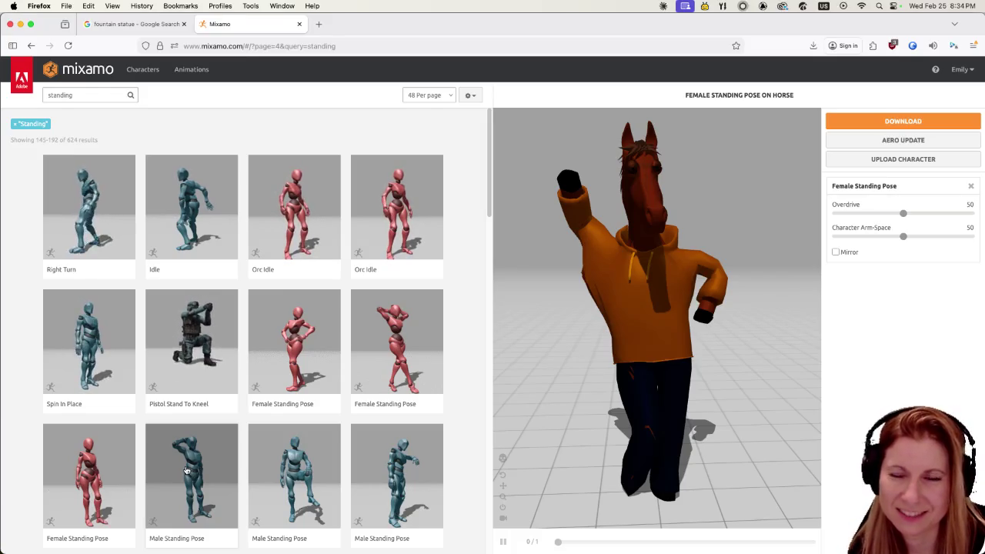
- Preview the hand-on-hip Female Standing Pose, Spin In Place, then Talking On Phone
click(287, 352)
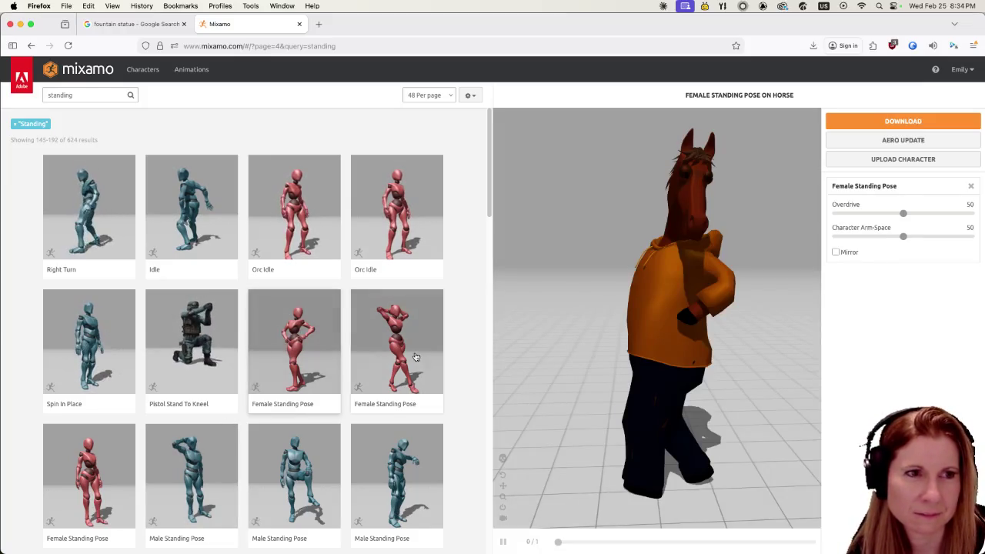
scroll(352, 360, down, 2)
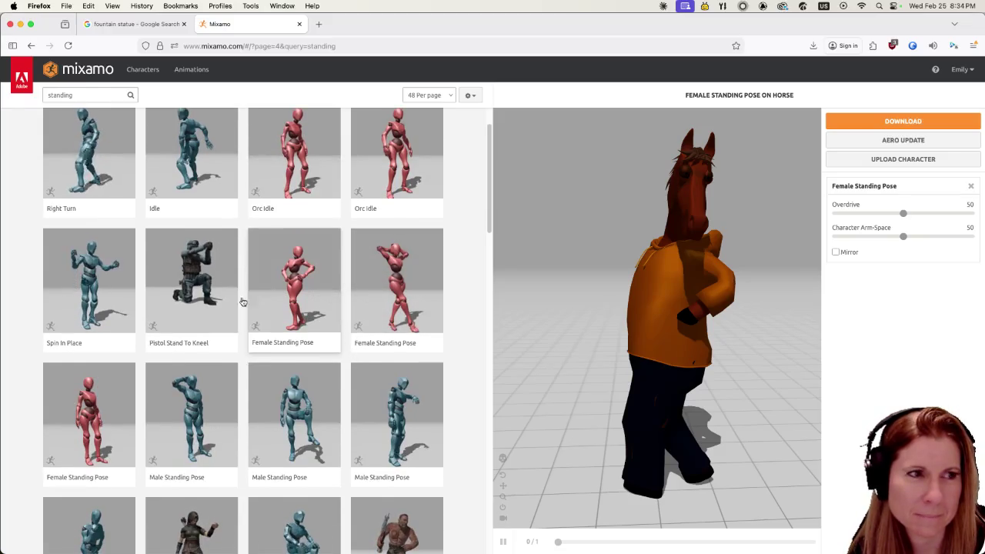
click(104, 274)
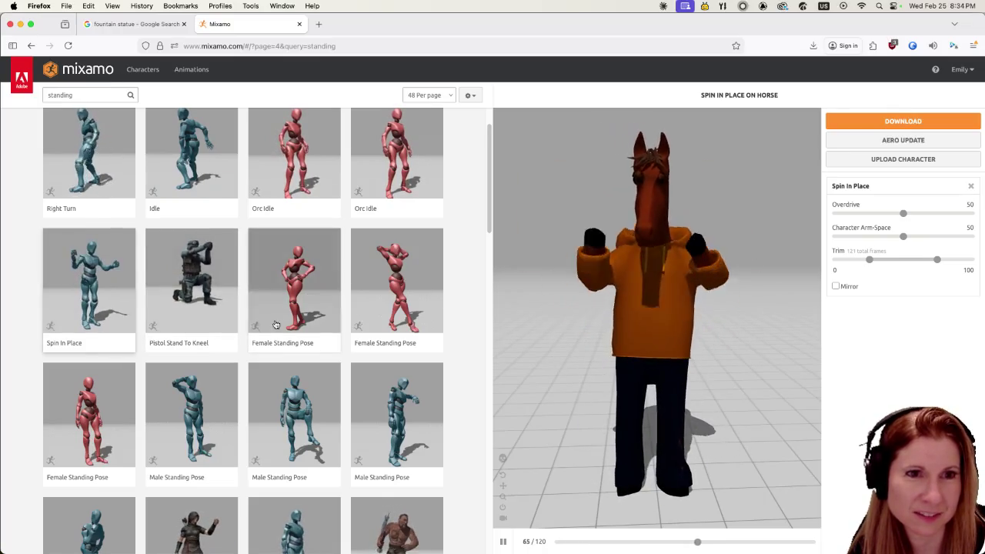
scroll(250, 324, down, 5)
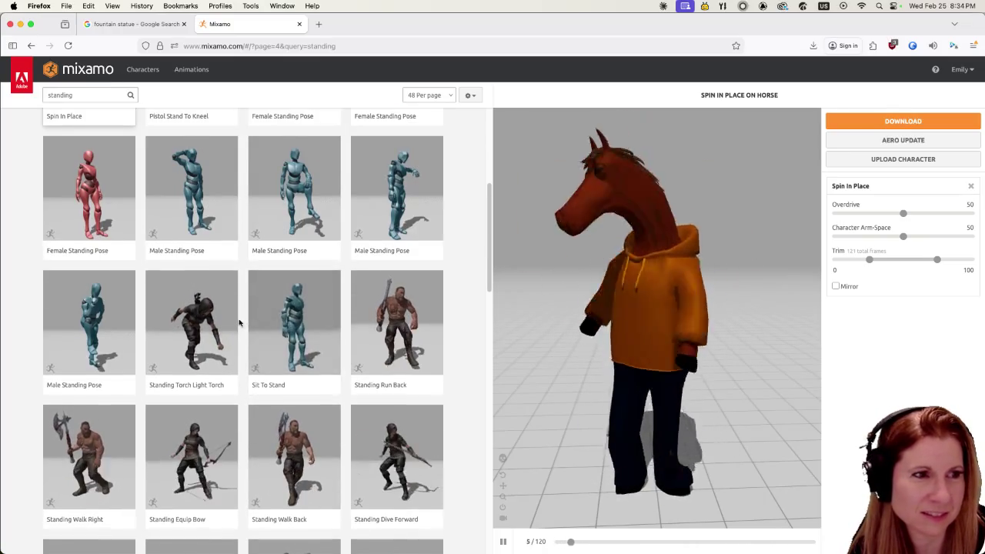
scroll(241, 315, down, 1)
scroll(242, 315, down, 3)
scroll(362, 338, down, 1)
click(397, 357)
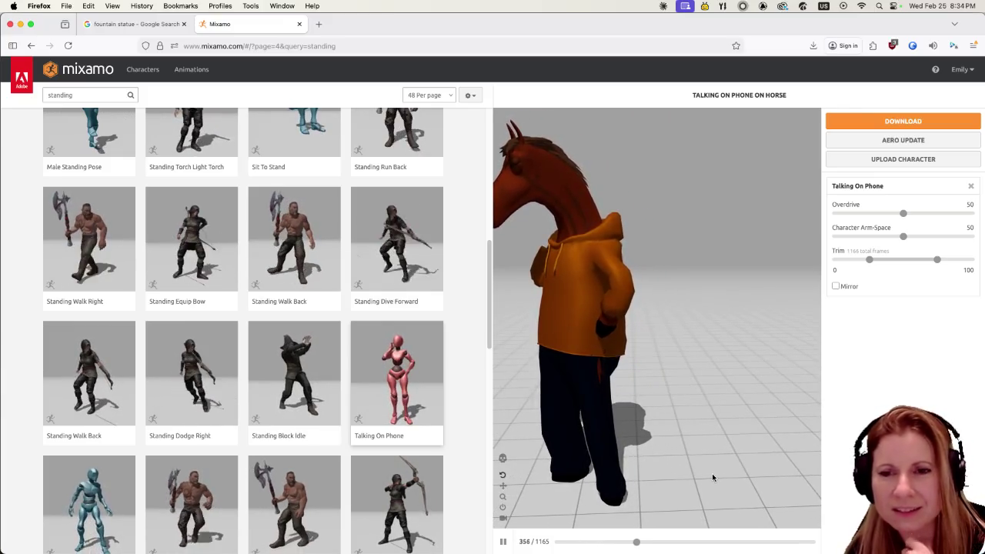
- Scroll to the pagination and open page 5 (results 193–240 of 624)
scroll(291, 390, down, 3)
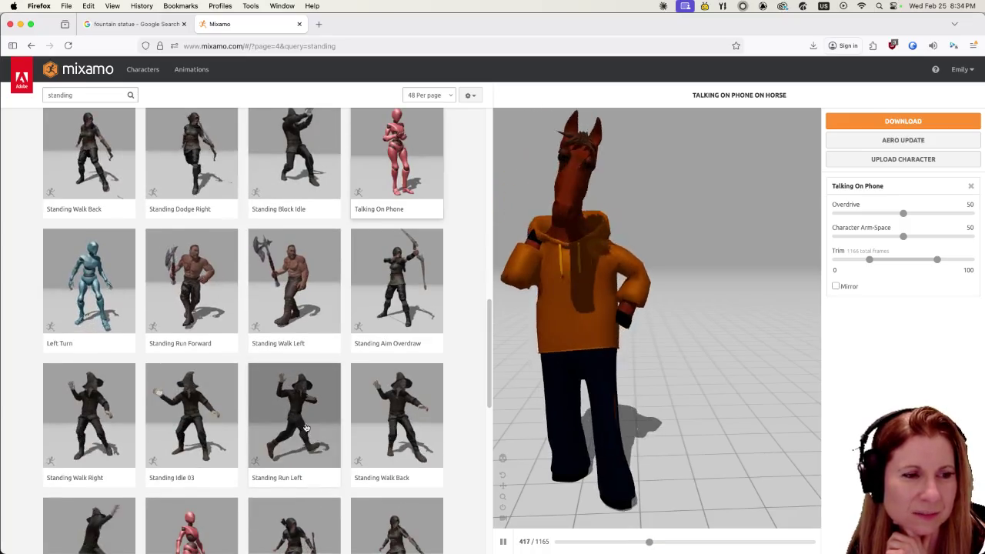
scroll(308, 404, down, 5)
scroll(308, 431, down, 3)
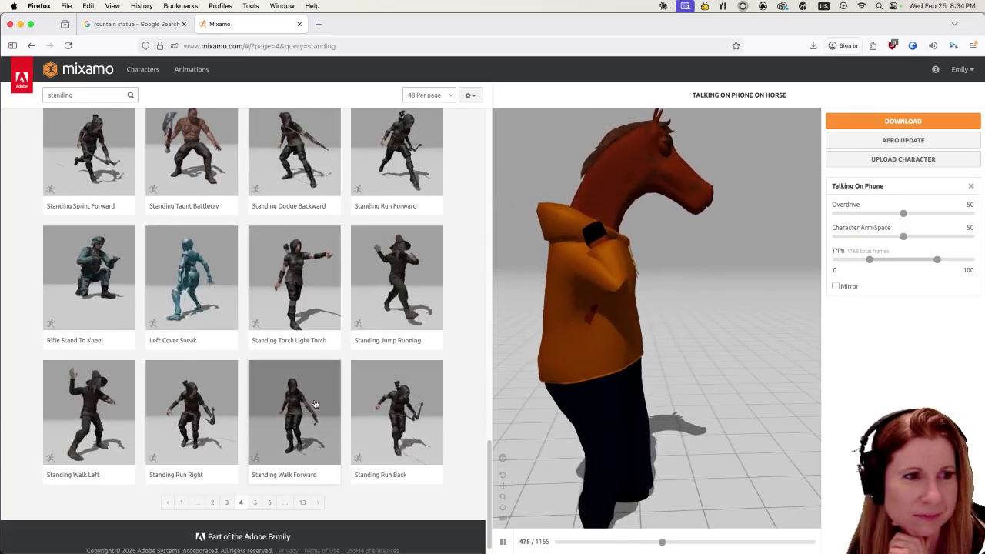
click(266, 503)
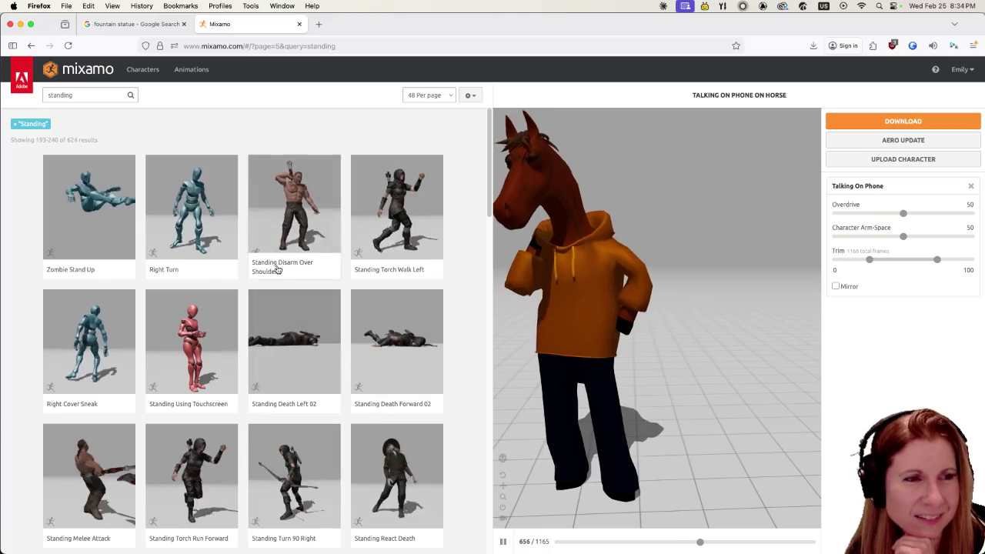
- Preview Standing Using Touchscreen Tablet on the horse, then scroll through the rest of page 5
click(196, 352)
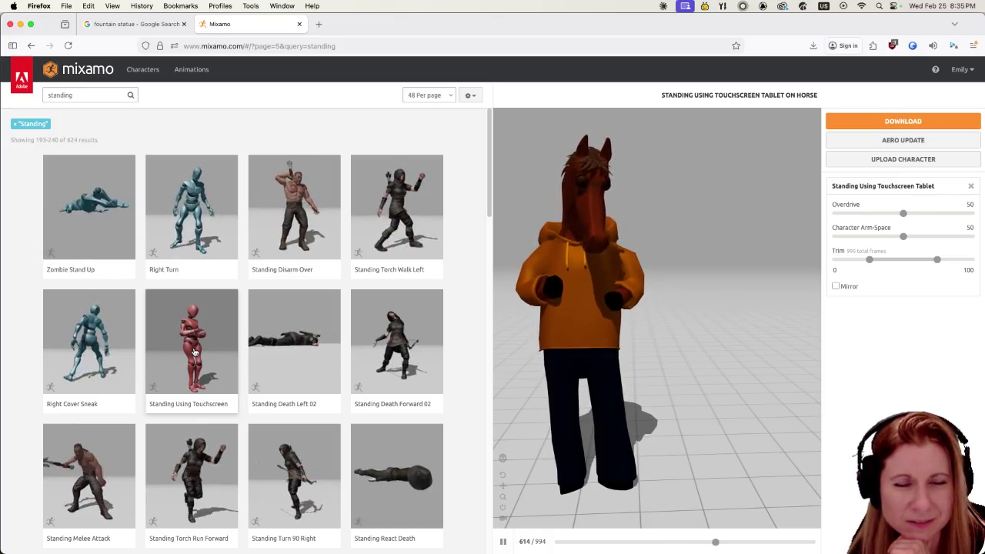
scroll(197, 347, down, 3)
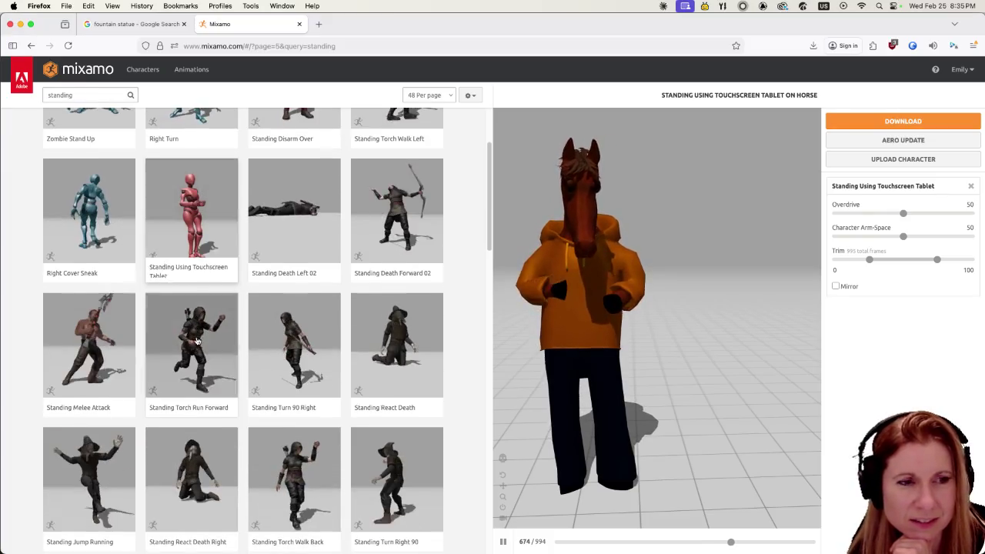
scroll(197, 339, up, 1)
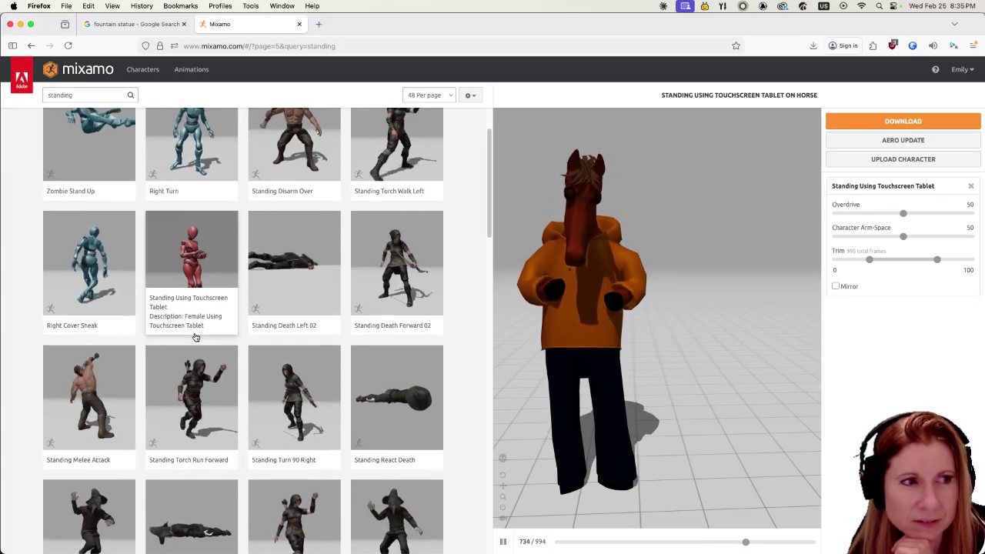
scroll(194, 337, down, 3)
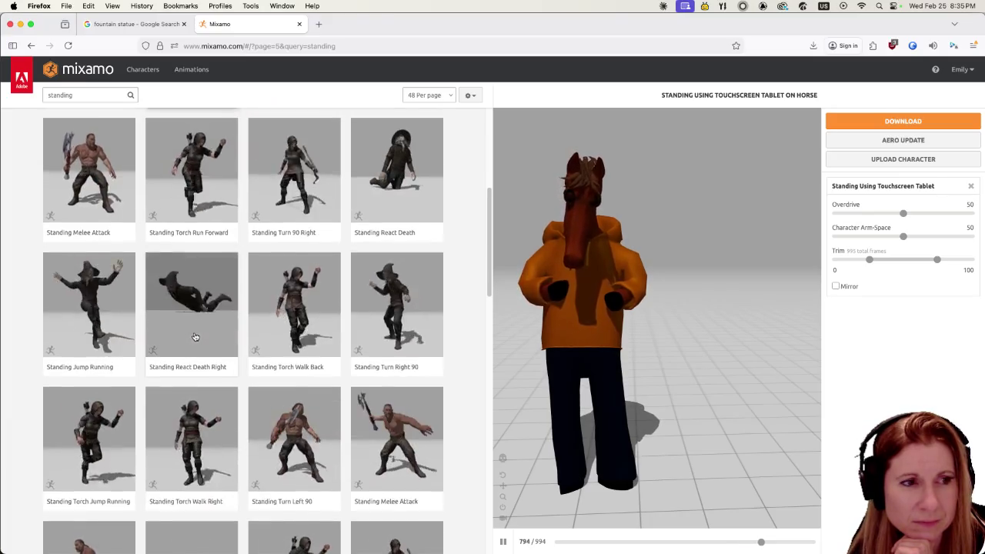
scroll(193, 336, down, 3)
scroll(191, 333, down, 3)
scroll(187, 327, down, 3)
scroll(187, 328, down, 3)
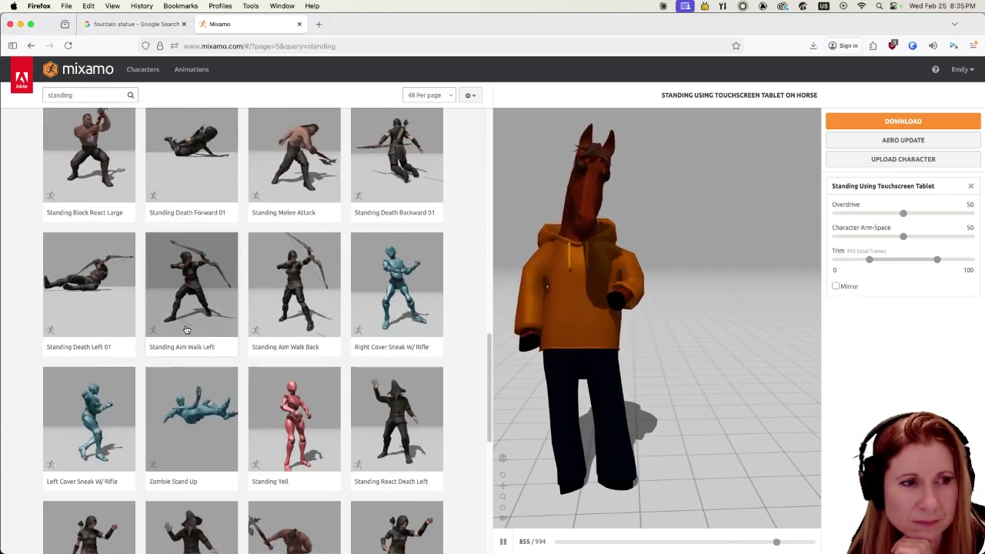
scroll(186, 329, down, 3)
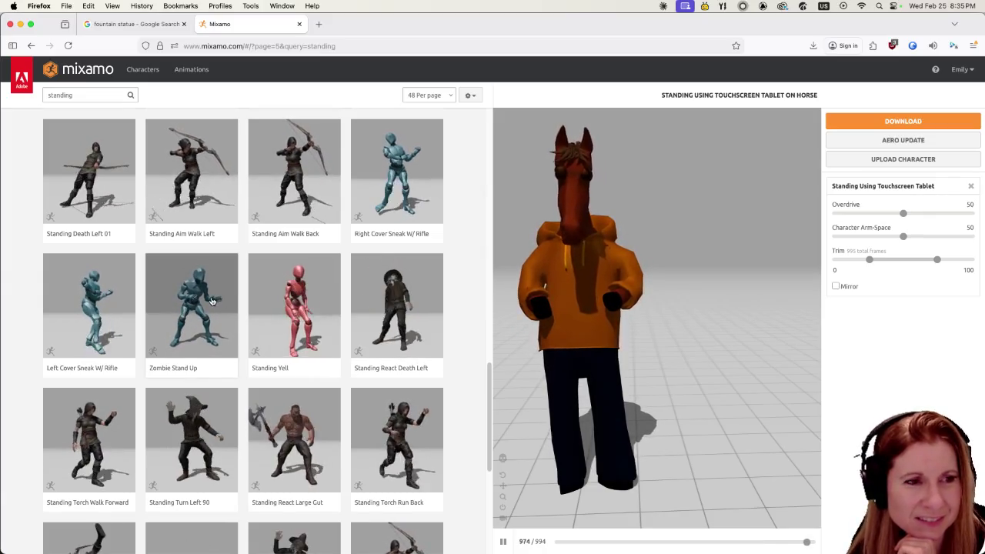
scroll(213, 300, down, 3)
scroll(261, 338, down, 2)
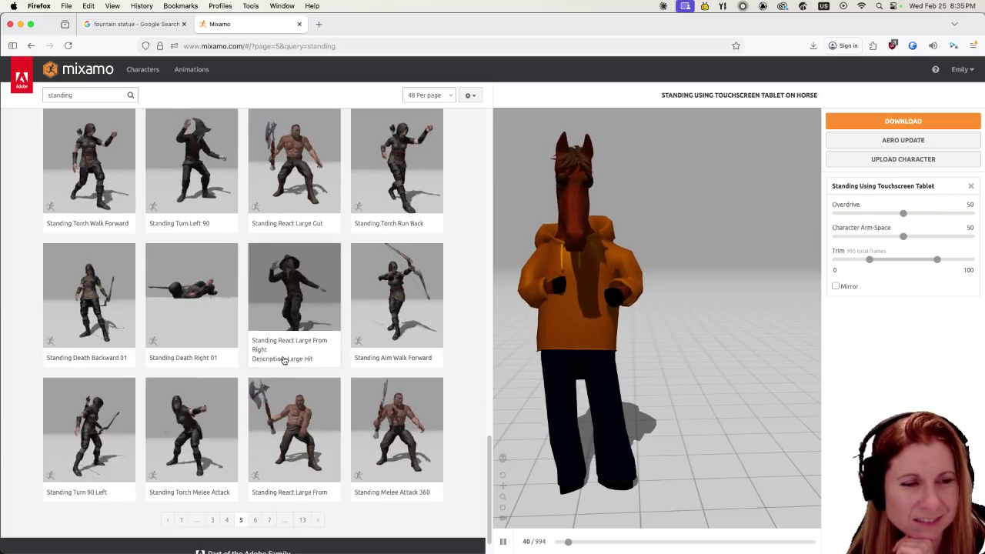
mouse_move(192, 431)
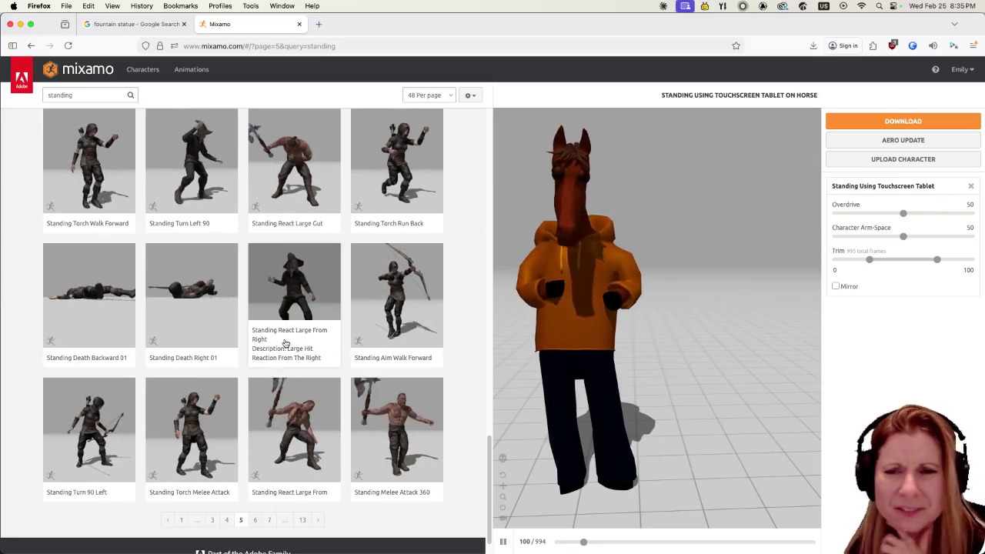
- Page through page 6 of the standing results on to page 7 (results 289–336)
click(255, 519)
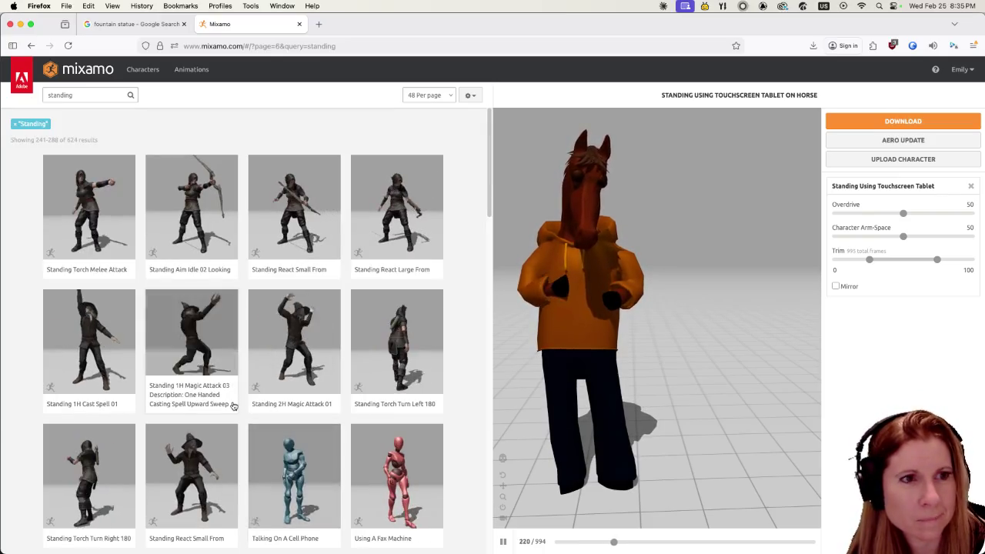
scroll(245, 402, down, 3)
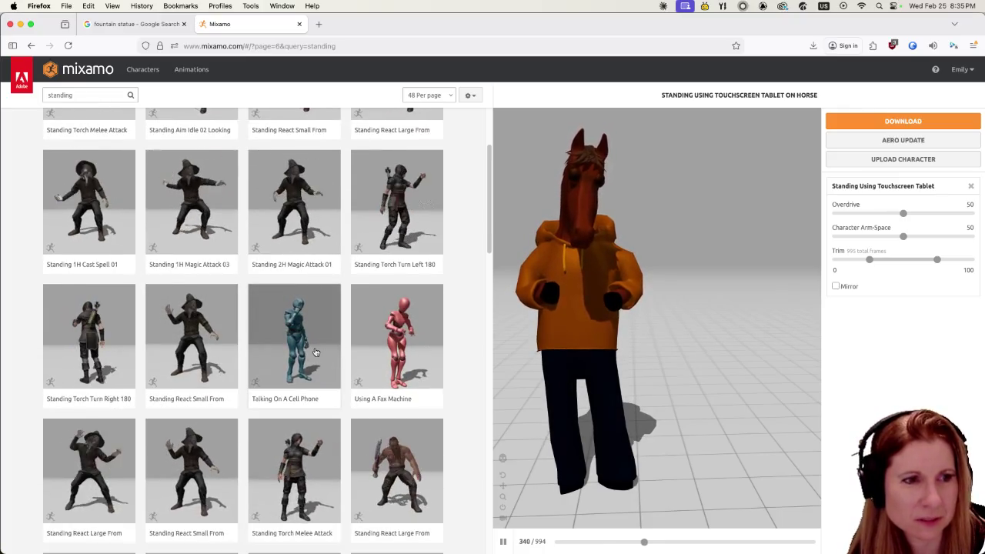
scroll(315, 351, down, 3)
scroll(304, 358, down, 3)
scroll(284, 360, down, 2)
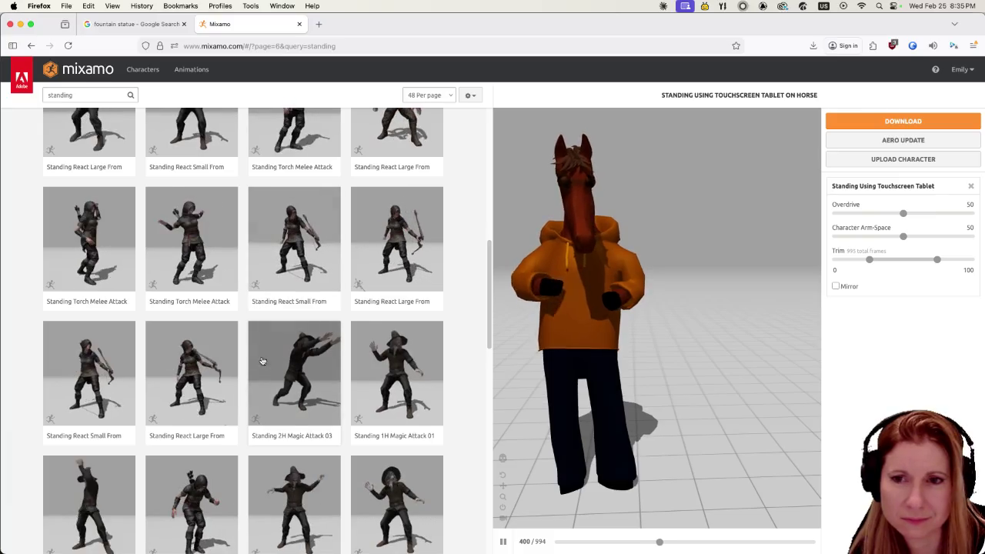
scroll(262, 361, down, 3)
scroll(254, 362, down, 3)
scroll(242, 362, down, 3)
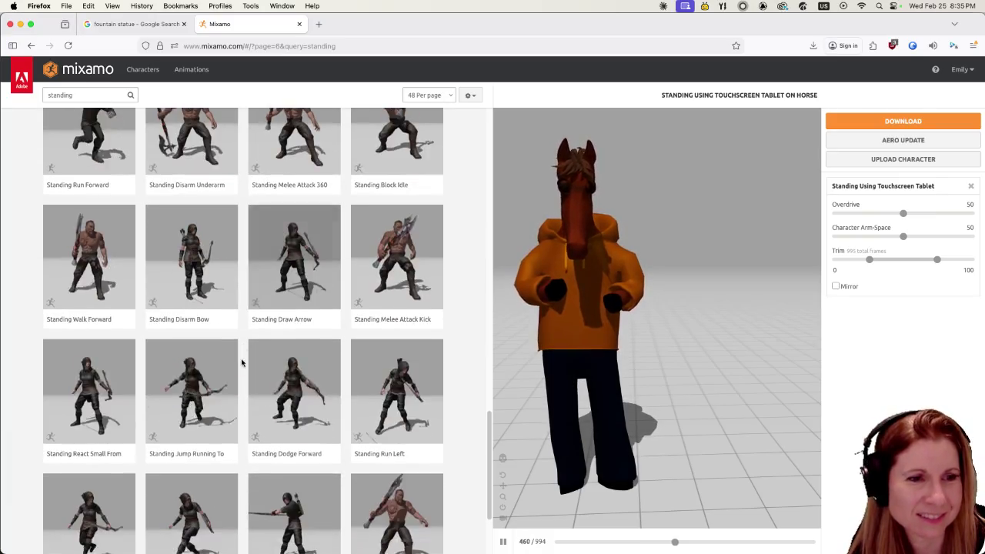
scroll(242, 363, down, 2)
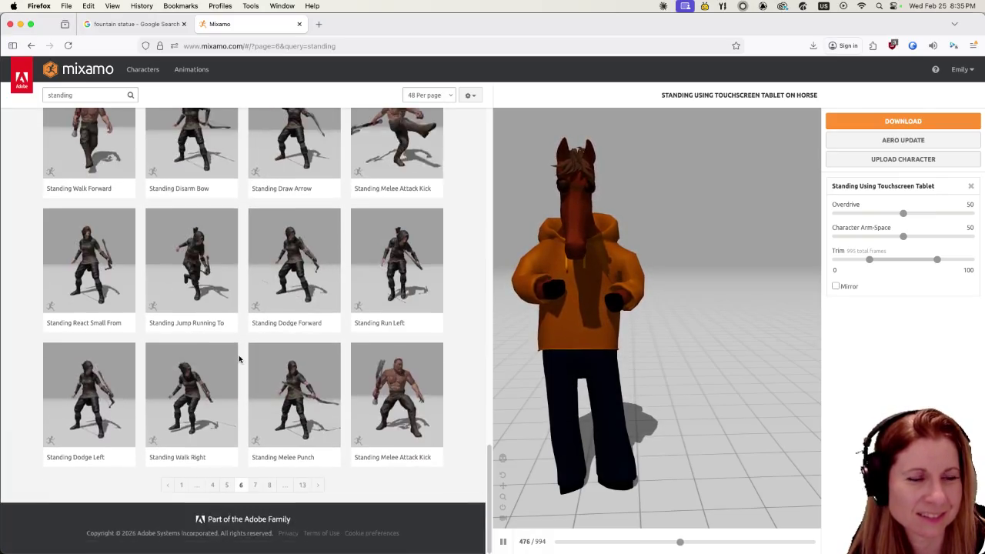
click(257, 488)
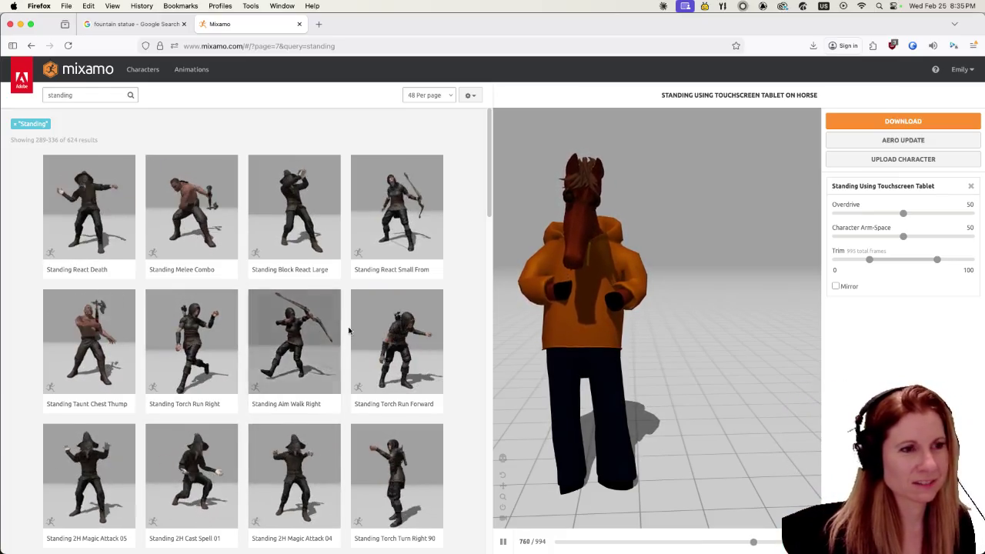
- Scroll Mixamo page 7 and preview the Laughing animation on the horse-headed character
scroll(349, 331, down, 5)
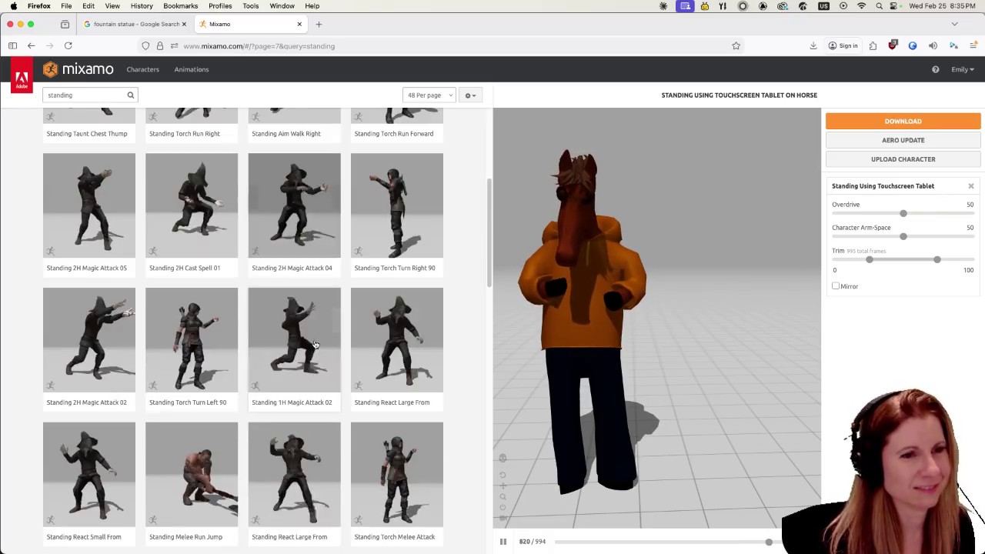
scroll(312, 346, down, 5)
scroll(289, 354, down, 2)
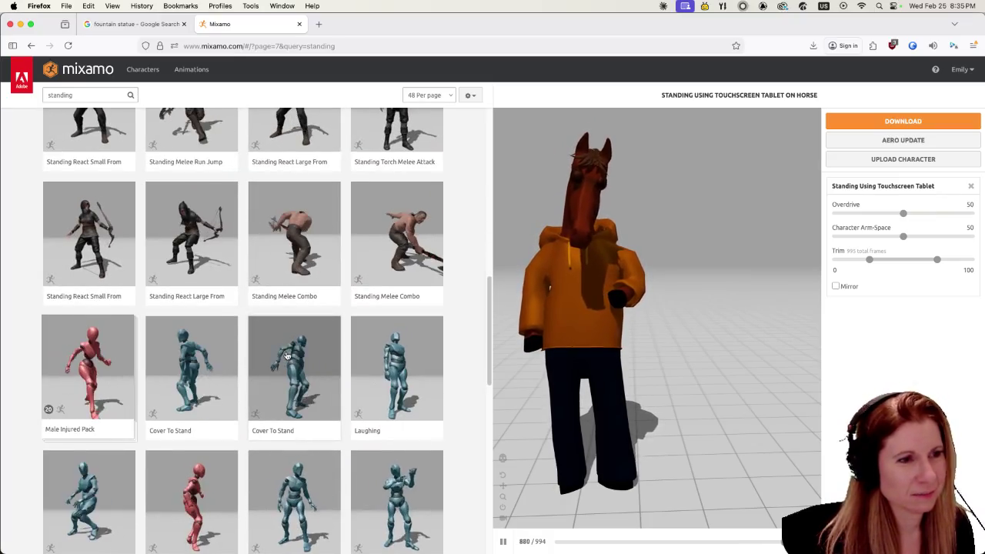
scroll(277, 358, down, 1)
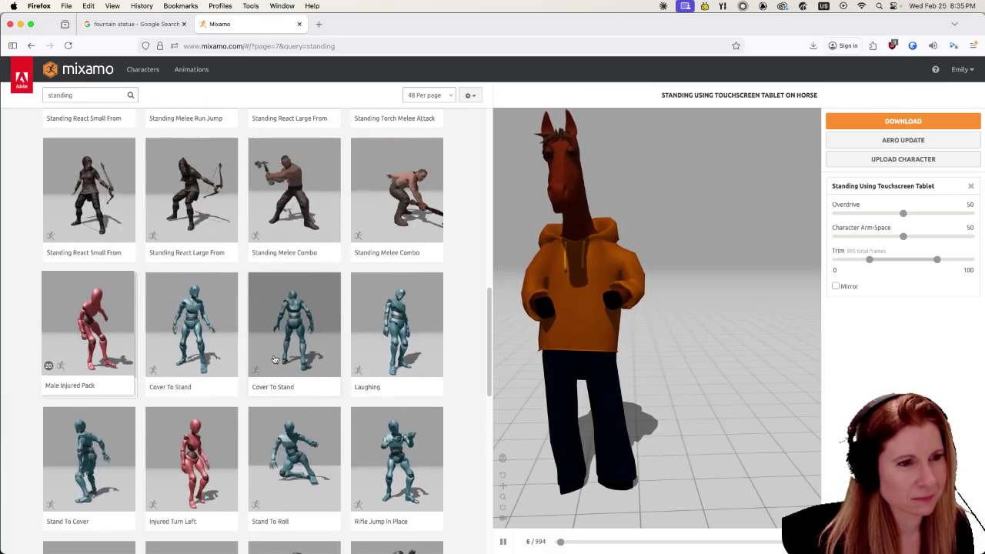
click(400, 341)
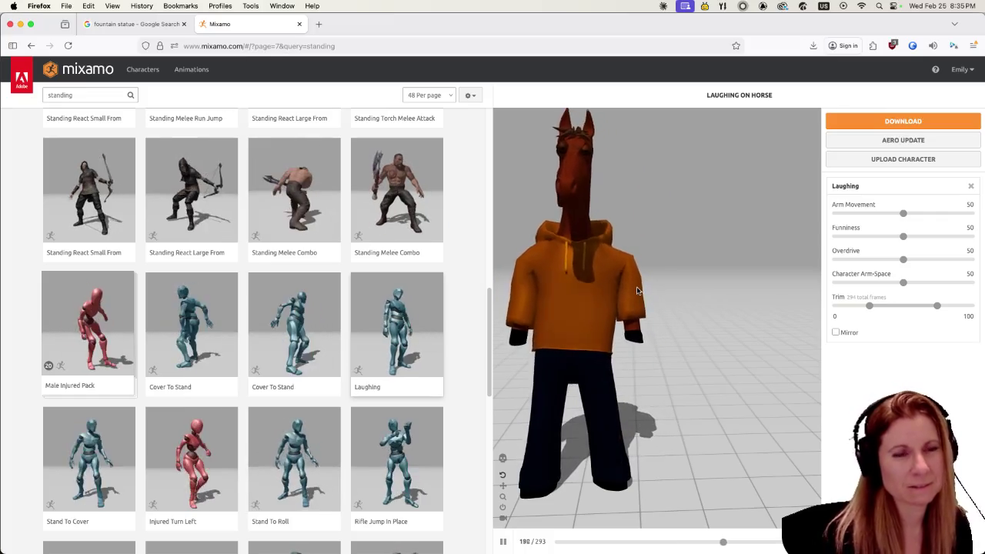
- Return from Mixamo to the fountain.blend file in Blender
scroll(397, 323, down, 2)
scroll(398, 361, down, 3)
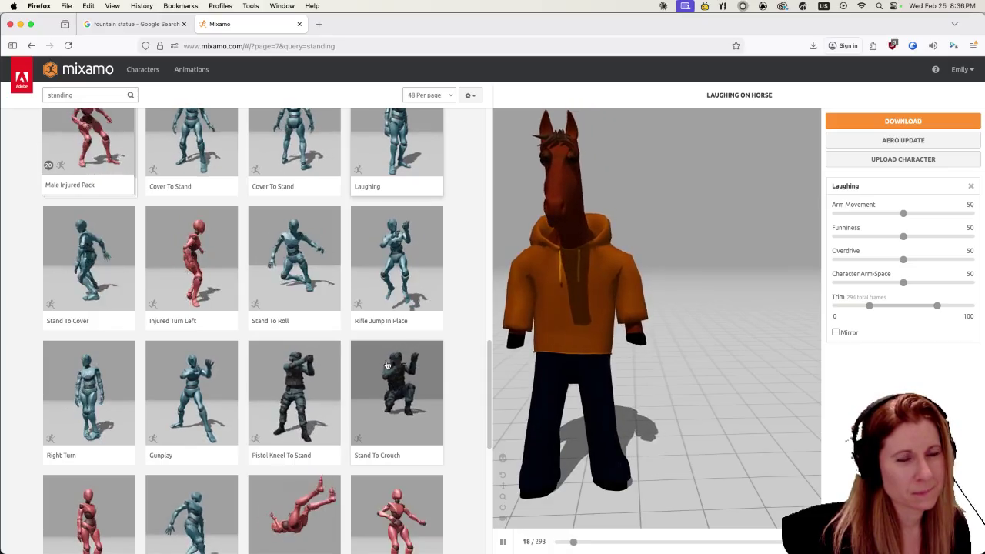
scroll(387, 365, down, 2)
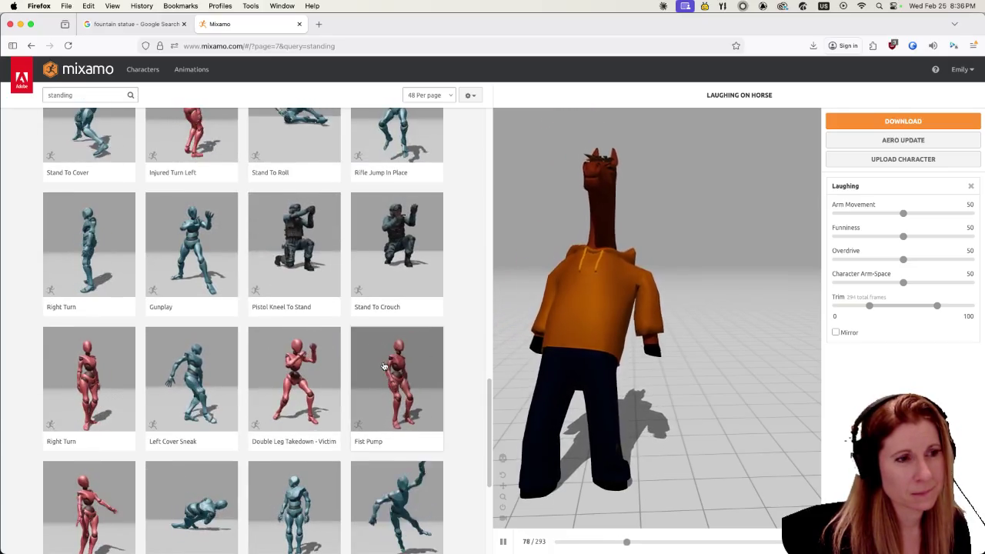
scroll(384, 366, down, 2)
scroll(379, 369, down, 1)
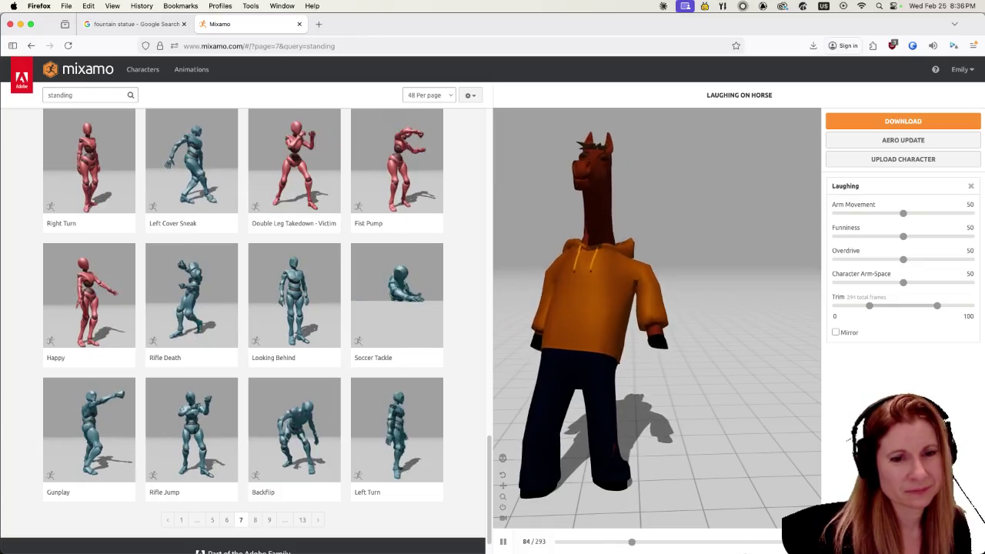
click(760, 539)
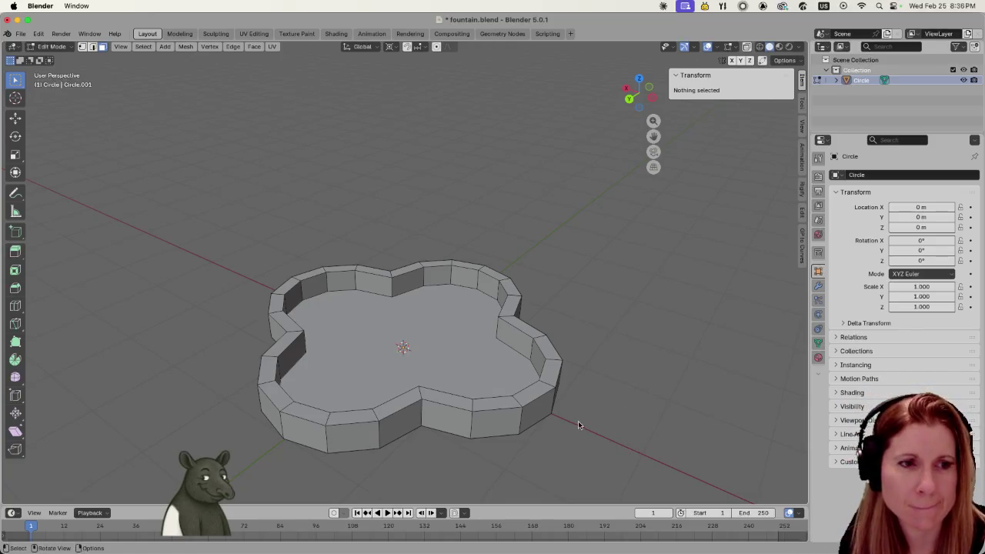
- Select the basin's inner floor face in Face Select mode
middle_drag(579, 425, 605, 411)
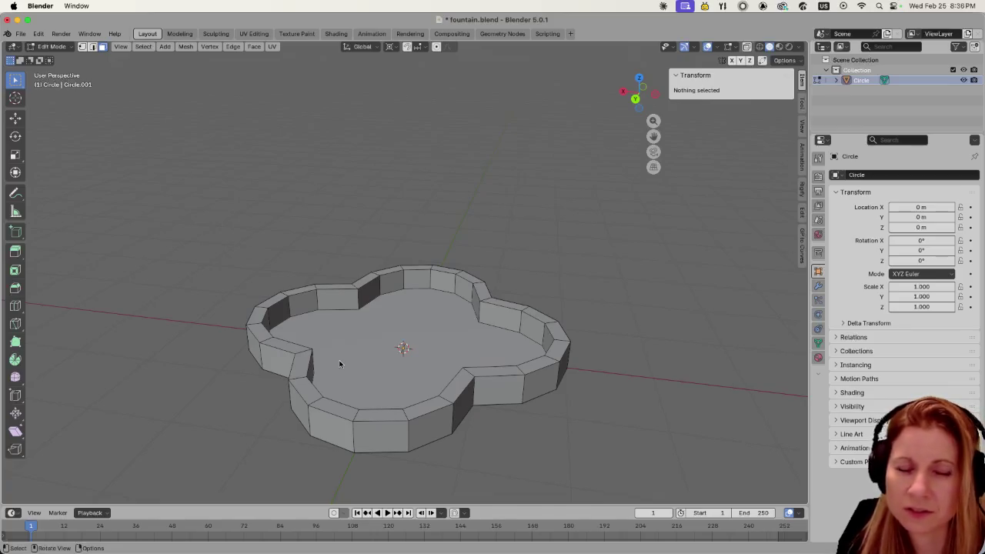
click(424, 362)
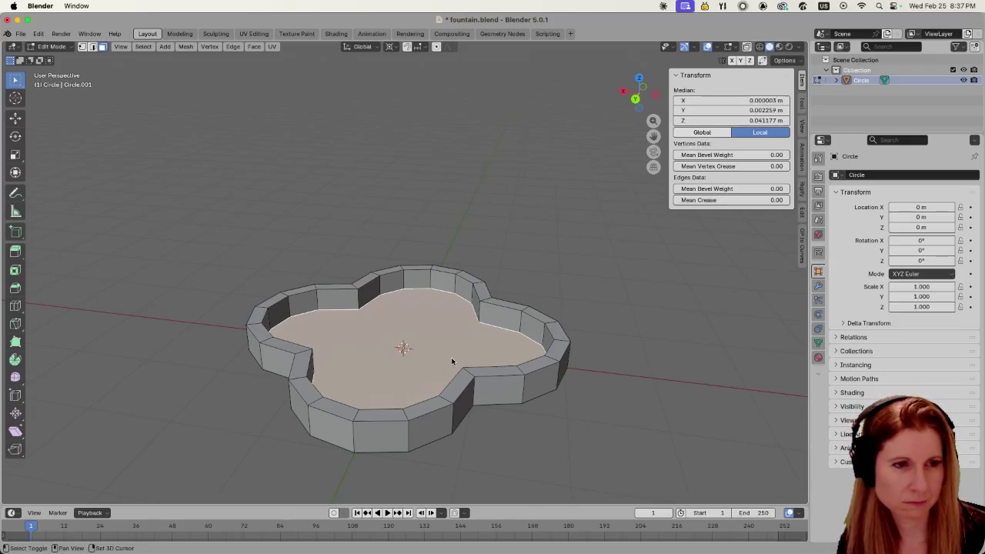
- Duplicate the inner floor face and lift the copy about 1.05 m straight up
key(g)
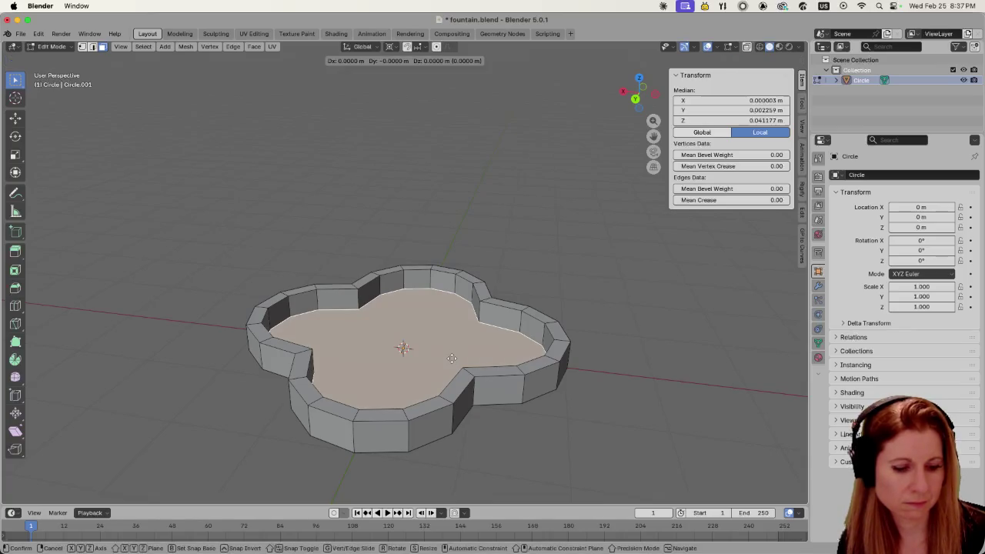
key(z)
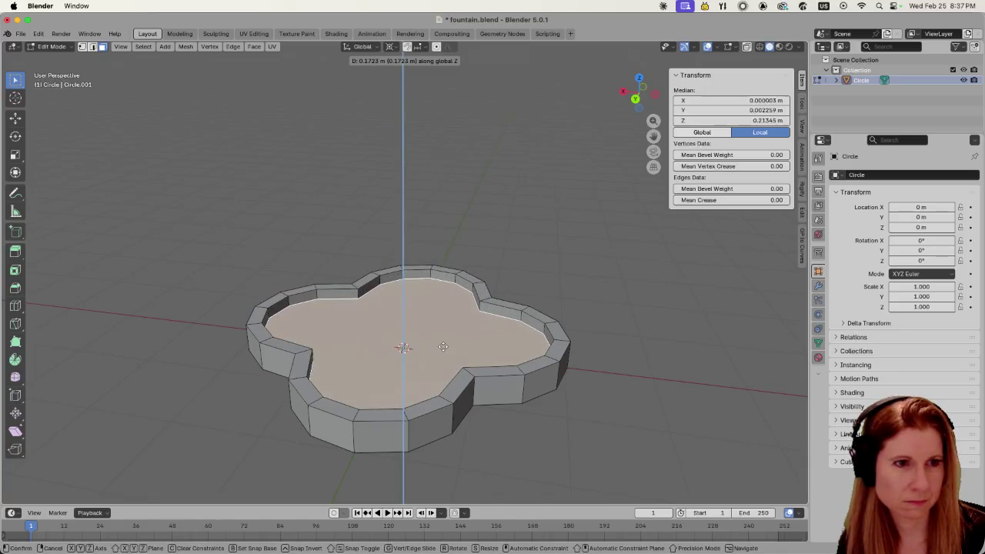
right_click(446, 280)
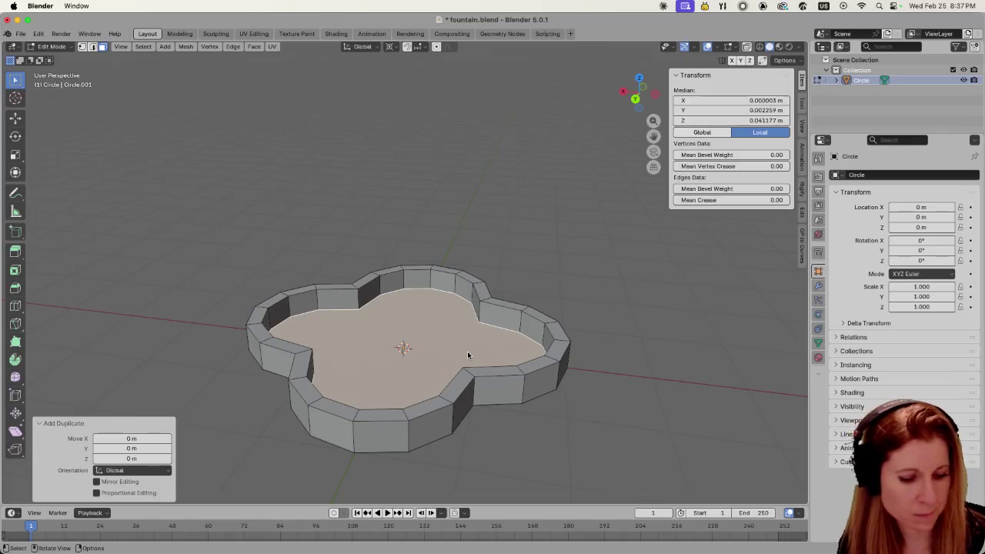
key(g)
key(z)
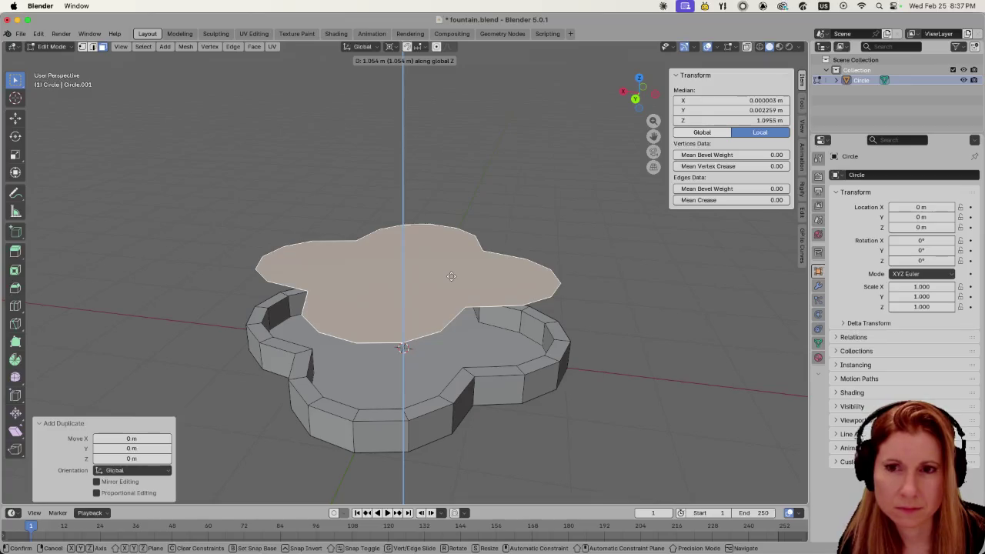
click(451, 276)
middle_drag(487, 354, 435, 325)
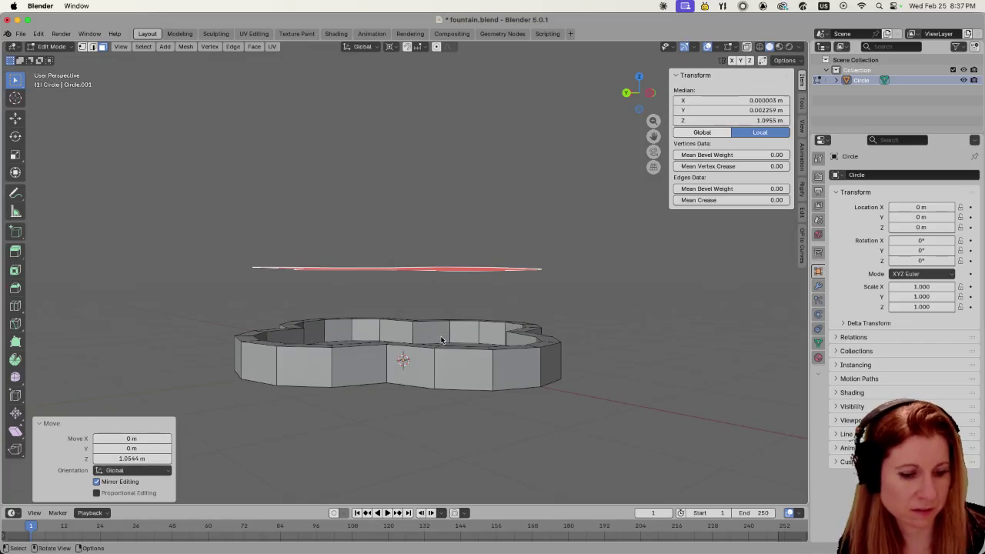
key(Tab)
middle_drag(441, 340, 433, 368)
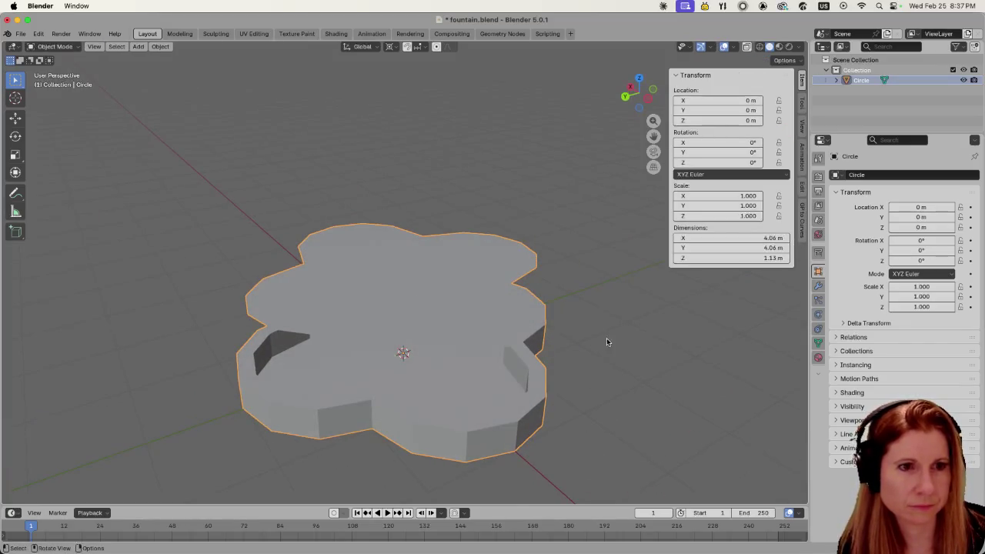
- In Edit Mode, check the connected geometry and select the lifted top face
key(Tab)
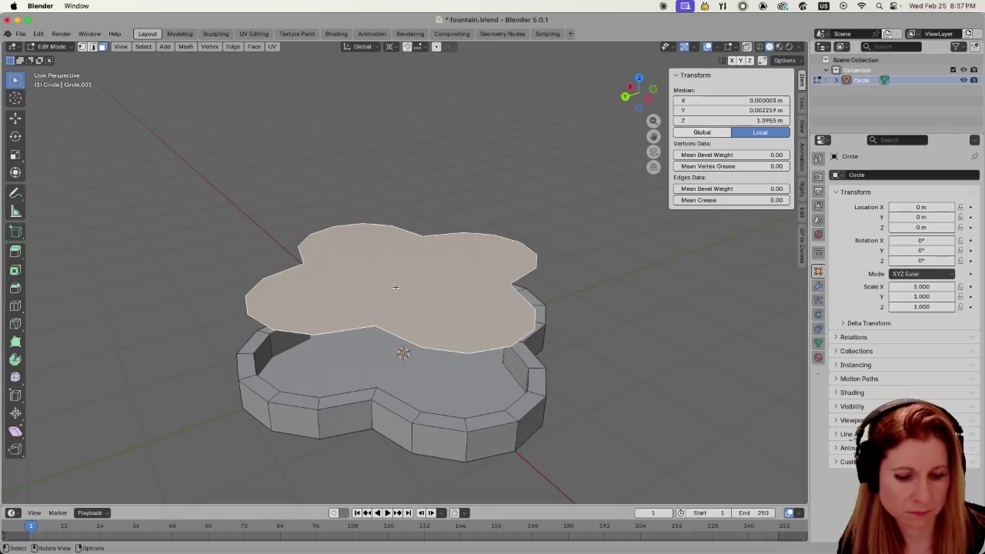
key(l)
middle_drag(397, 313, 398, 307)
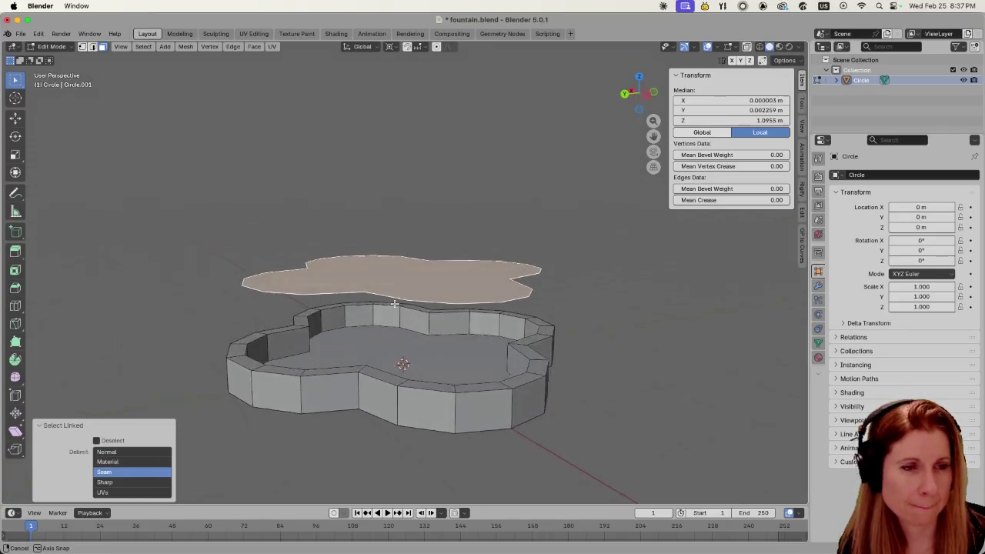
key(l)
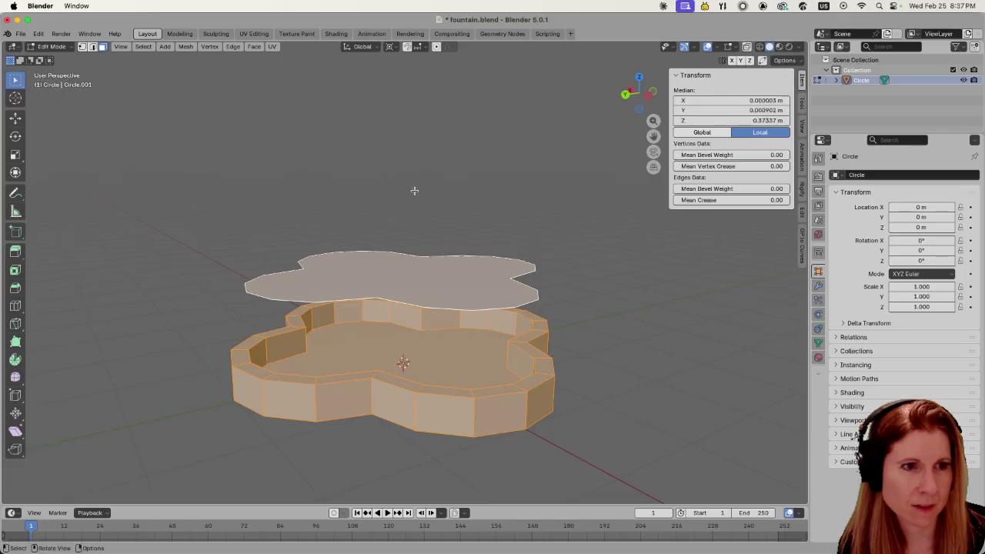
key(Tab)
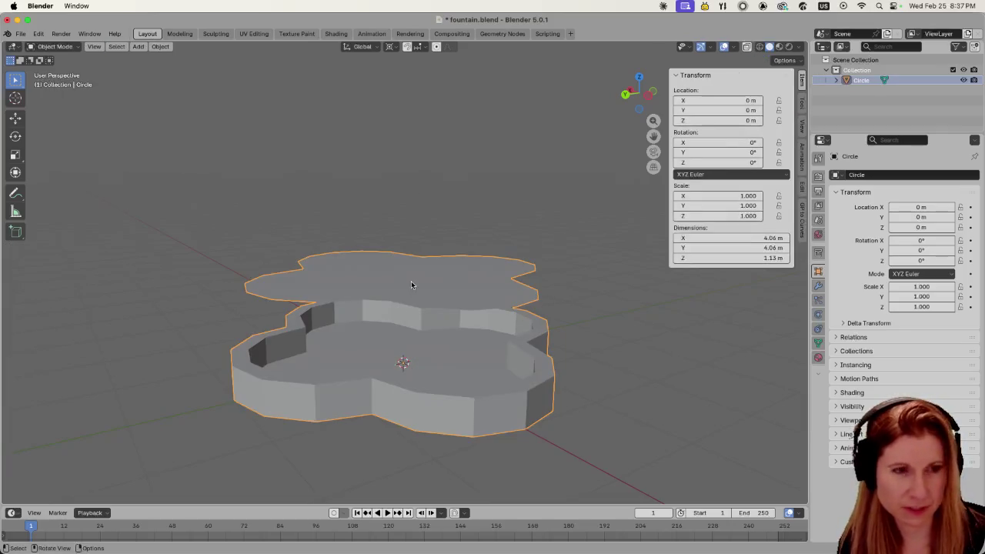
key(Tab)
click(408, 292)
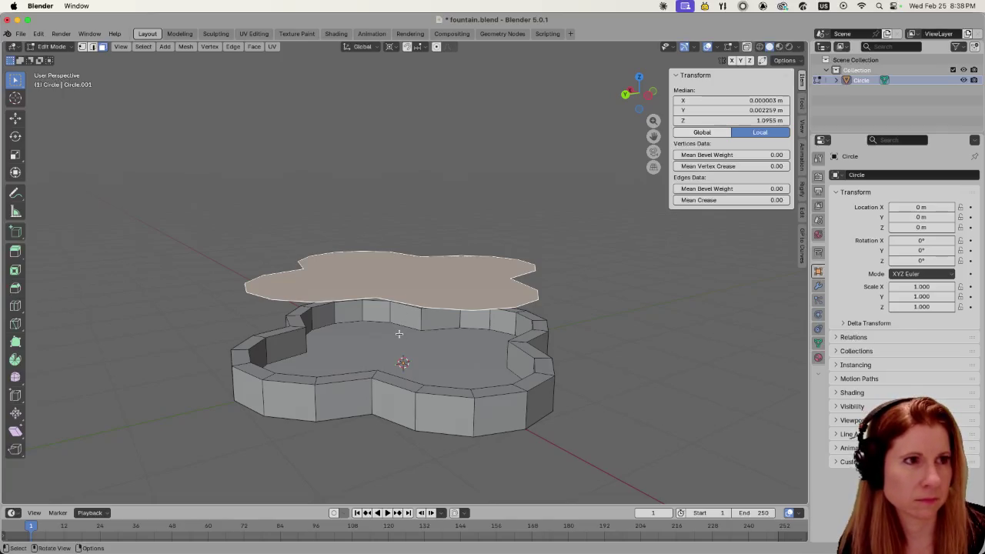
middle_drag(399, 333, 394, 328)
- Extrude the lifted face 0.23 m along Z into a solid scalloped slab
key(e)
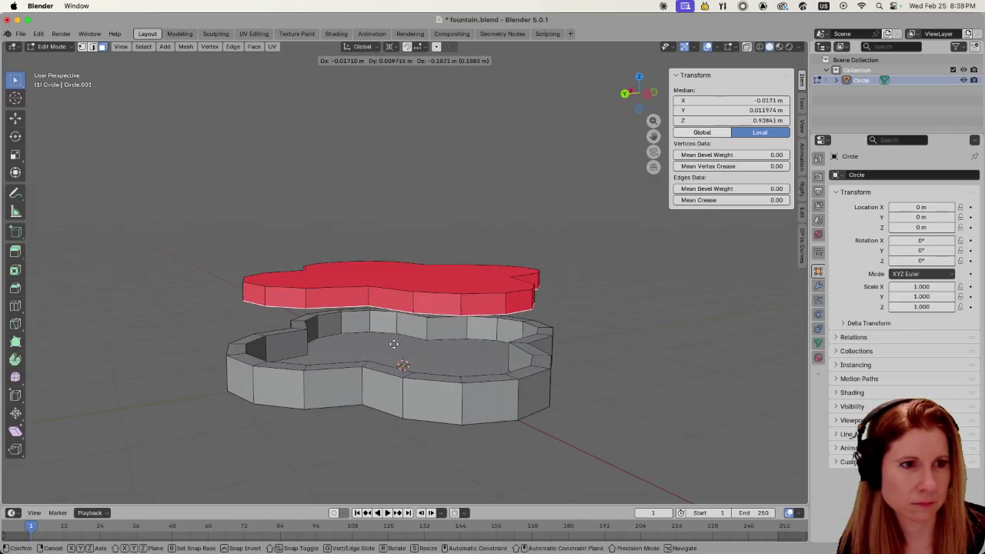
key(z)
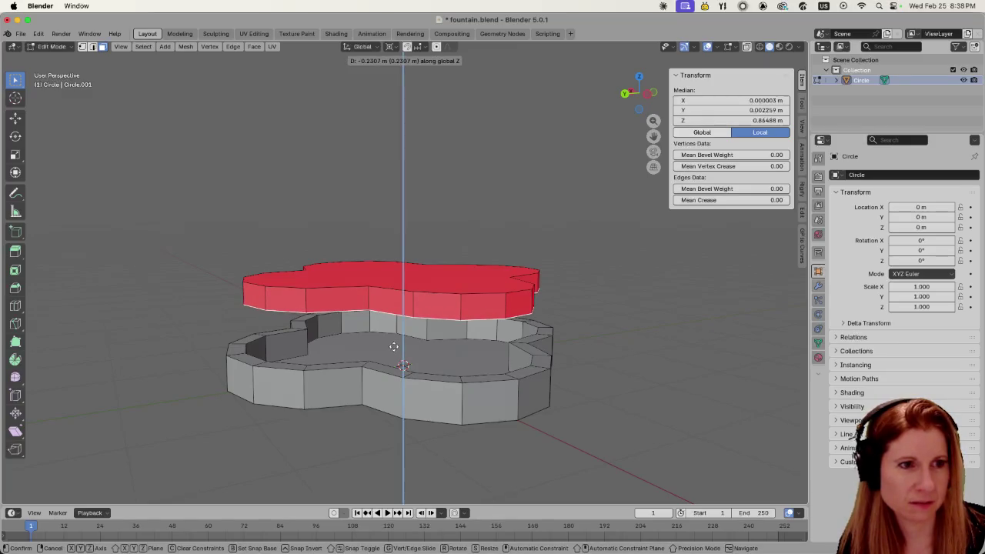
click(394, 345)
mouse_move(394, 345)
middle_down()
mouse_move(470, 302)
mouse_move(470, 363)
middle_up()
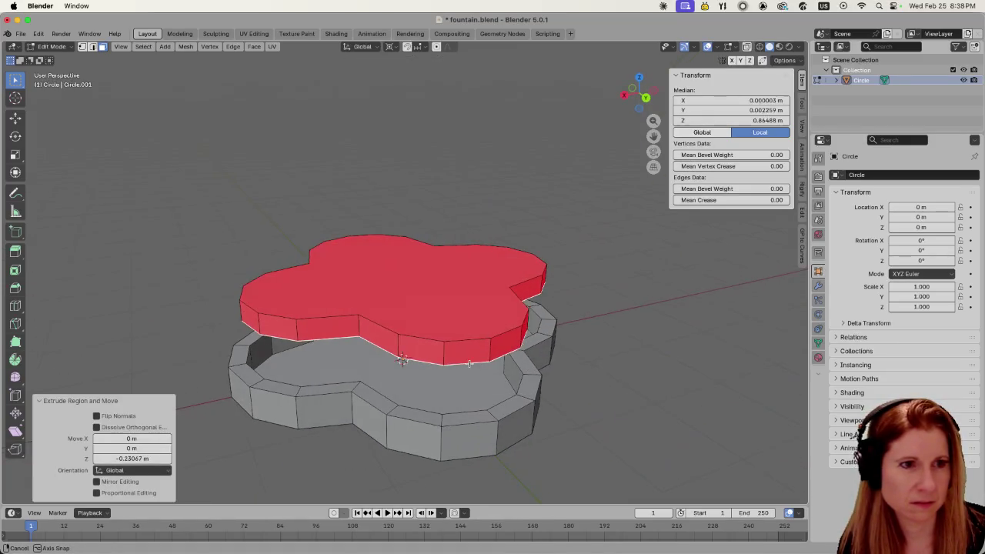
- Select the whole slab, recalculate its normals to face outward, then deselect
click(454, 315)
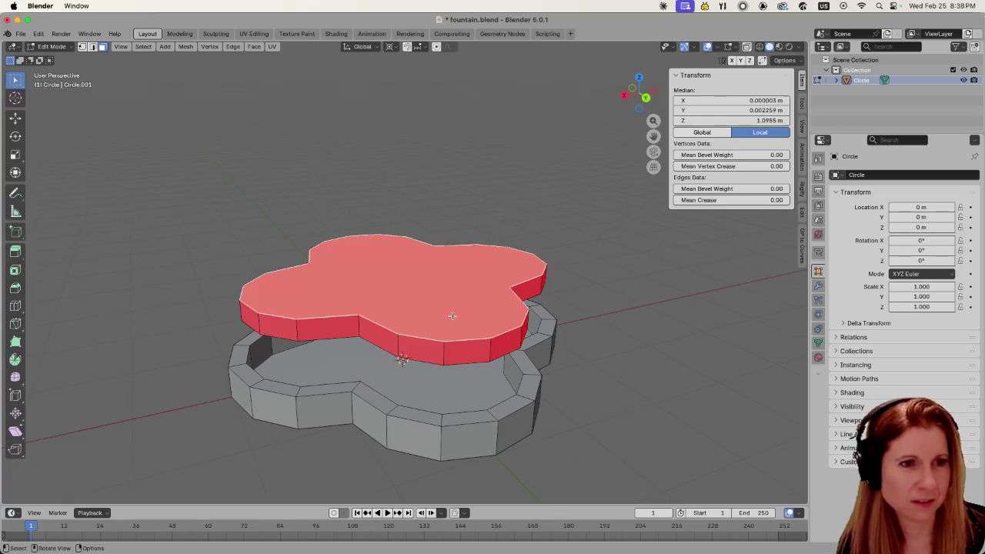
key(a)
click(431, 267)
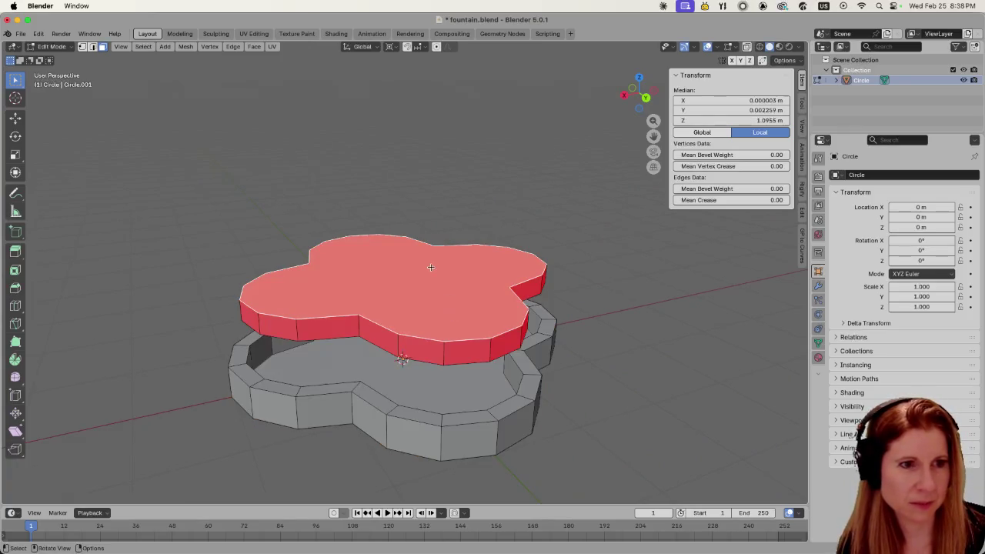
key(l)
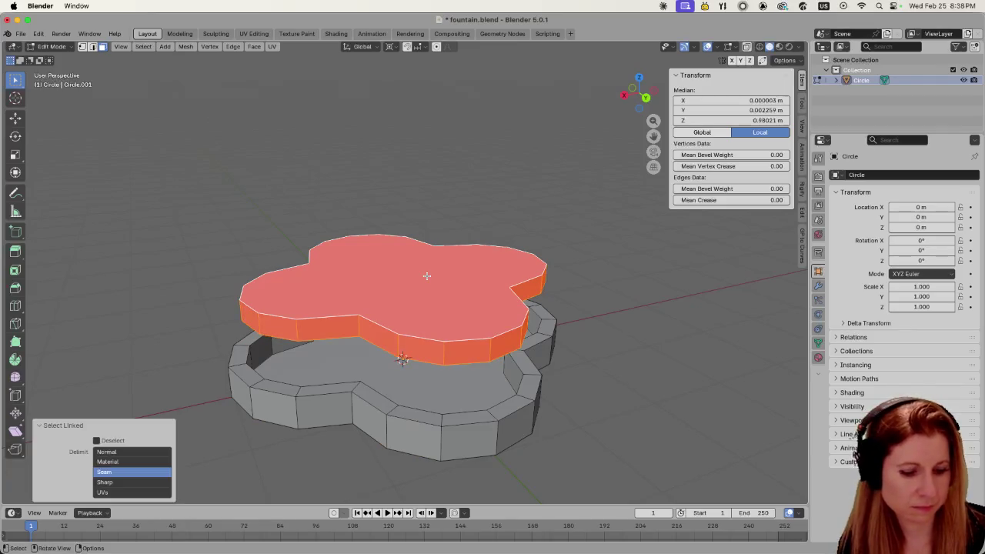
key(shift+n)
click(251, 184)
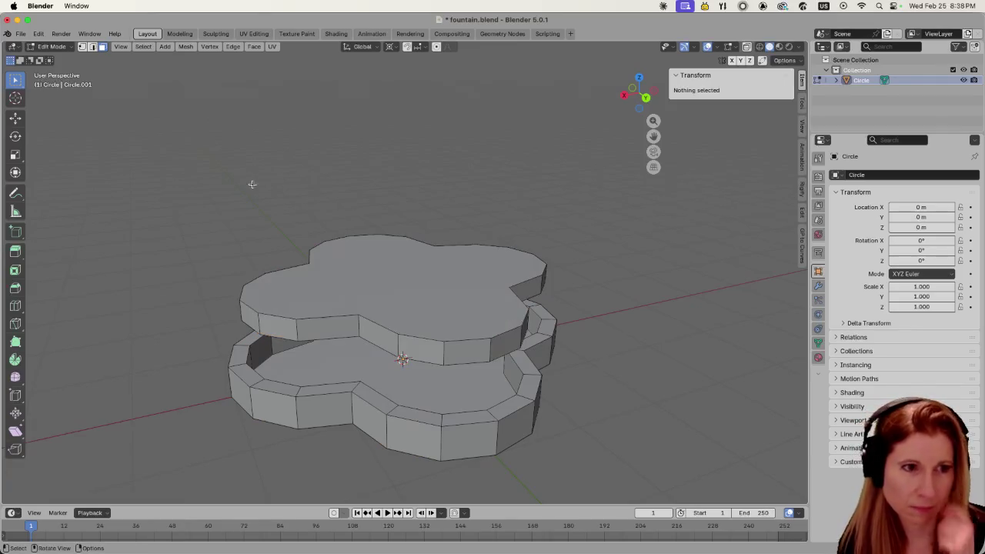
- Try linked selections of the upper slab and the lower basin in Edit Mode
click(344, 314)
click(416, 310)
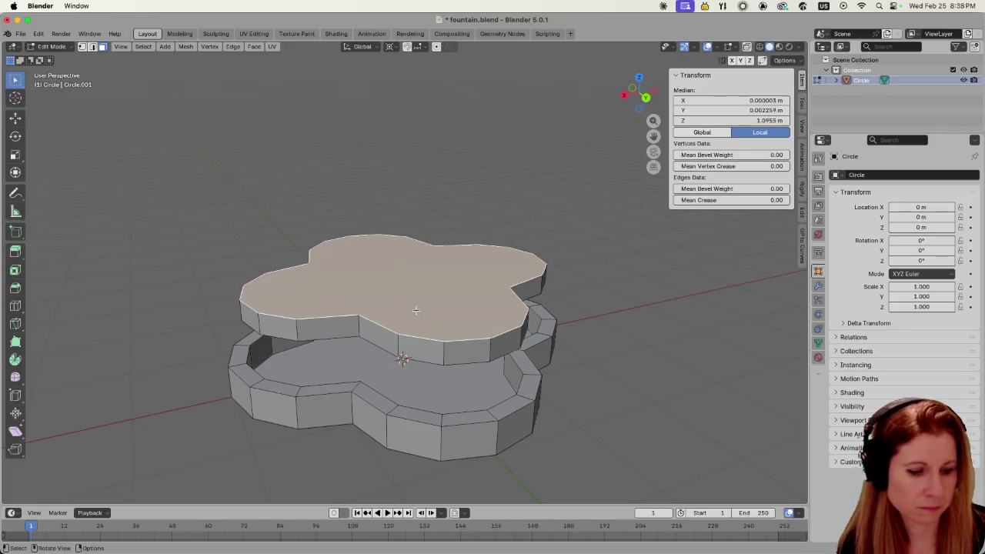
key(a)
click(375, 198)
key(l)
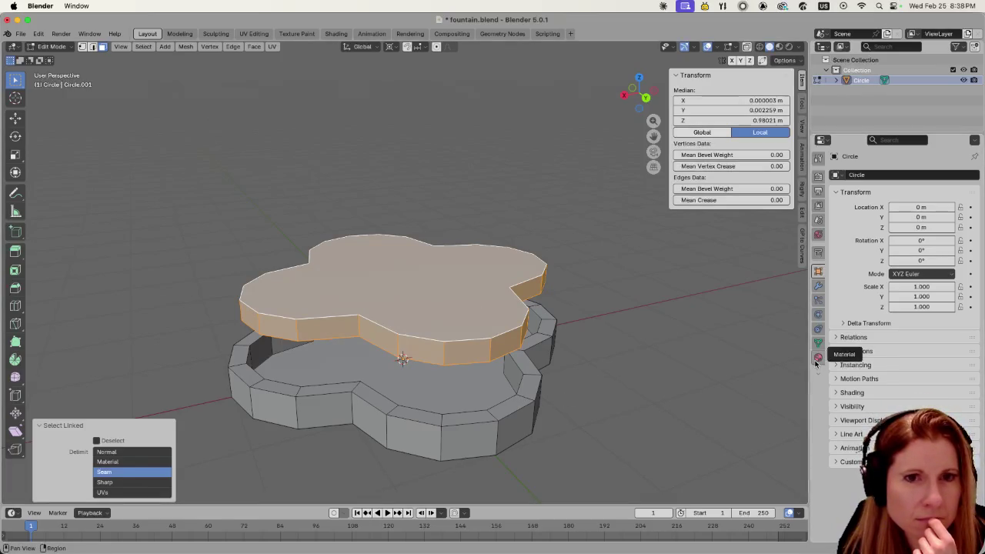
key(alt+a)
click(477, 420)
key(l)
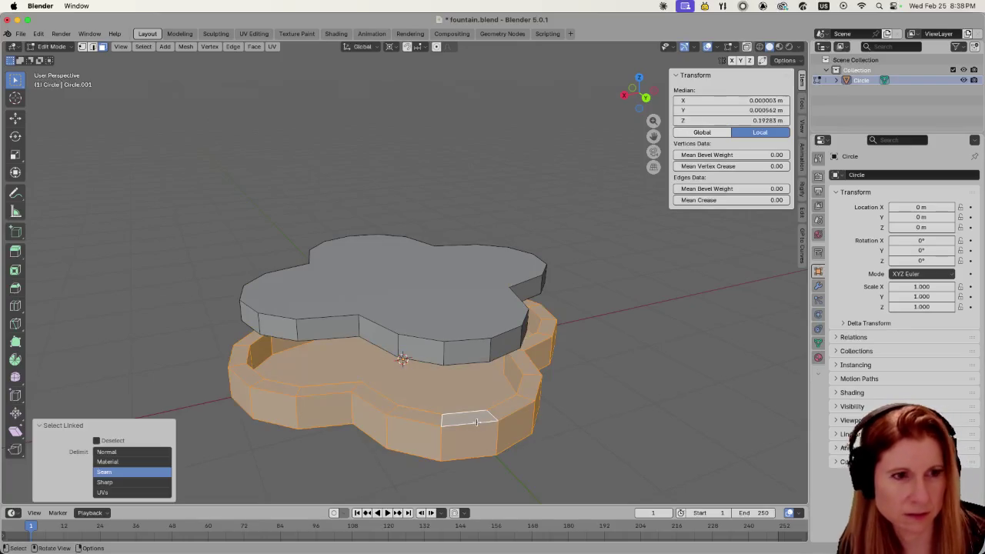
- Select the entire top slab and separate it into its own object, Circle.001
key(Tab)
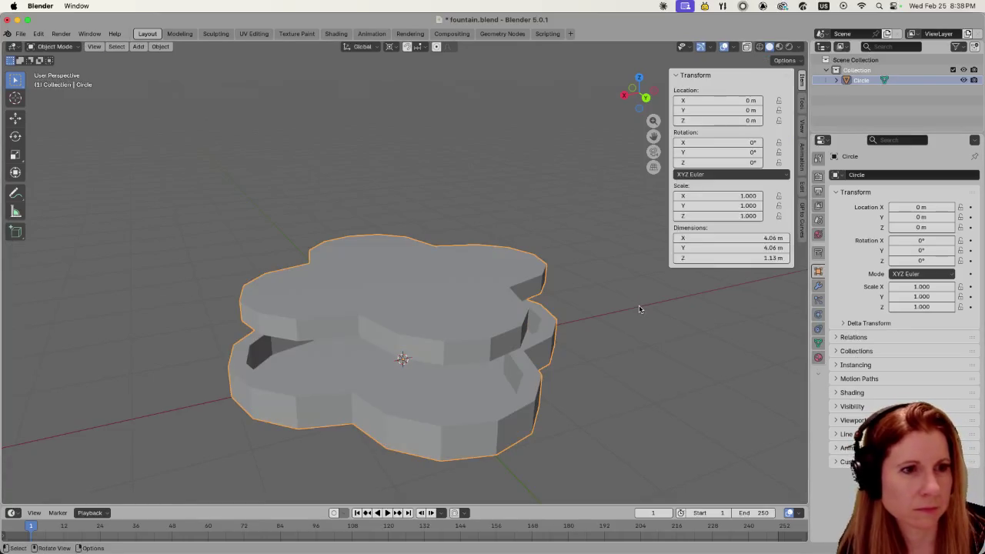
click(652, 369)
key(Tab)
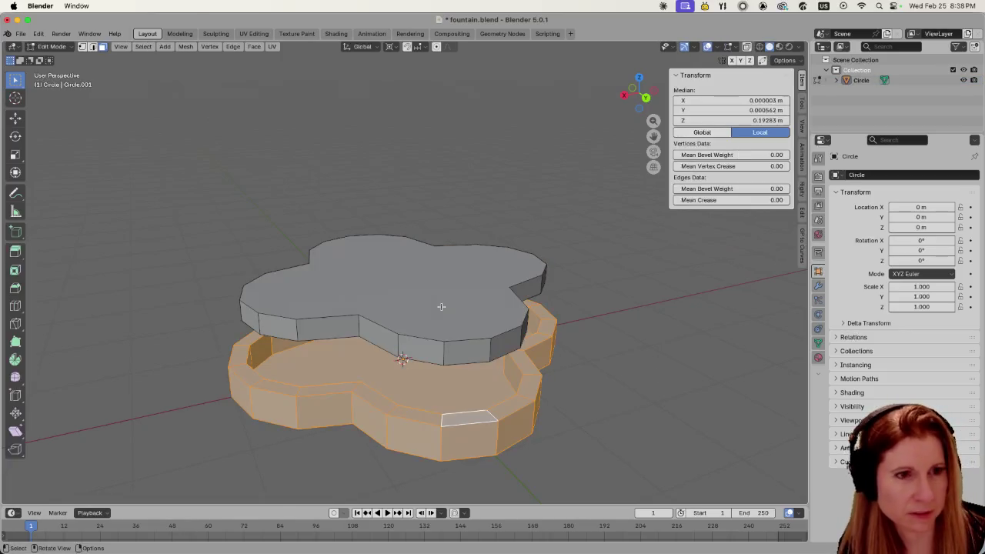
key(ctrl+i)
key(Tab)
key(Tab)
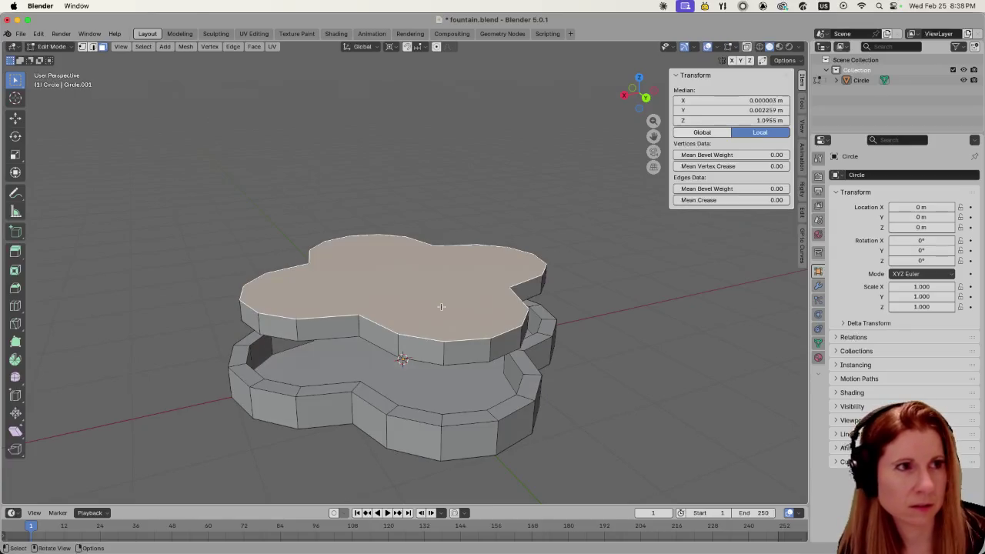
key(ctrl+l)
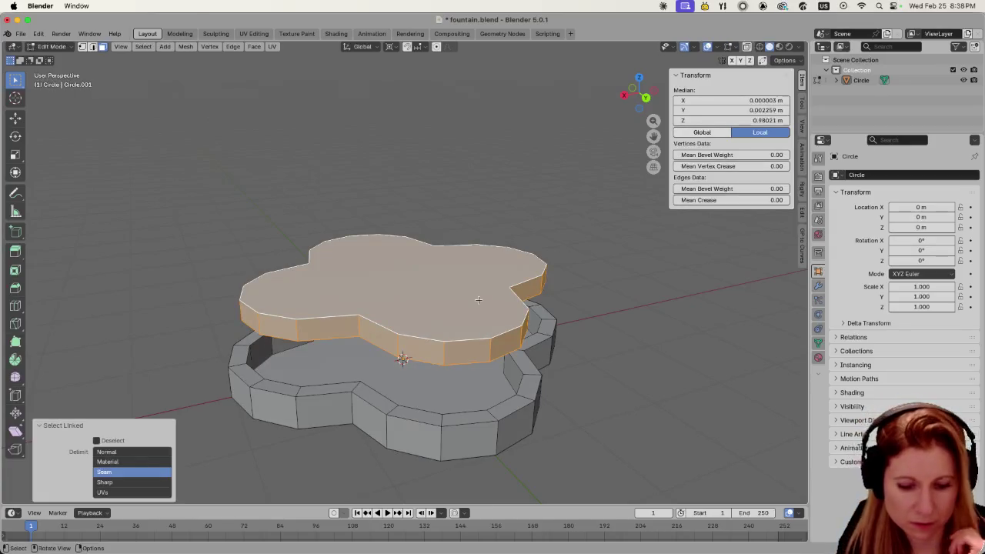
key(p)
click(478, 300)
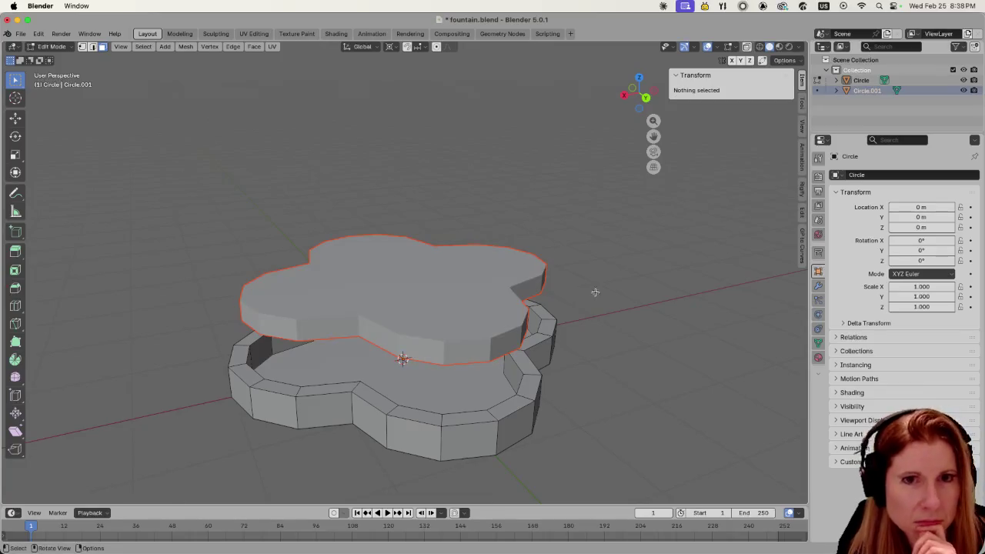
- Rename Circle.001 to 'water' in the Outliner
double_click(885, 90)
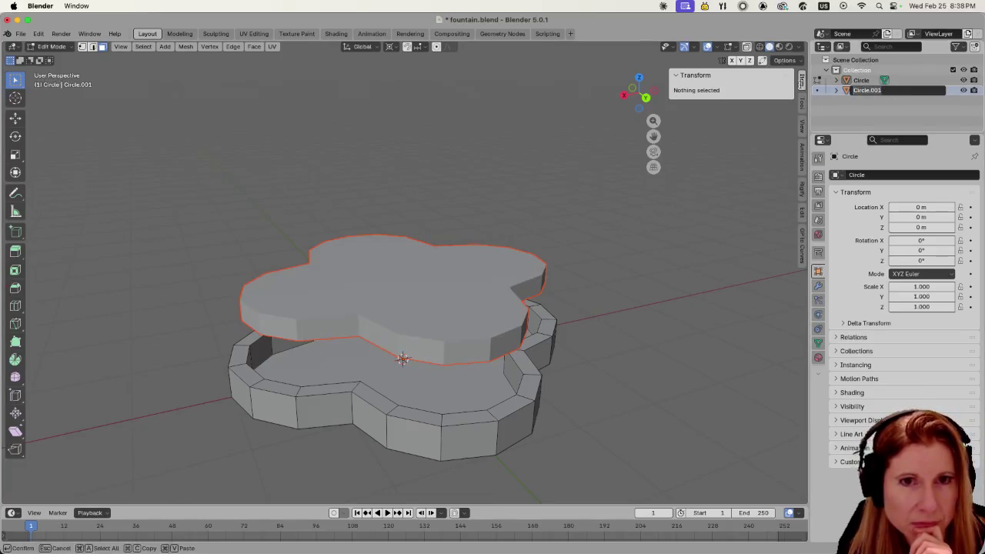
text(water)
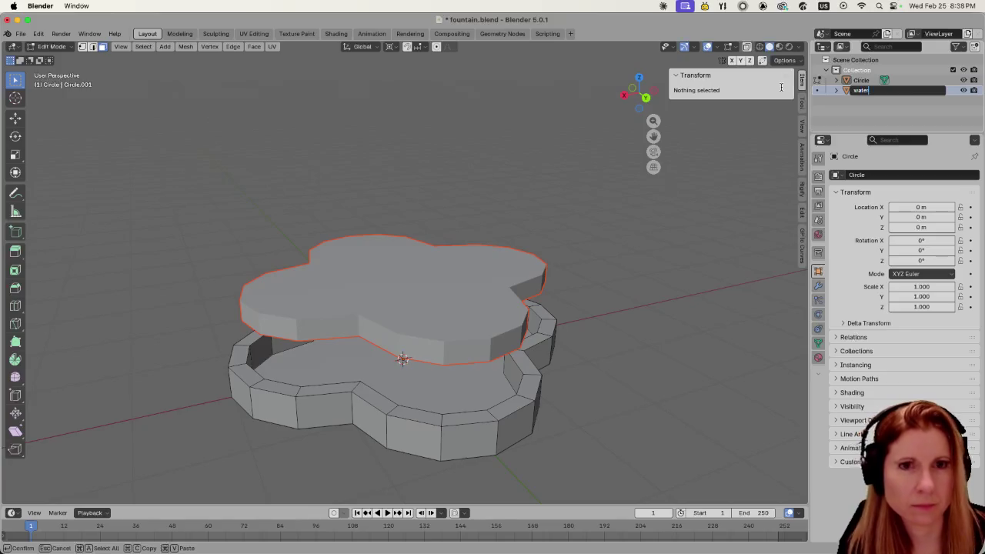
key(Return)
- Rename the basin object Circle to 'fountain', then select the water slab
click(534, 409)
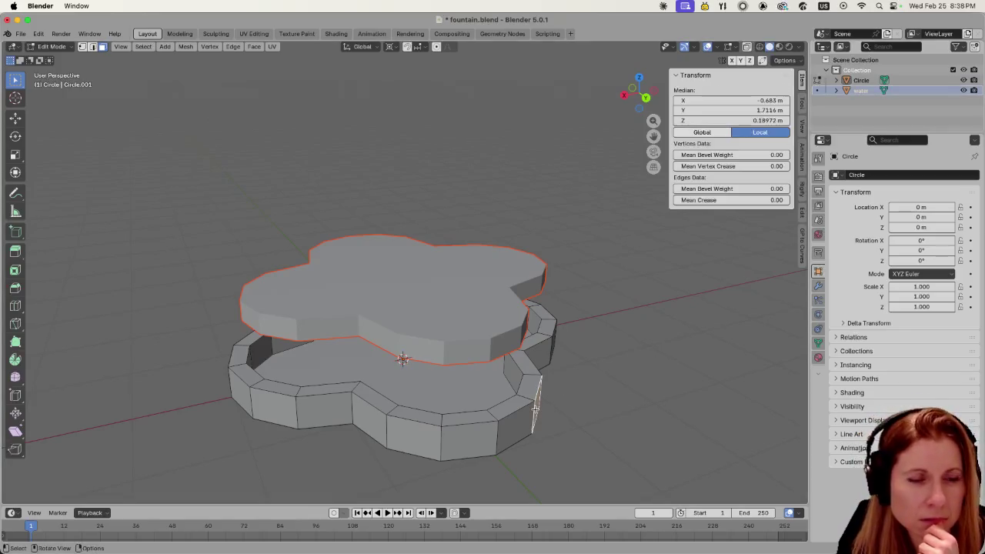
key(Tab)
click(480, 428)
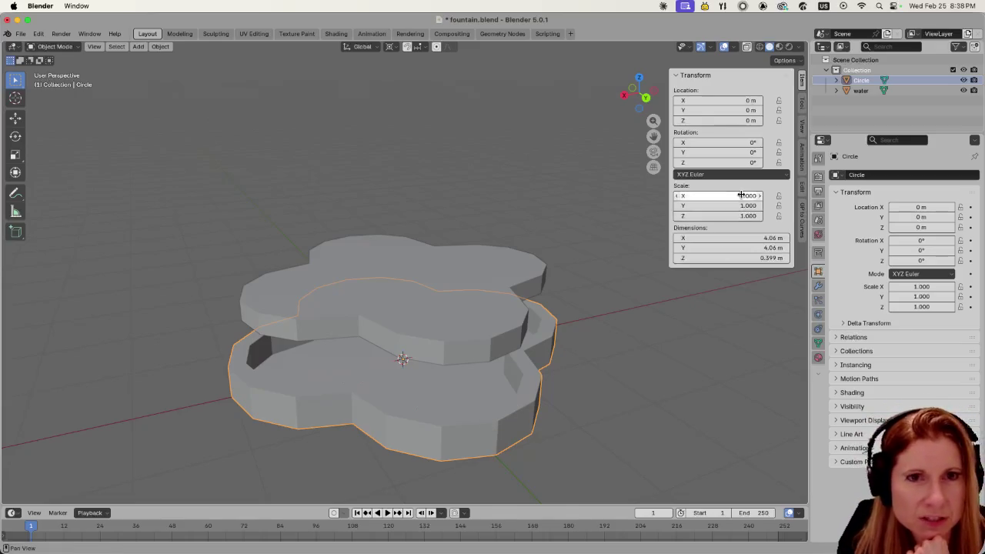
double_click(868, 81)
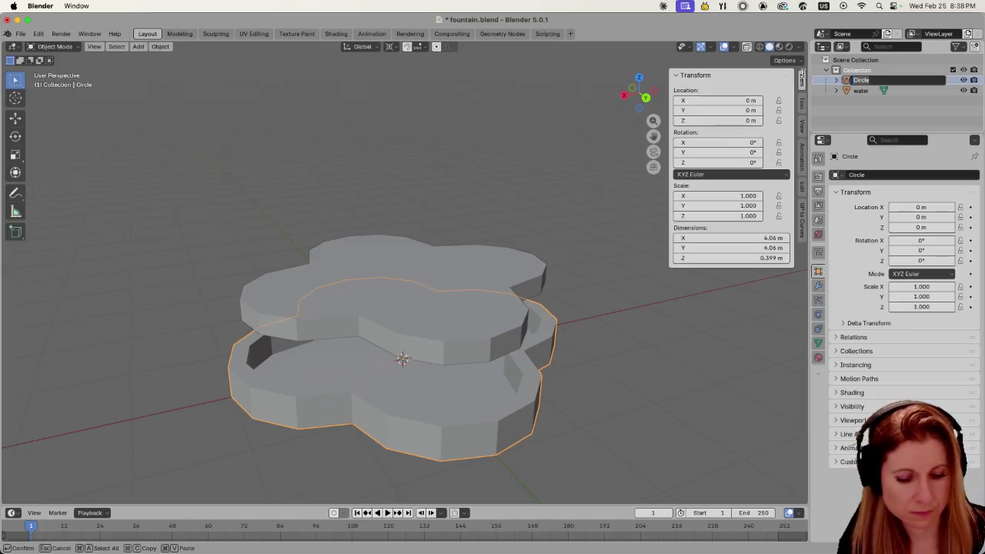
text(fountain)
key(Return)
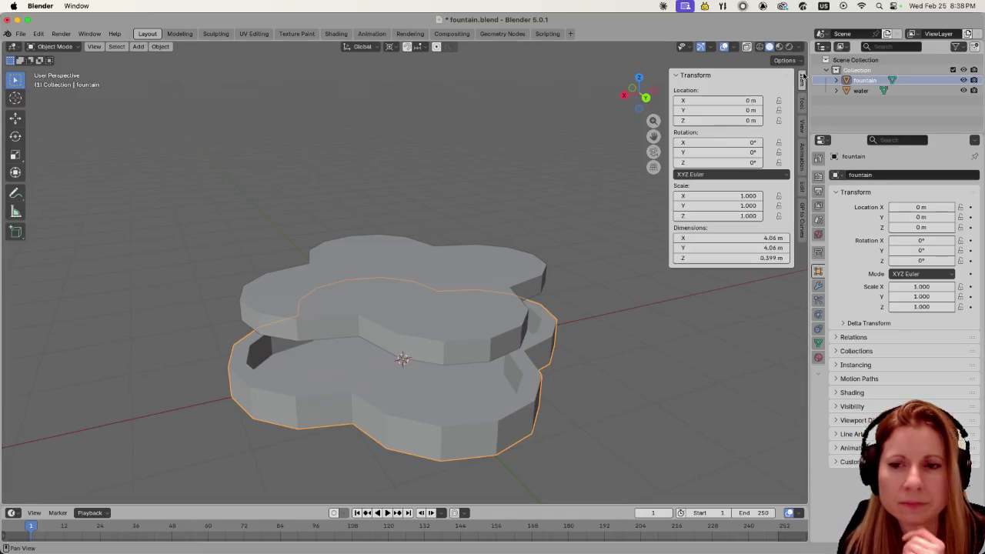
click(655, 355)
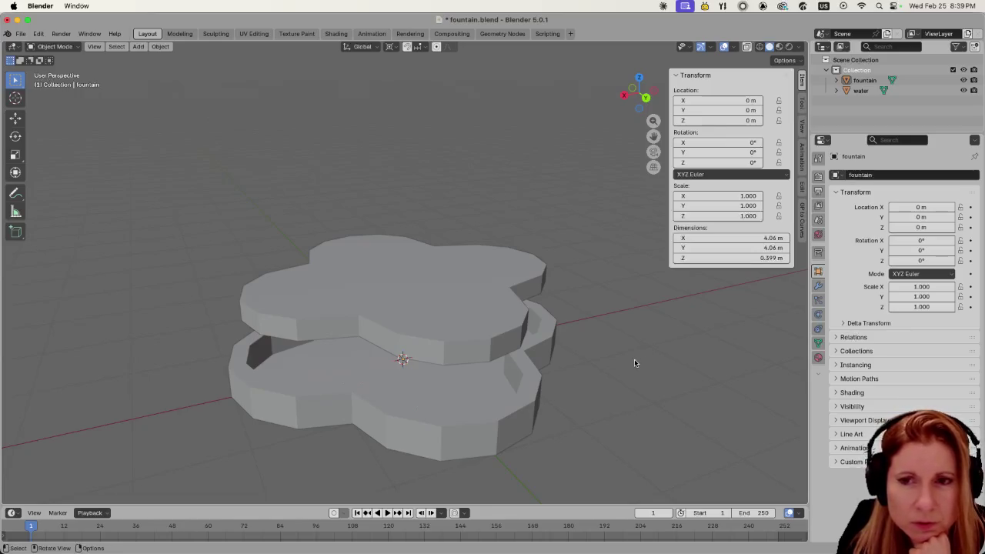
click(515, 328)
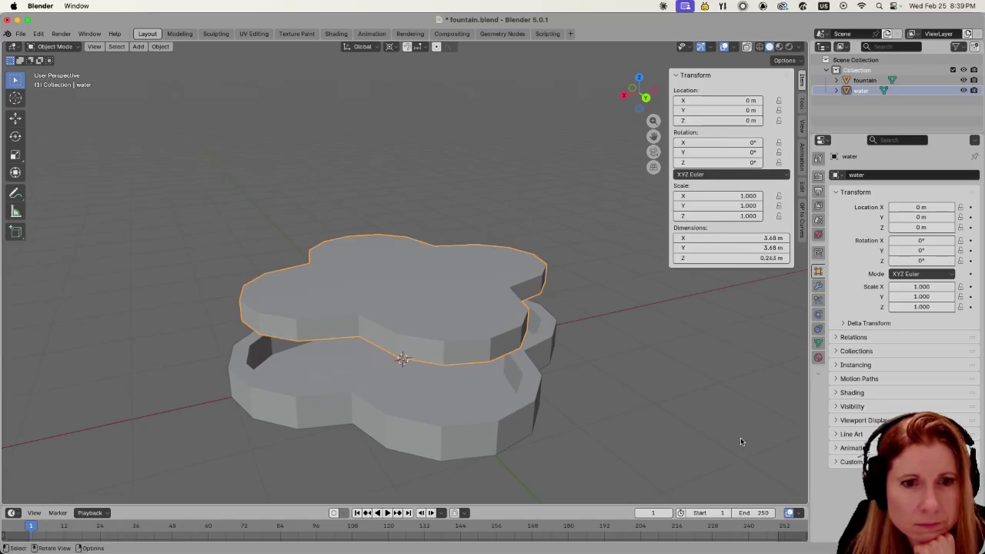
- Create a new material named 'water' on the water slab
click(818, 357)
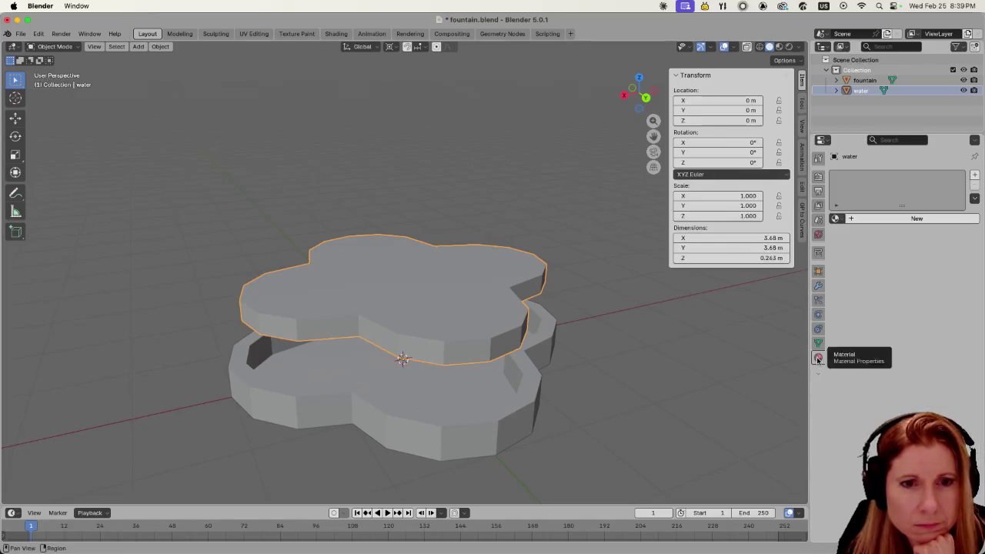
click(851, 220)
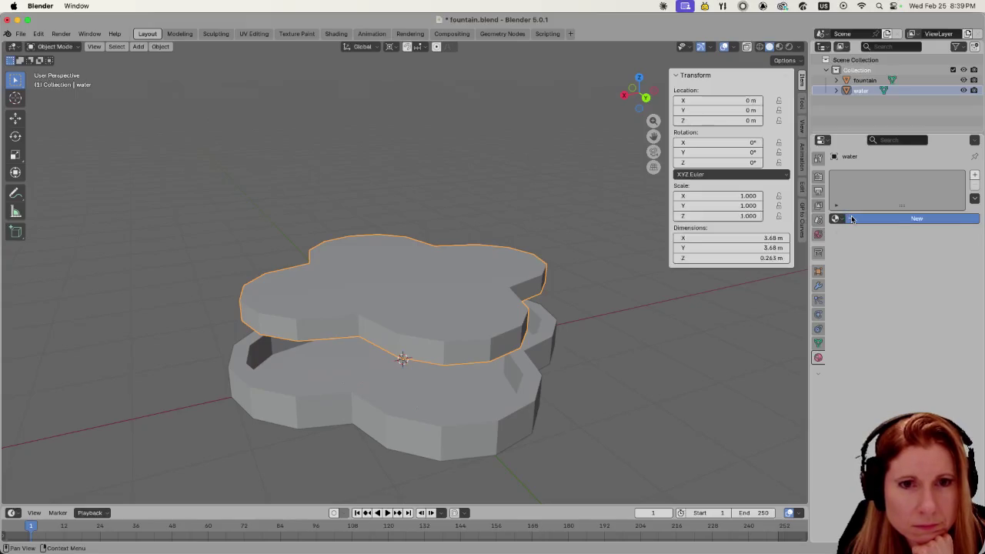
double_click(875, 178)
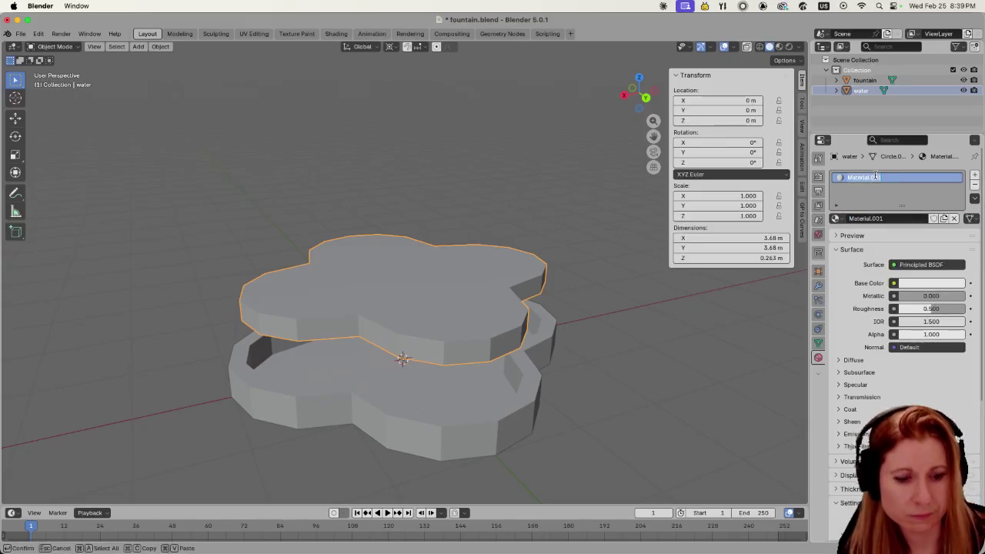
text(water)
key(Return)
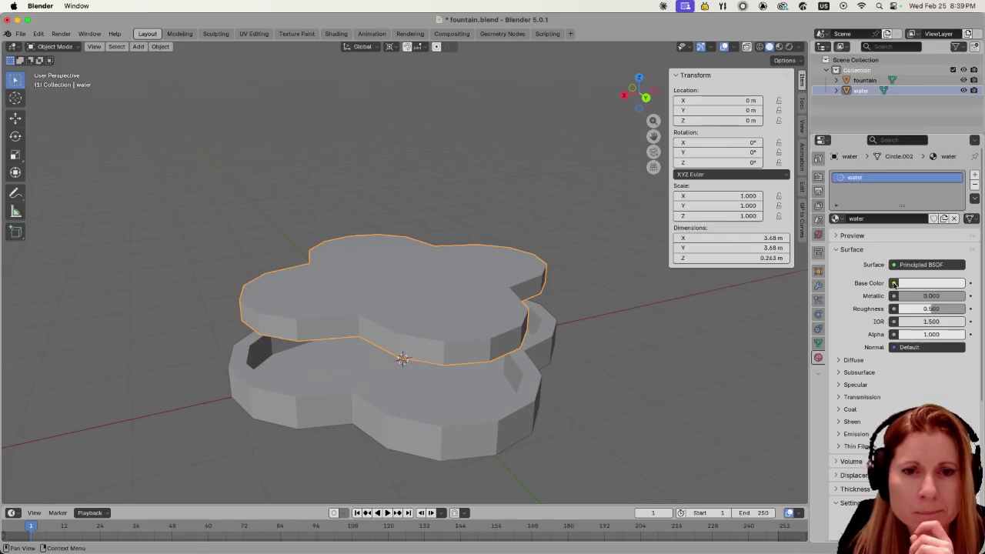
- Try hues on the water's Base Color wheel, leaving a greyish mauve (998C99FF)
click(929, 284)
drag(922, 124, 929, 128)
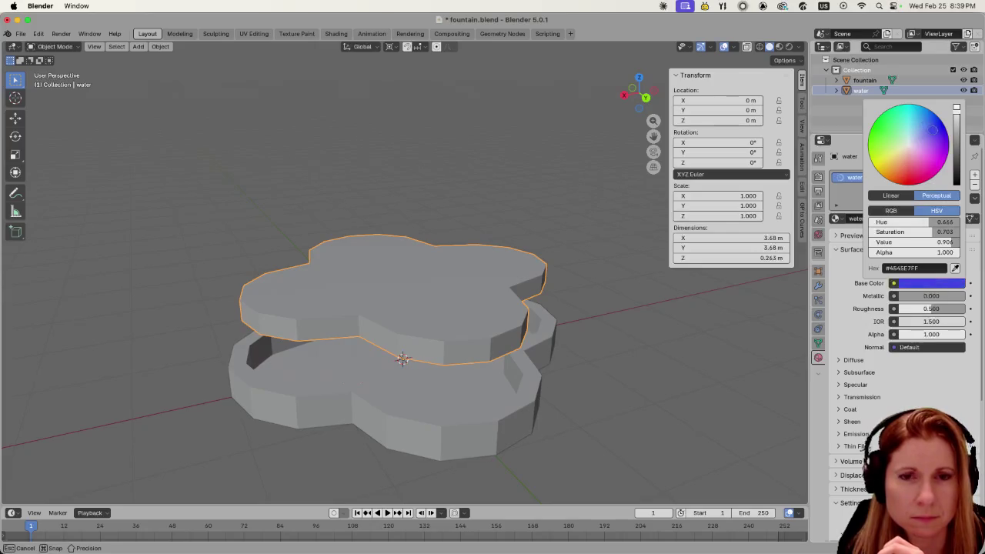
mouse_move(929, 128)
mouse_down()
mouse_move(918, 125)
mouse_move(919, 140)
mouse_move(919, 114)
mouse_move(919, 129)
mouse_move(956, 129)
mouse_move(957, 142)
mouse_move(922, 137)
mouse_up()
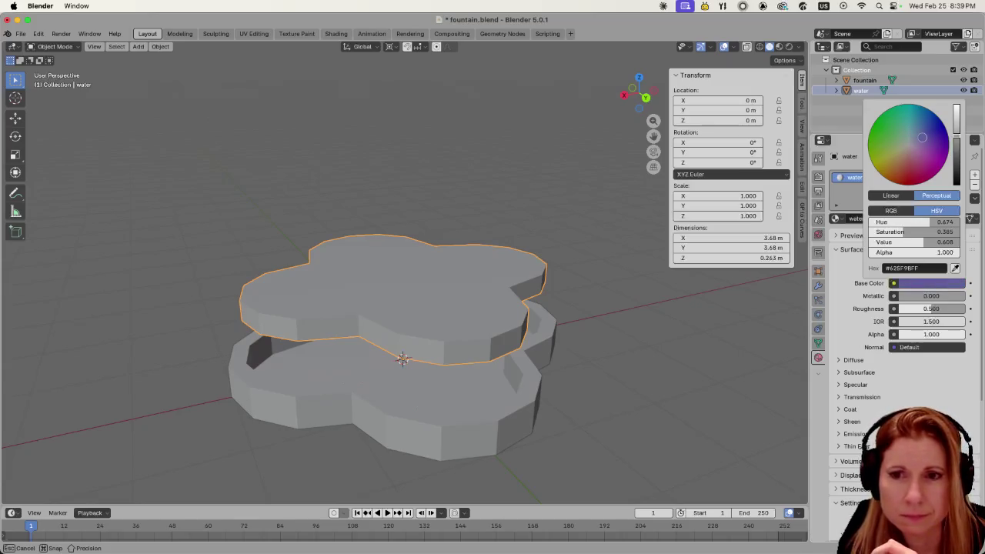
mouse_move(922, 137)
mouse_down()
mouse_move(910, 124)
mouse_move(913, 149)
mouse_up()
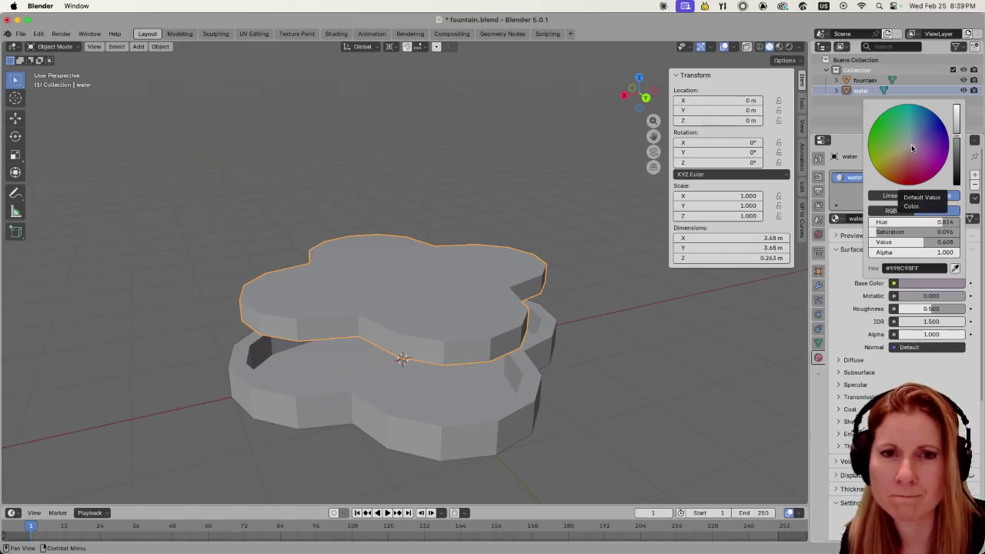
- Adjust the water's Base Color until it is light teal blue, hex 4EA3B5FF
mouse_move(913, 147)
mouse_down()
mouse_move(927, 119)
mouse_move(933, 129)
mouse_up()
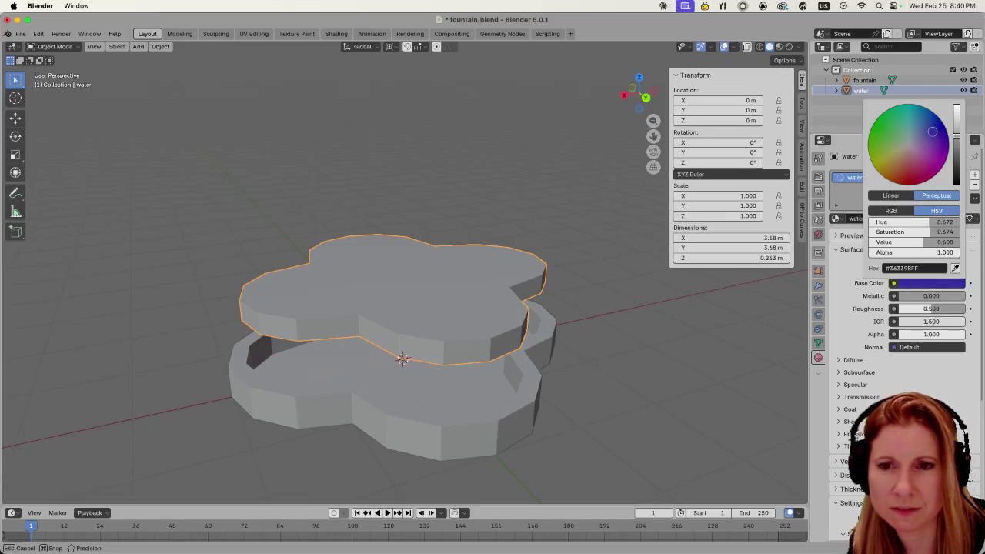
drag(932, 131, 927, 136)
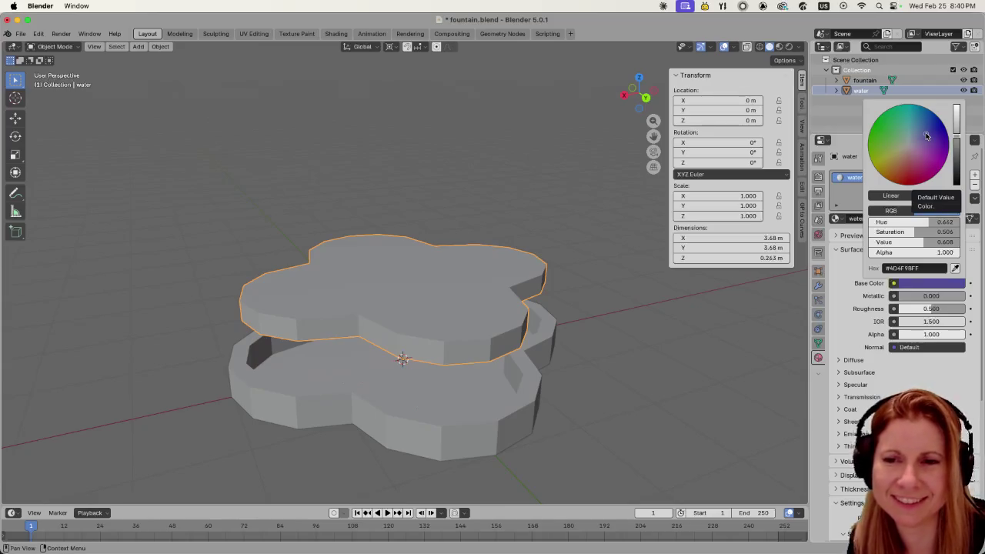
drag(927, 136, 927, 124)
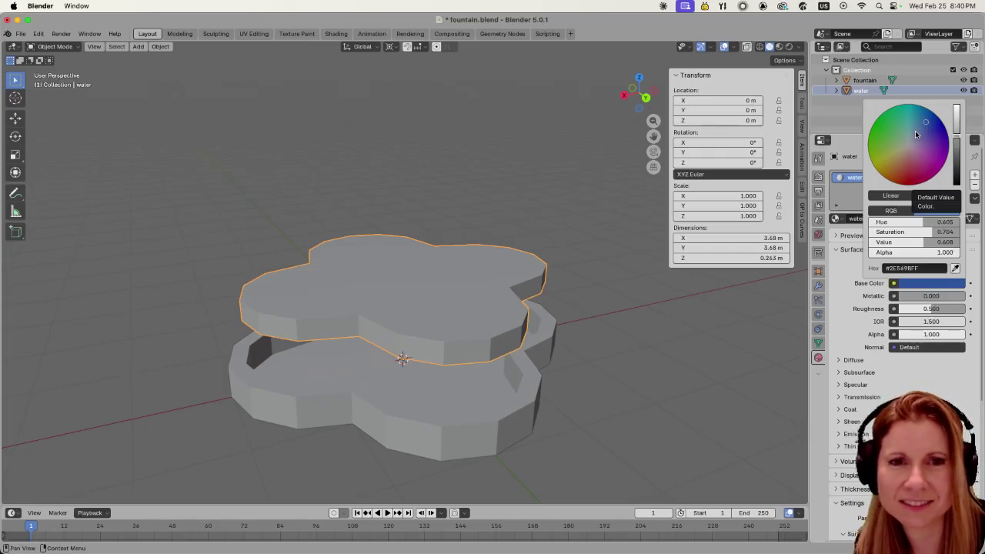
drag(920, 135, 916, 123)
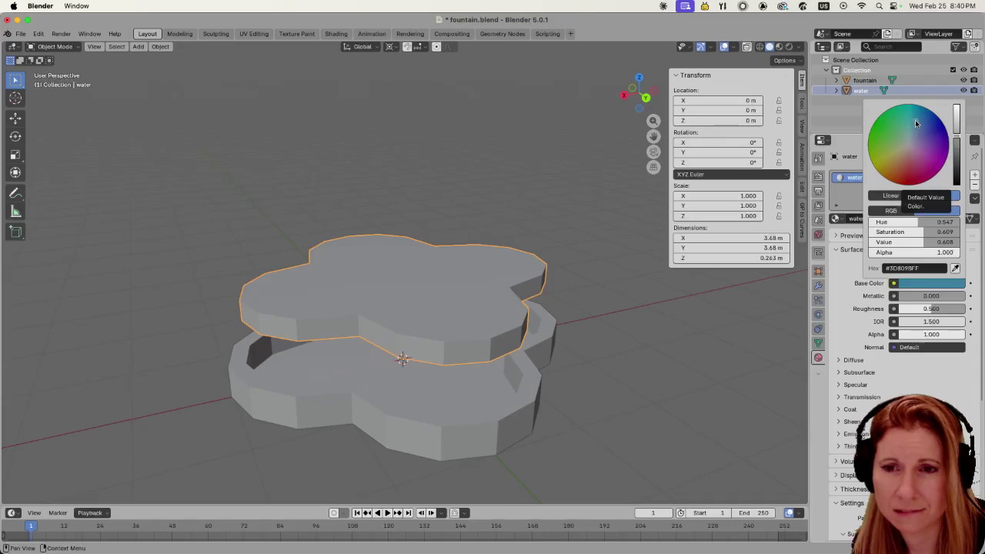
mouse_move(916, 123)
mouse_down()
mouse_move(923, 116)
mouse_move(906, 123)
mouse_move(913, 145)
mouse_move(930, 137)
mouse_move(918, 111)
mouse_up()
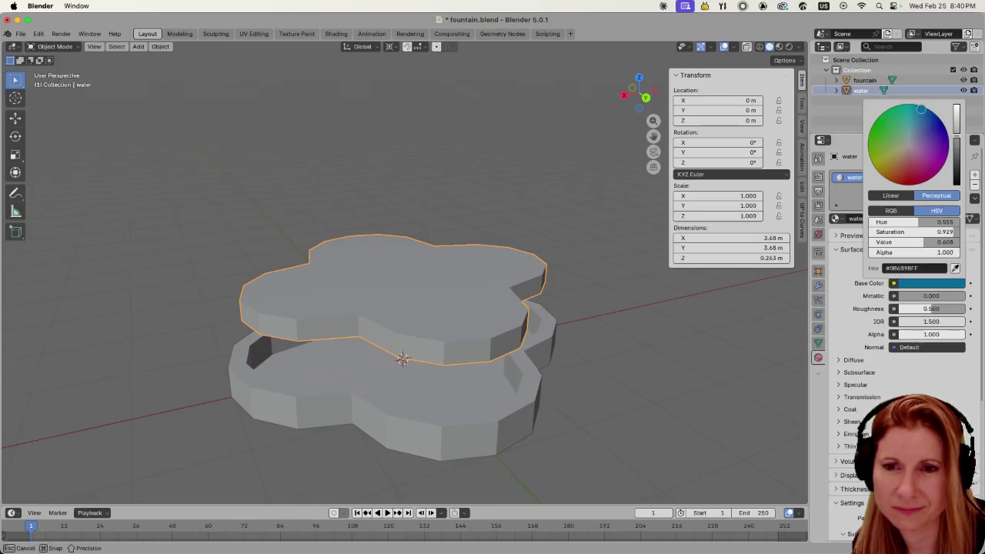
mouse_move(921, 110)
mouse_down()
mouse_move(925, 122)
mouse_move(912, 121)
mouse_move(957, 138)
mouse_move(956, 126)
mouse_up()
click(640, 347)
- Switch the viewport to Material Preview shading
click(415, 329)
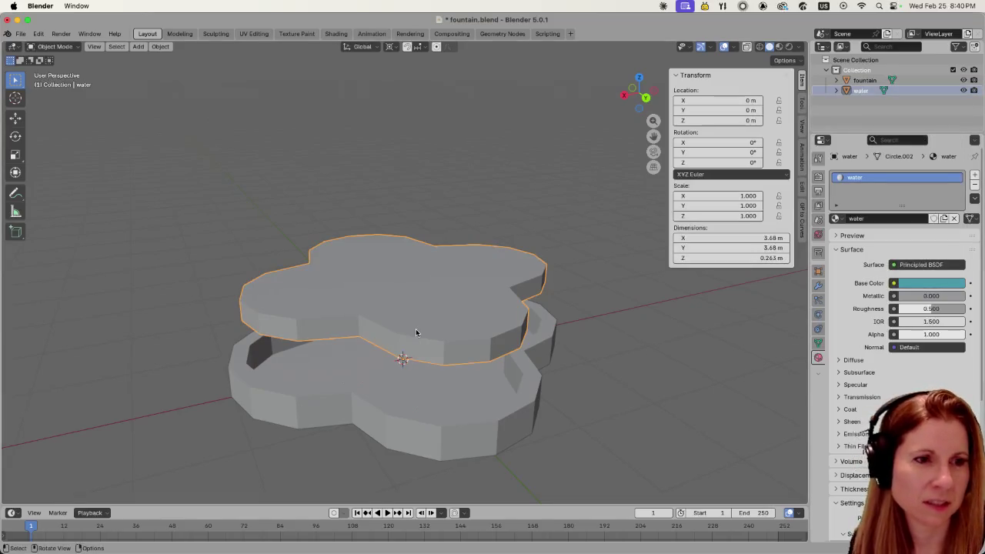
key(Tab)
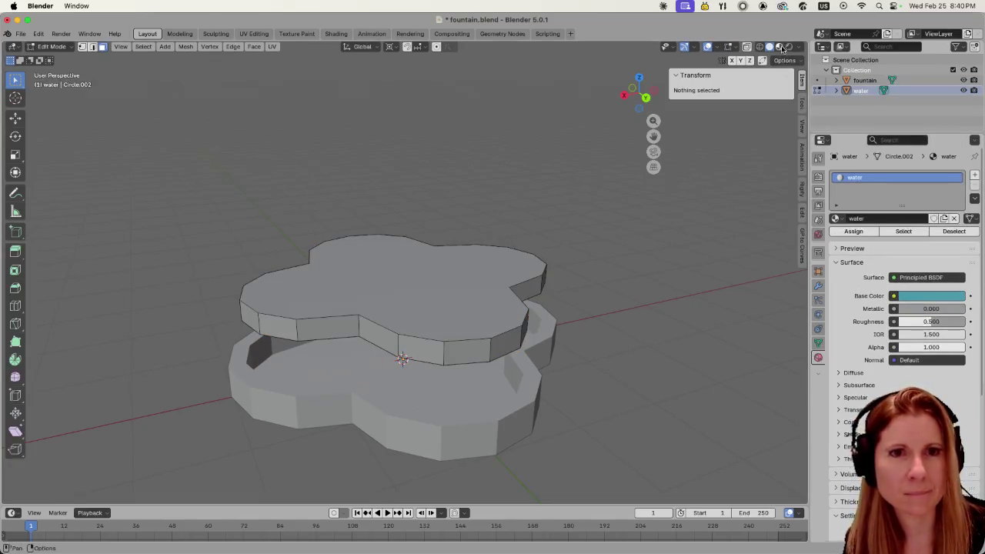
click(780, 47)
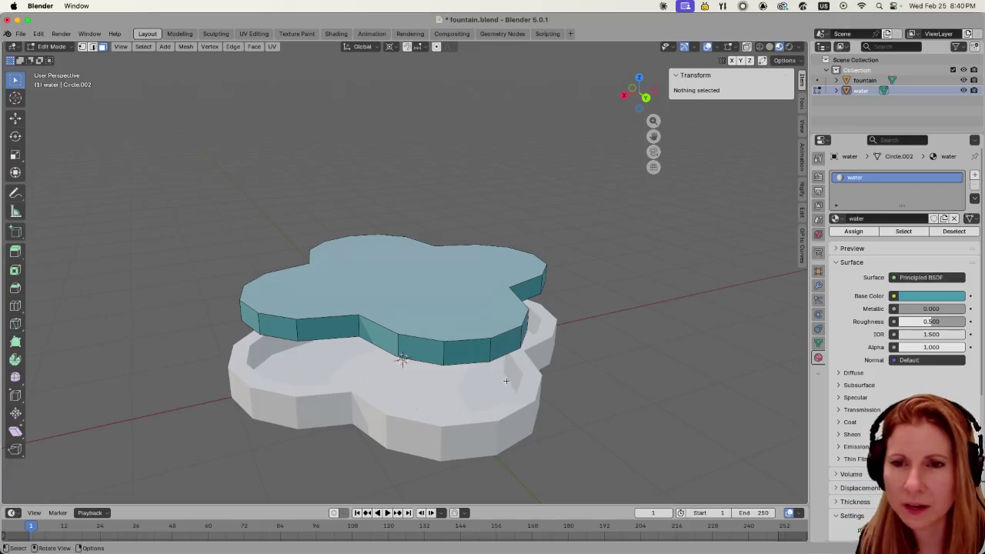
key(Tab)
- Give the basin a new material named 'fountain' with mid-grey base colour 818181FF
click(471, 431)
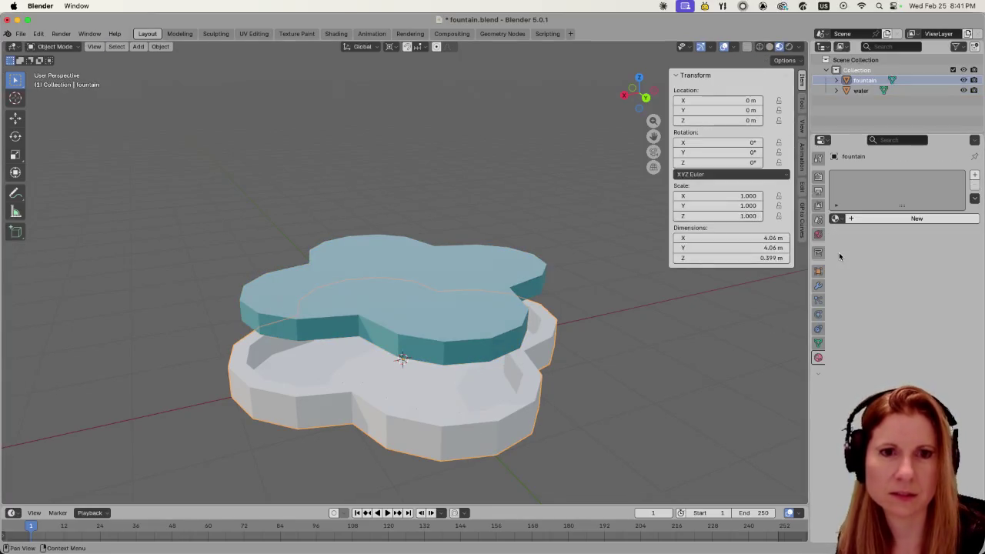
click(850, 220)
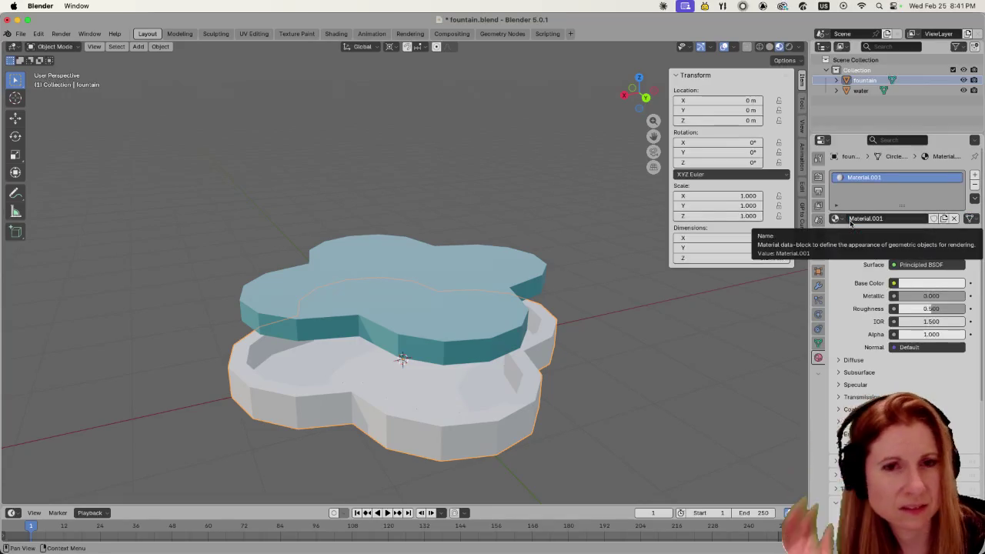
double_click(885, 177)
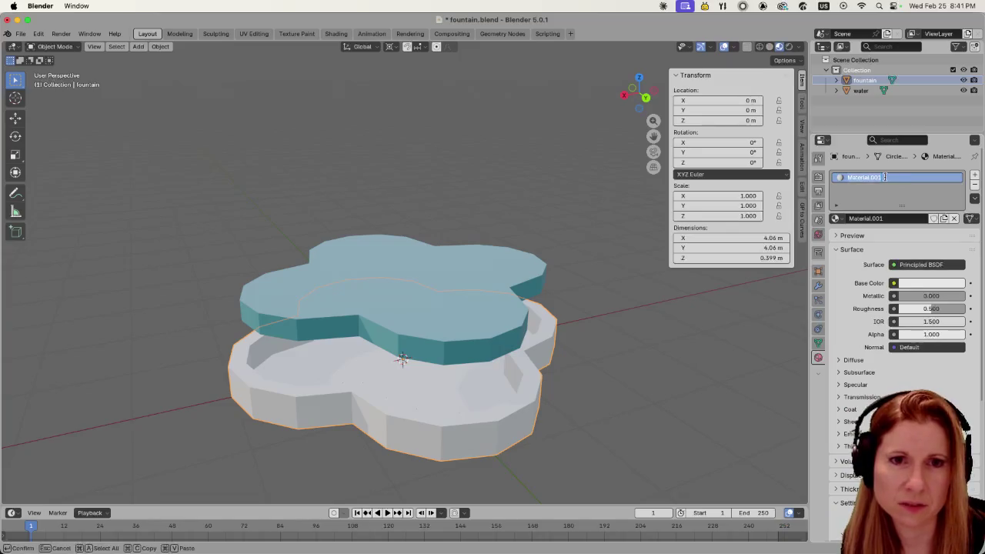
text(fountain)
key(Return)
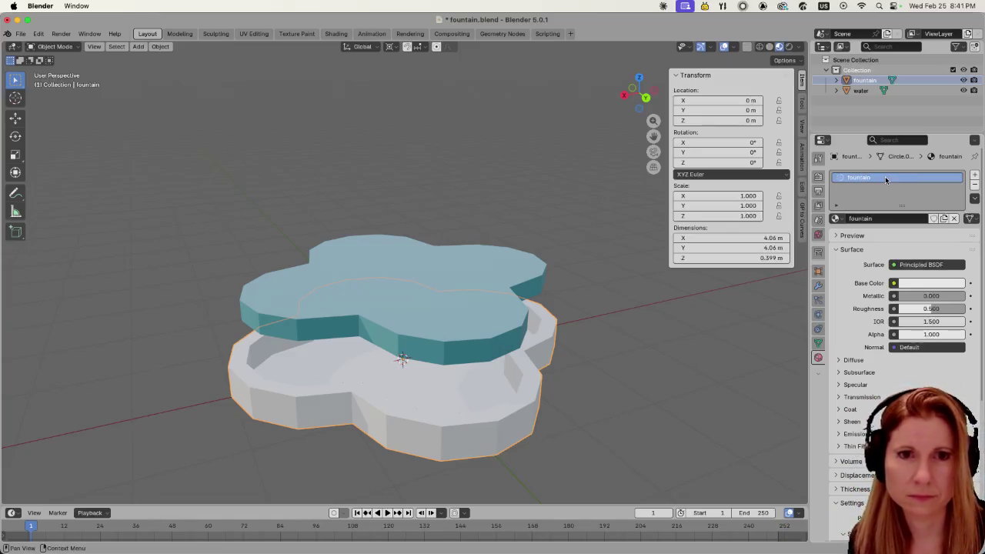
click(912, 285)
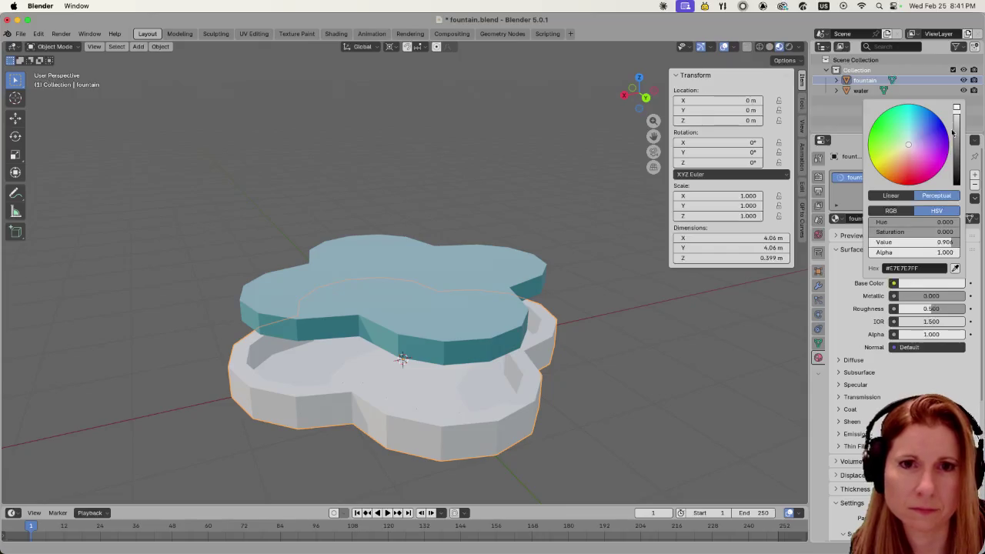
drag(953, 133, 956, 145)
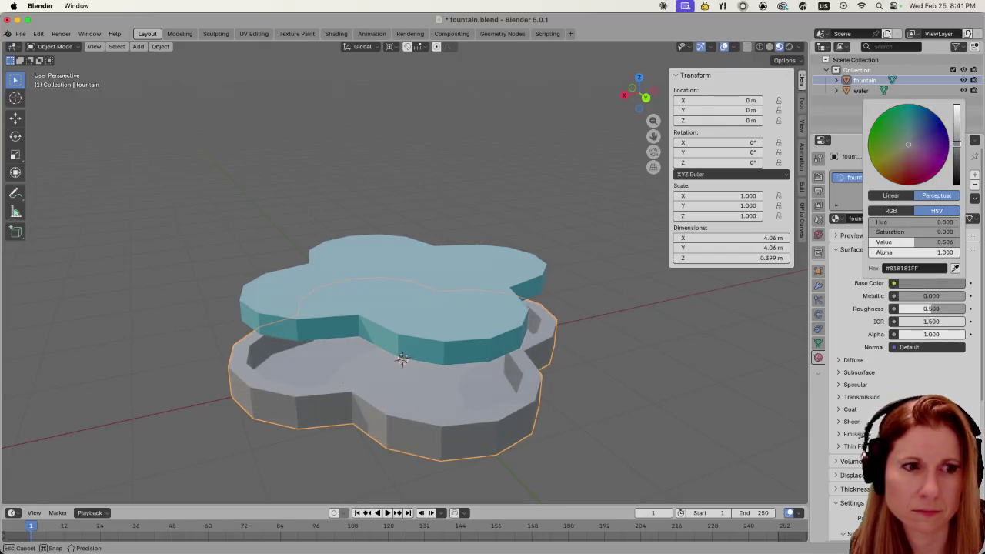
- Move the water slab down along Z to about −0.90 m, inside the basin
click(466, 328)
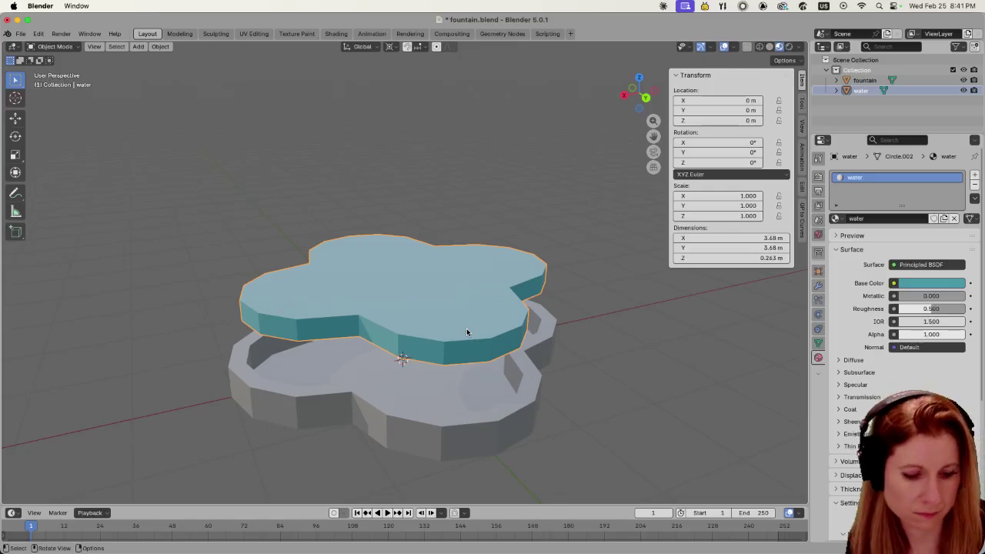
key(g)
key(z)
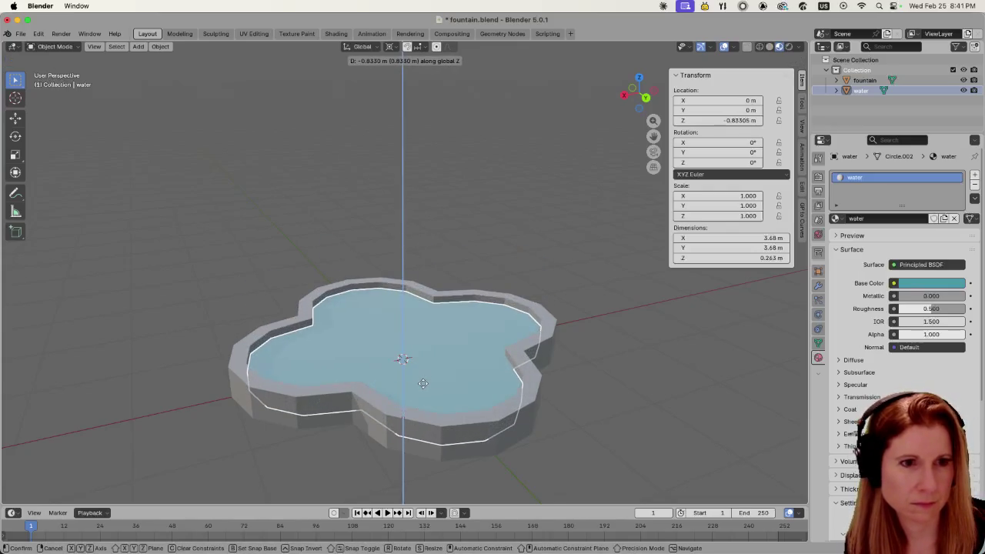
click(421, 386)
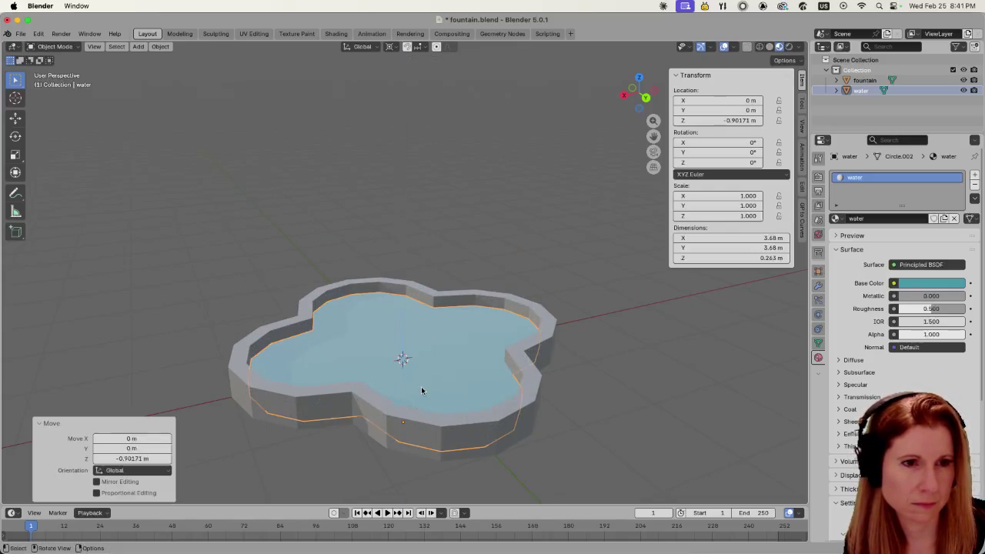
click(607, 402)
middle_drag(607, 402, 615, 405)
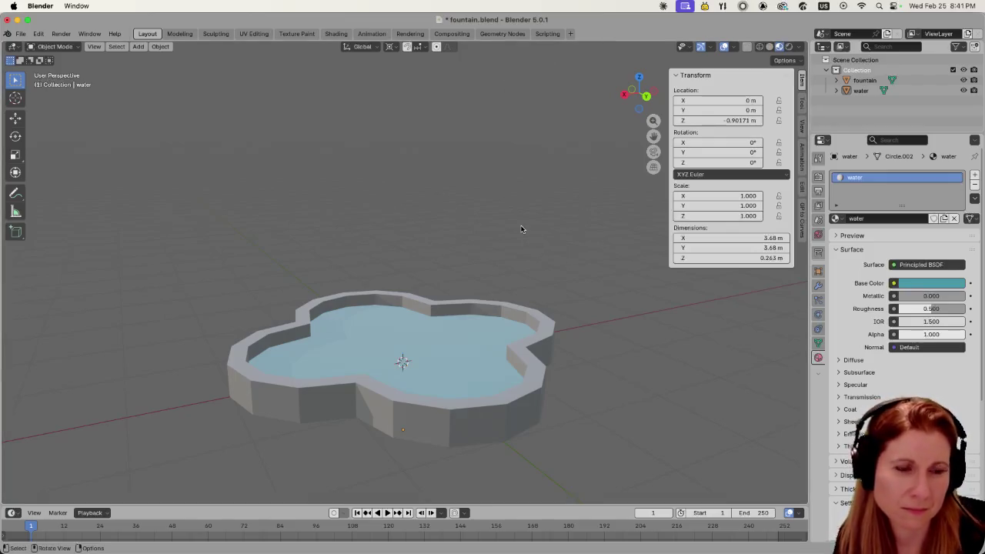
- Save fountain.blend, then orbit and zoom around the pool to view the water slab
key(super+s)
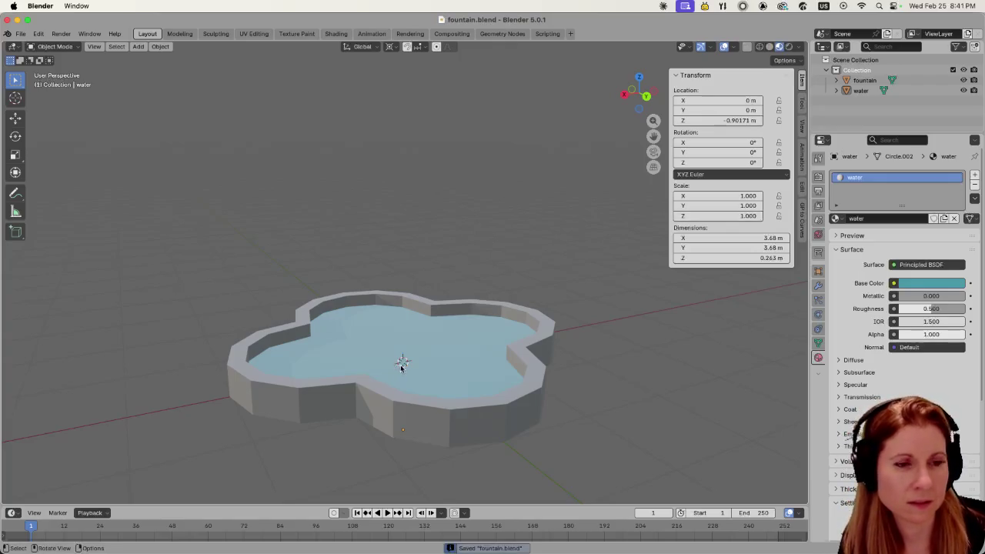
middle_drag(635, 357, 622, 359)
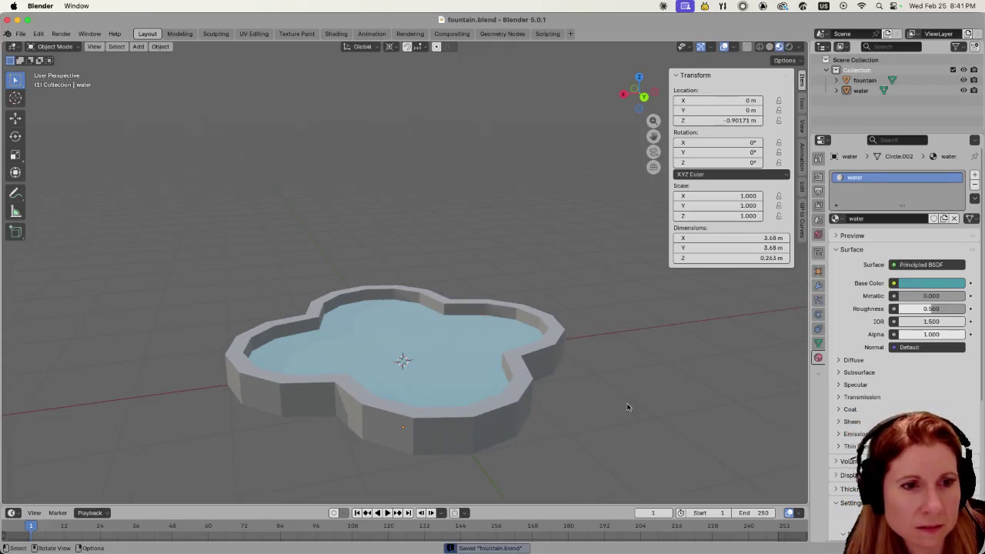
mouse_move(627, 407)
middle_down()
mouse_move(582, 446)
mouse_move(587, 469)
middle_up()
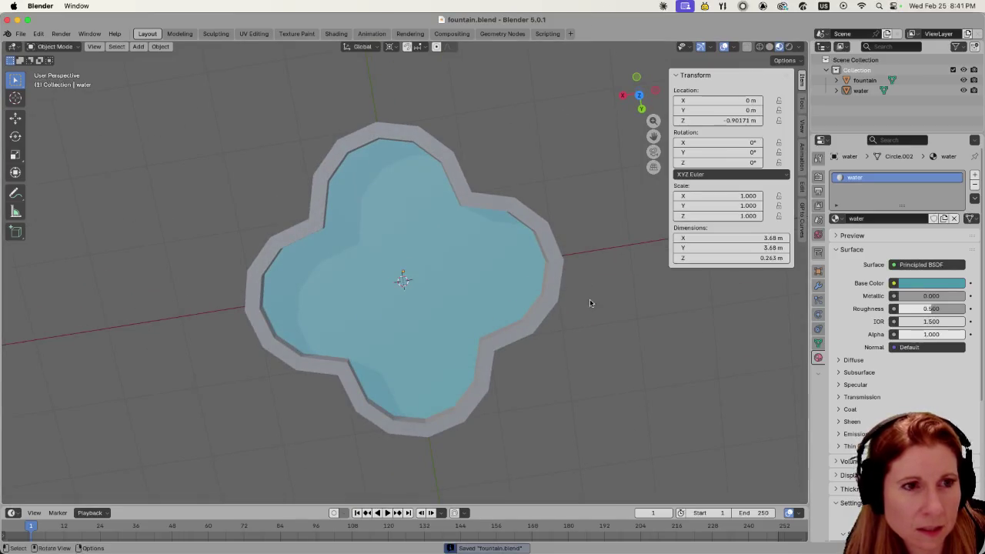
scroll(590, 303, down, 4)
mouse_move(587, 305)
middle_down()
mouse_move(467, 337)
mouse_move(481, 313)
mouse_move(460, 323)
mouse_move(489, 296)
middle_up()
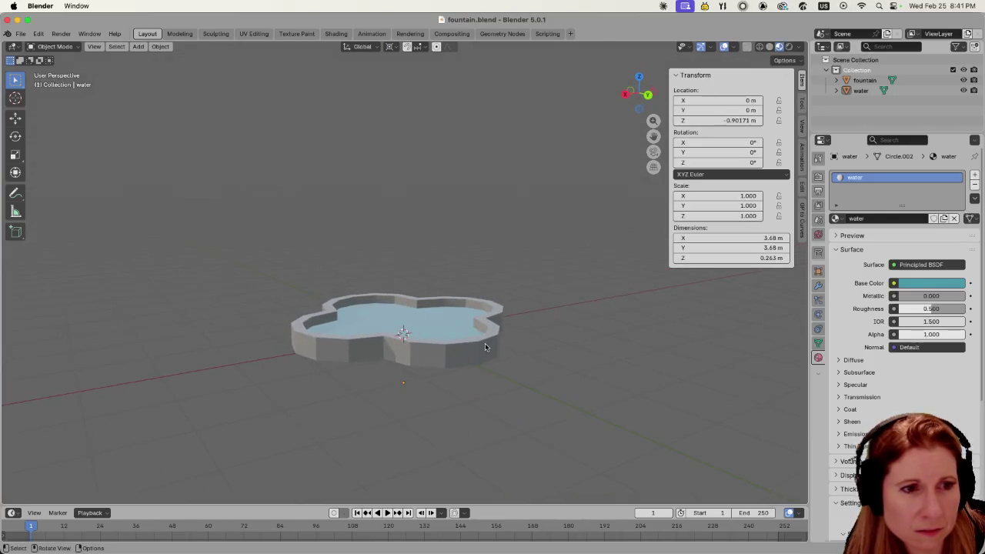
mouse_move(485, 344)
middle_down()
mouse_move(508, 303)
mouse_move(484, 364)
middle_up()
- Set the water slab's origin to its geometry (Z 0.07851 m) and save the file again
click(432, 345)
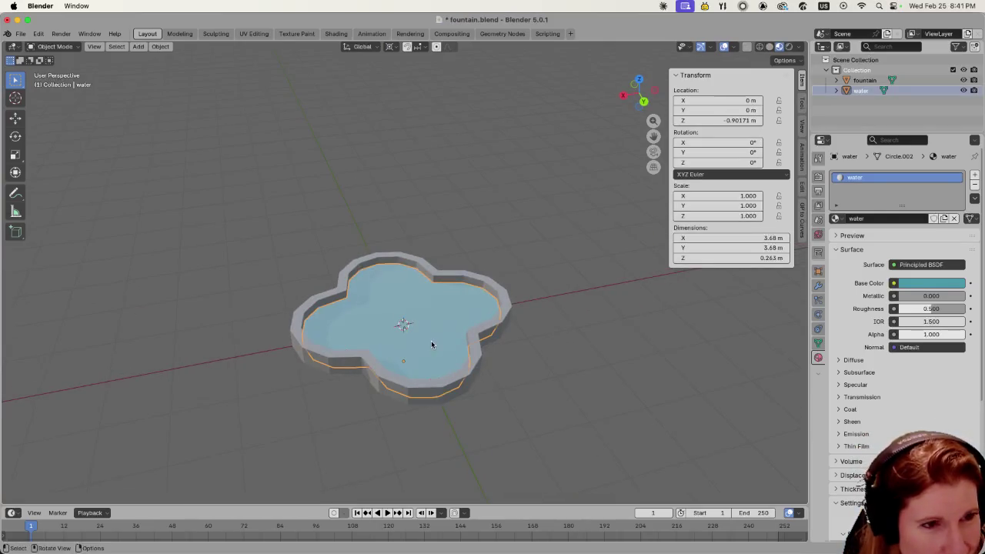
right_click(432, 345)
mouse_move(366, 342)
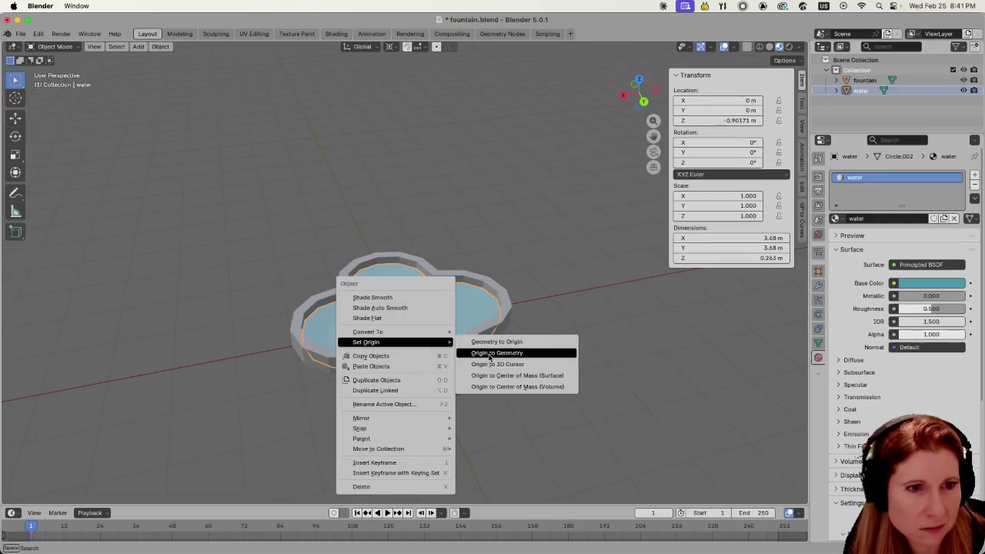
click(489, 354)
click(544, 355)
middle_drag(511, 301, 526, 331)
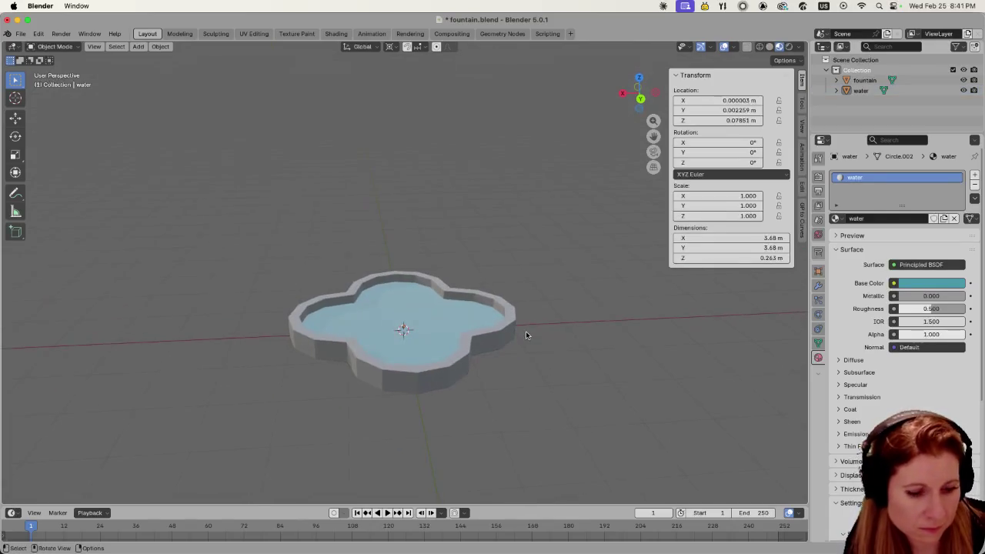
key(super+s)
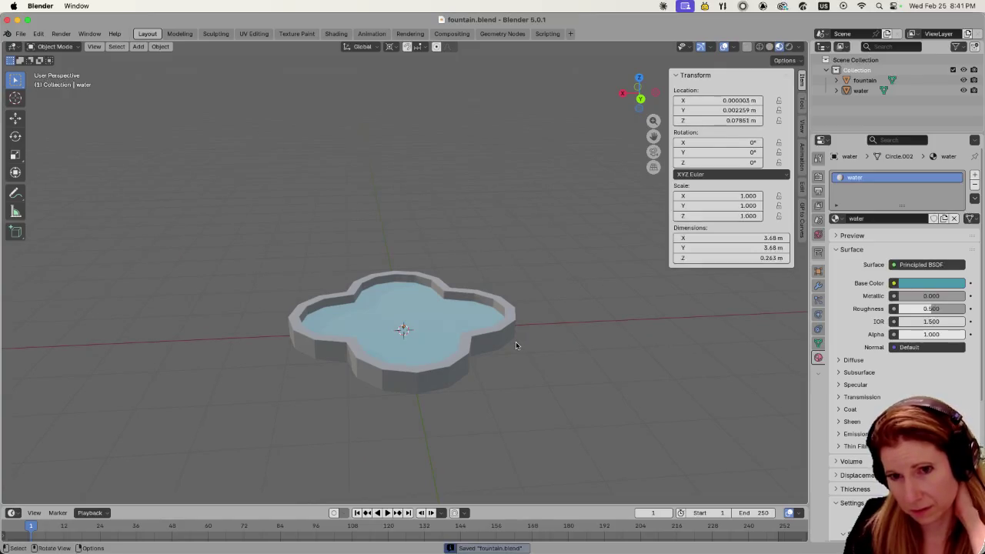
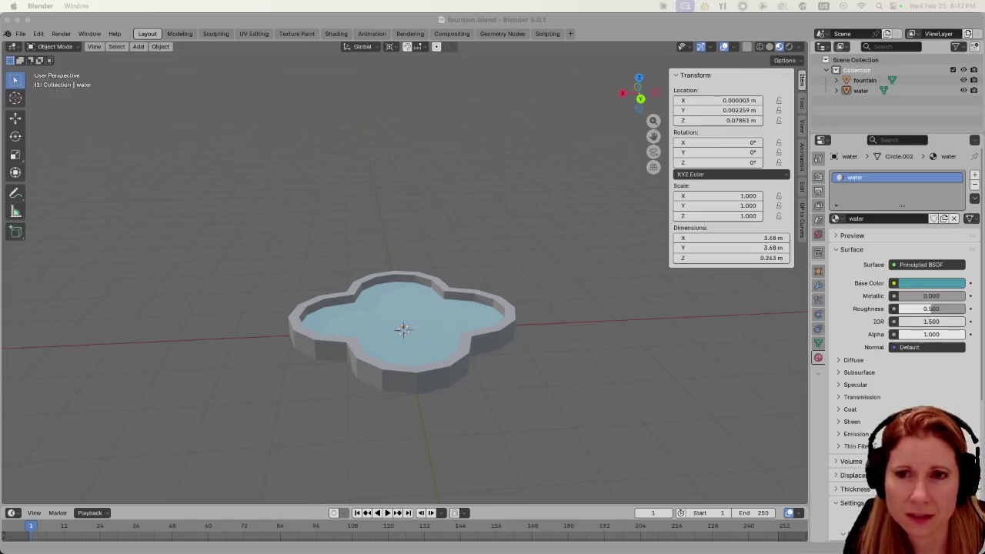
- Orbit the view around the quatrefoil fountain basin
mouse_move(593, 324)
middle_down()
mouse_move(581, 318)
mouse_move(615, 376)
mouse_move(619, 362)
middle_up()
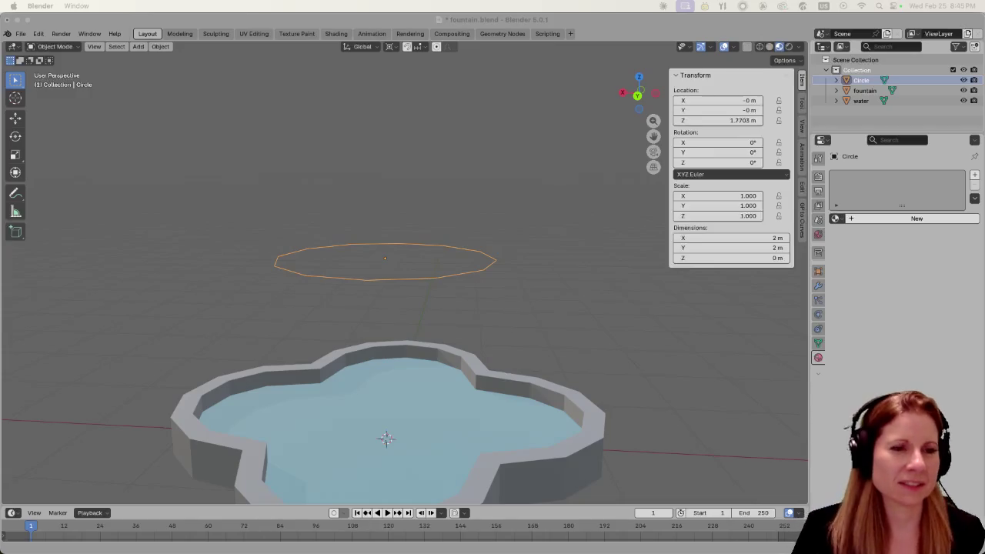
click(651, 39)
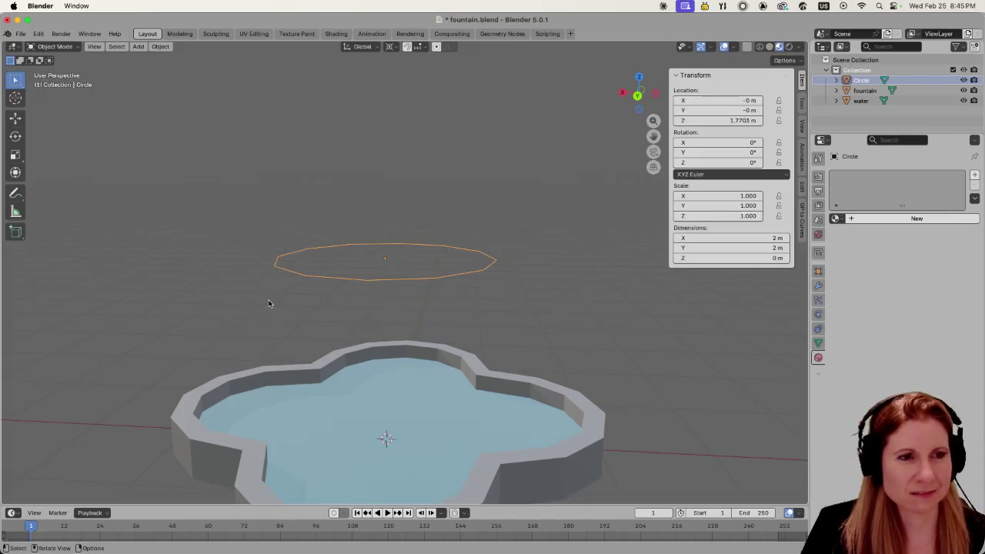
middle_drag(269, 300, 281, 318)
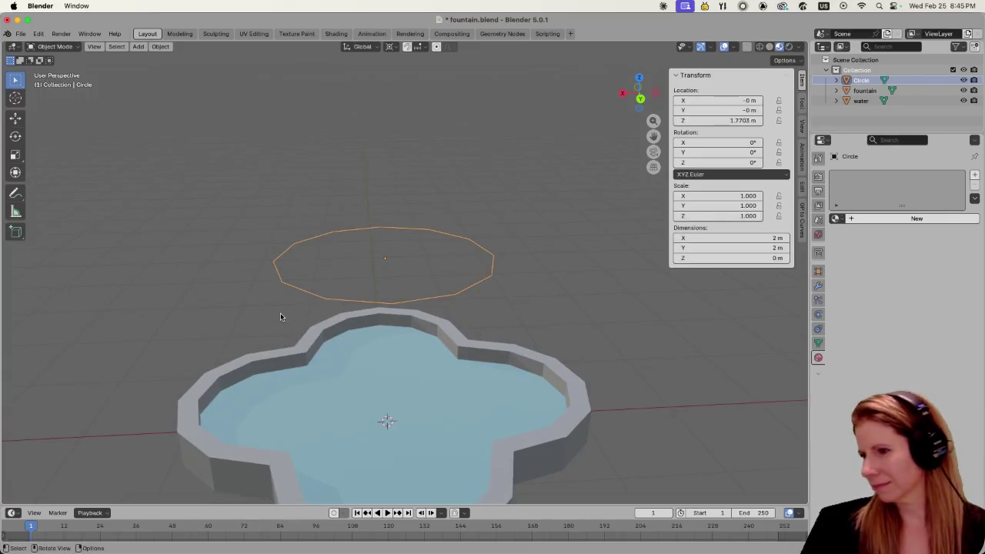
key(s)
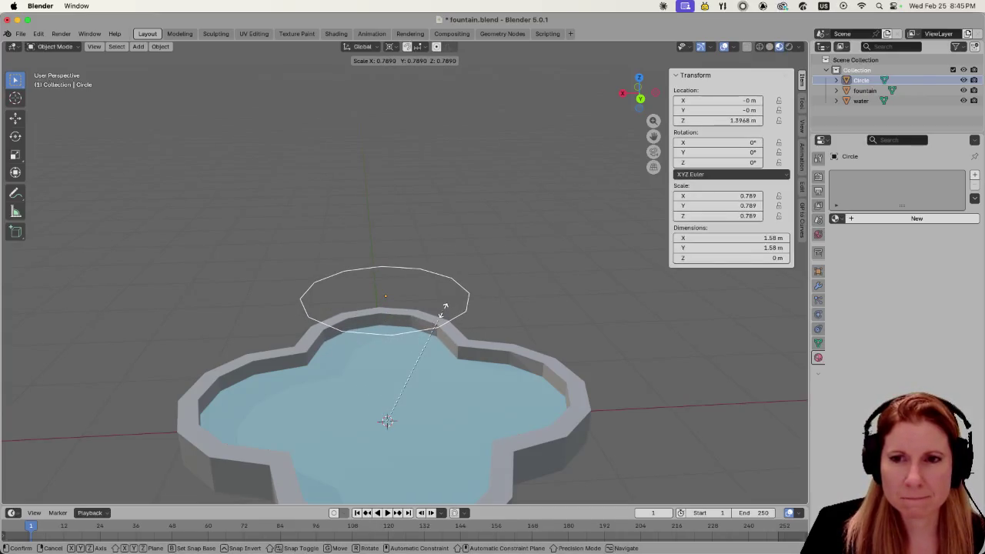
key(Escape)
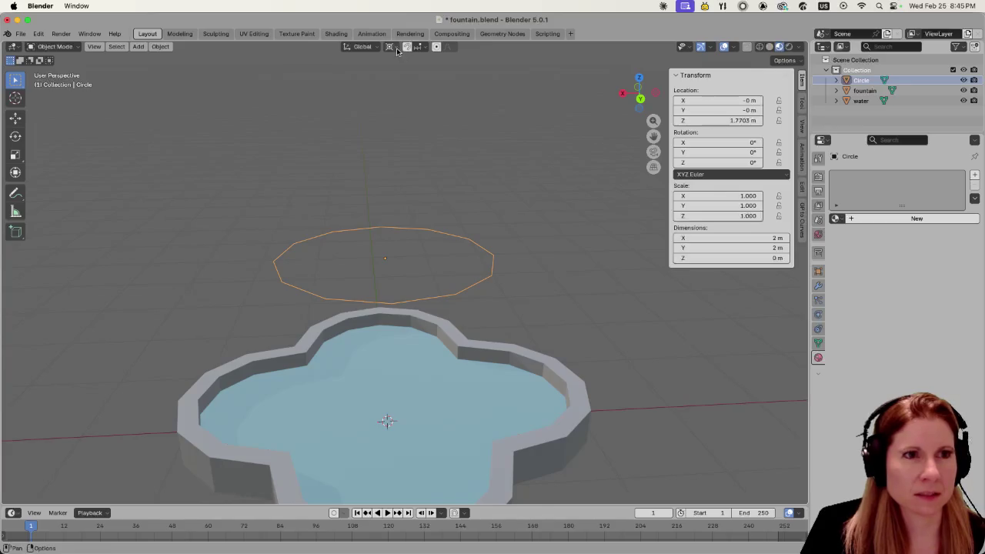
click(395, 47)
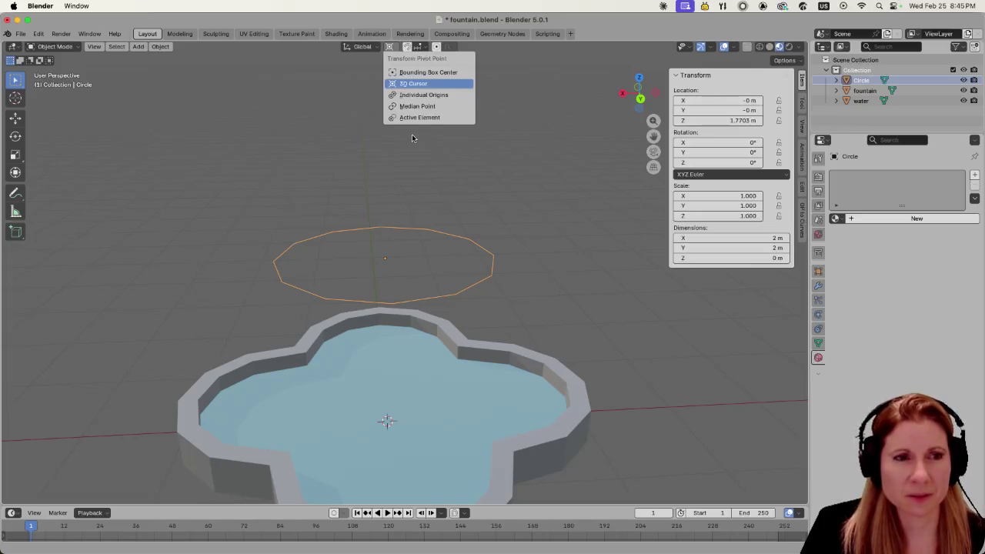
click(412, 136)
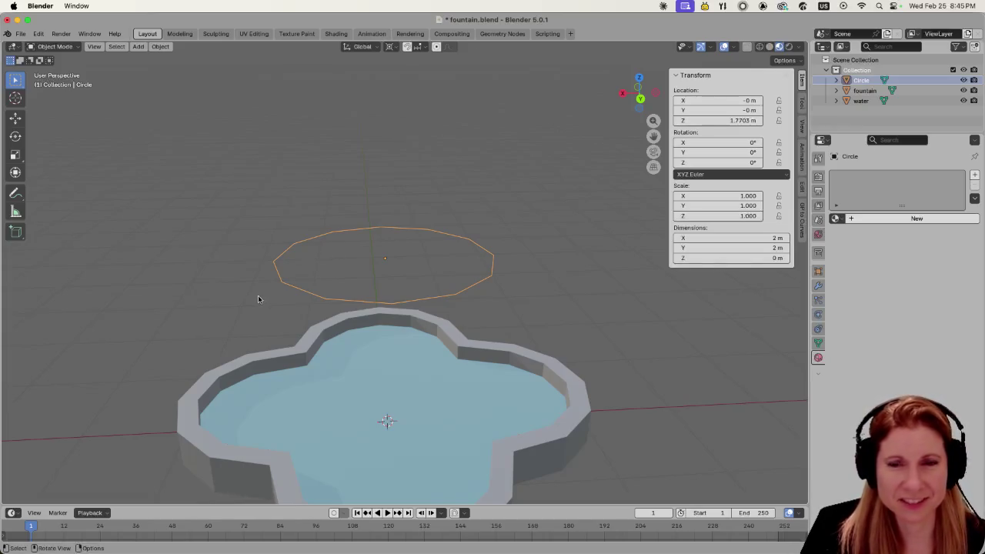
key(s)
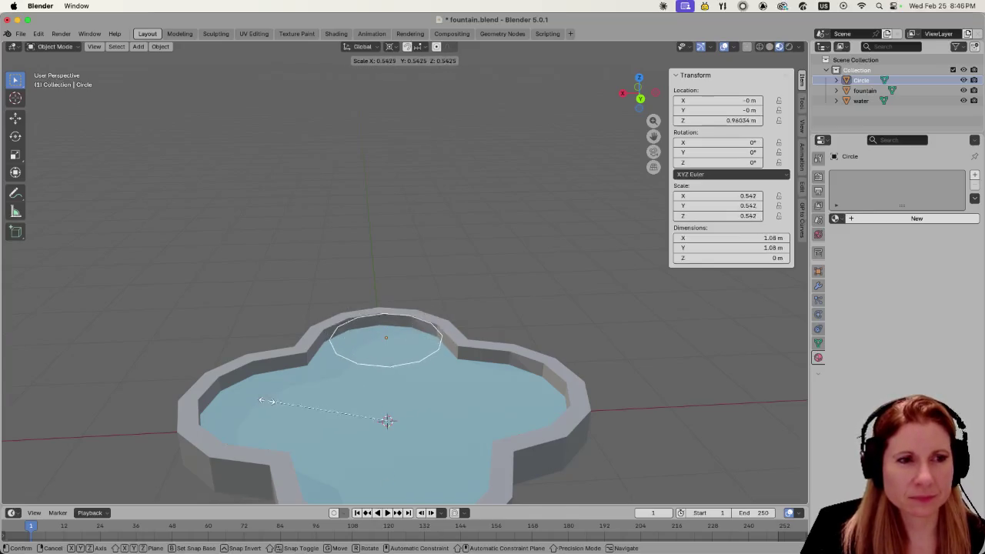
key(Escape)
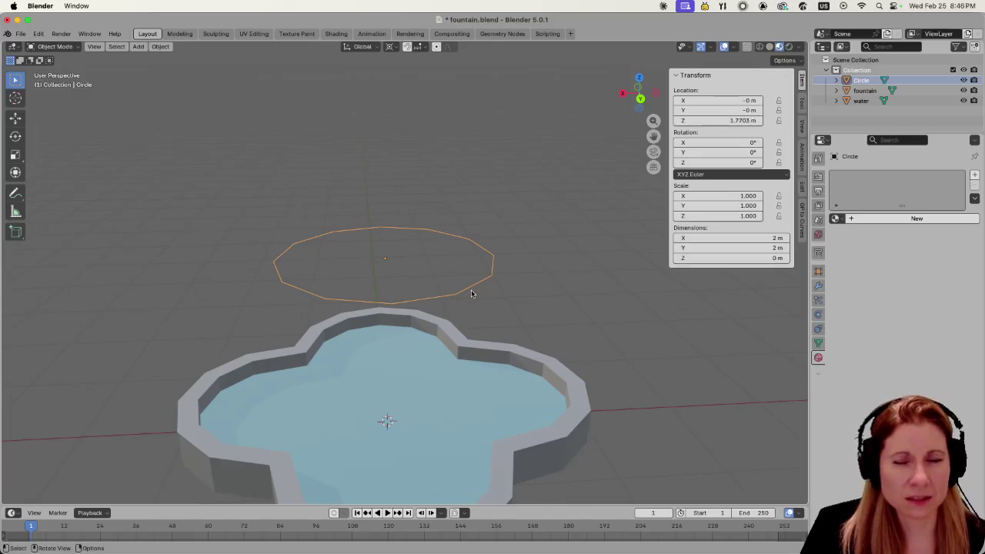
mouse_move(544, 303)
middle_down()
mouse_move(492, 264)
mouse_move(513, 288)
middle_up()
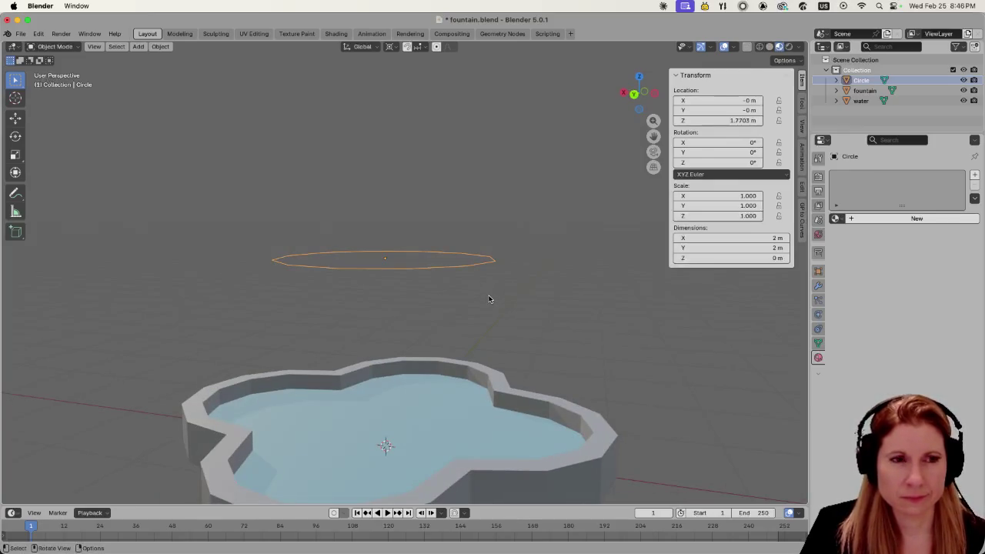
mouse_move(488, 298)
middle_down()
mouse_move(316, 336)
mouse_move(409, 304)
middle_up()
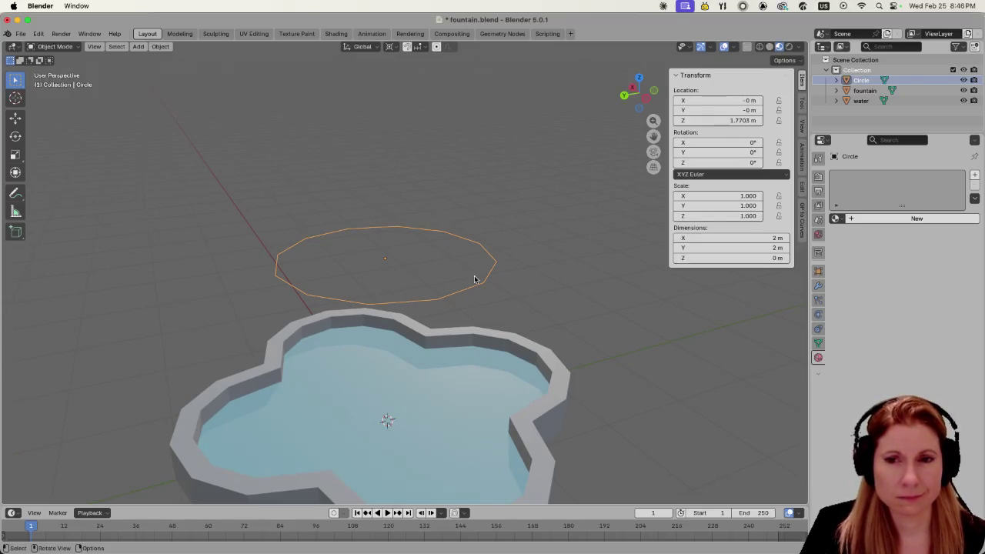
mouse_move(474, 280)
middle_down()
mouse_move(448, 305)
mouse_move(538, 197)
middle_up()
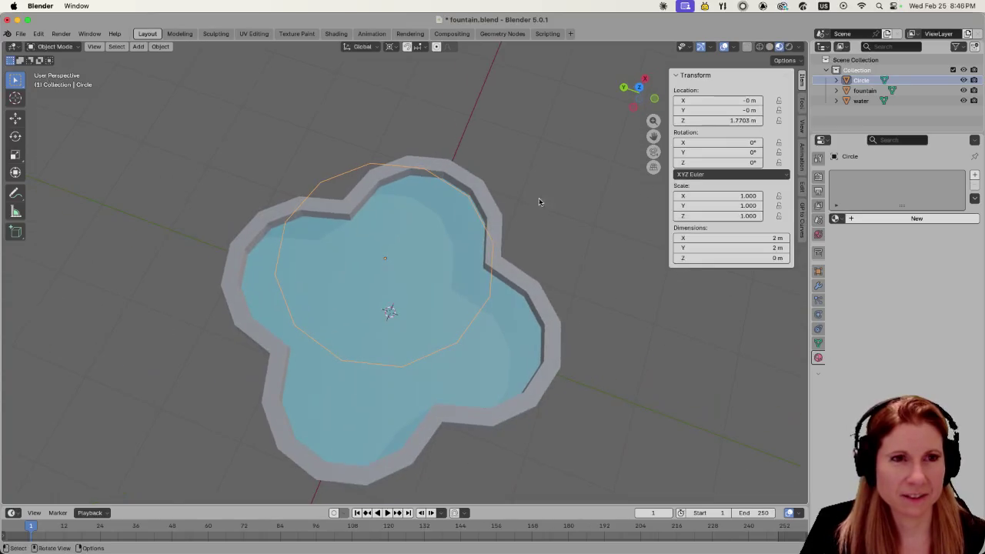
mouse_move(506, 278)
middle_down()
mouse_move(438, 300)
mouse_move(472, 259)
middle_up()
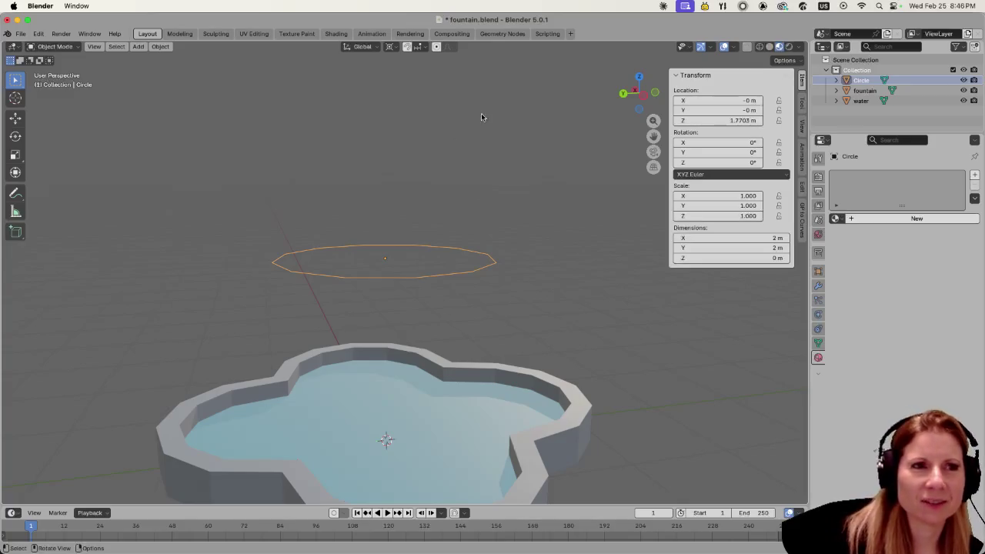
- Scale the circle about its own centre to 0.355, about 0.71 m across
click(394, 47)
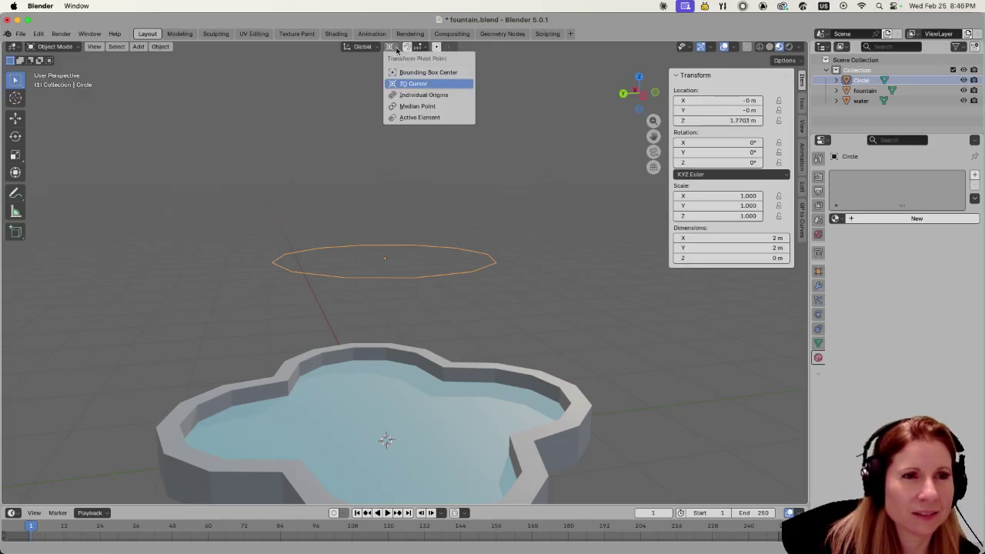
click(408, 95)
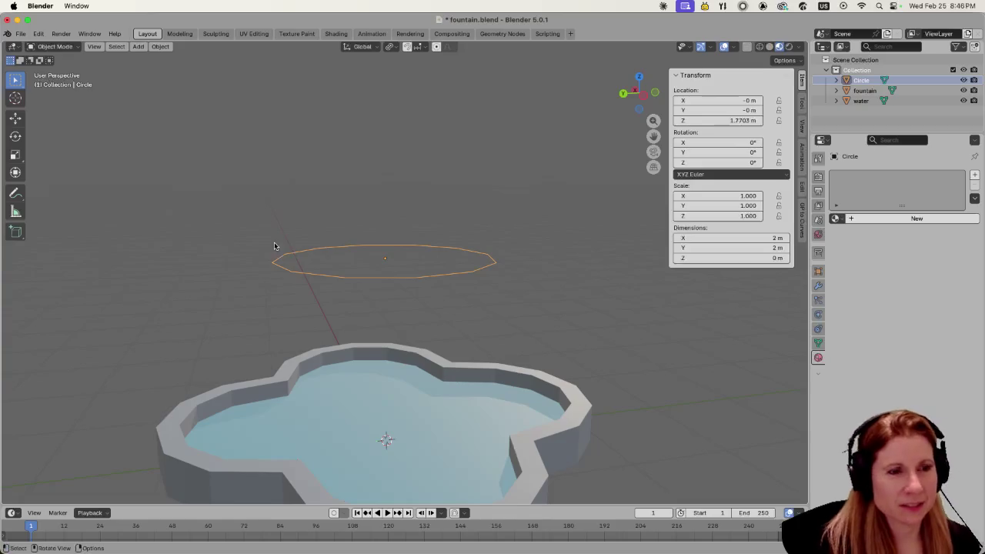
key(s)
click(307, 229)
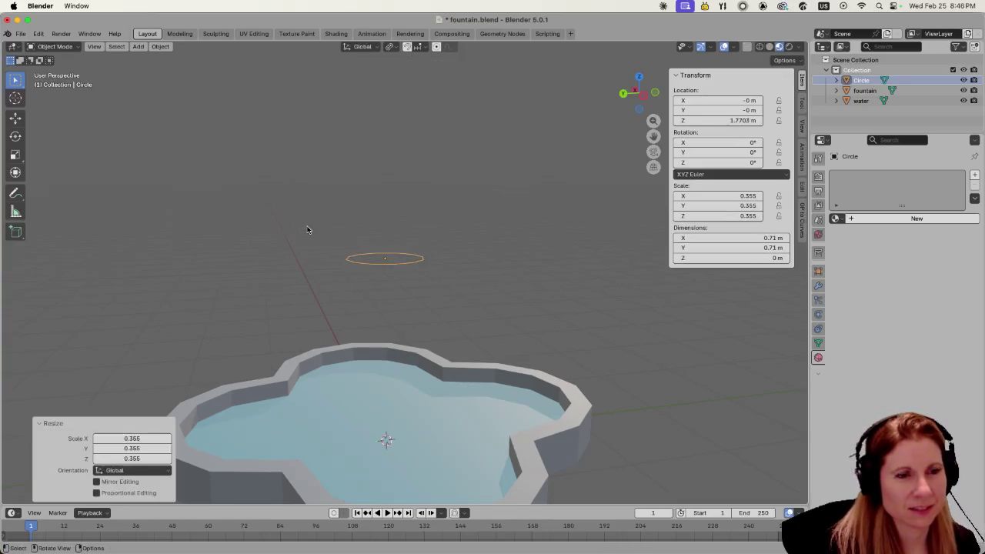
- Save fountain.blend
mouse_move(374, 281)
middle_down()
mouse_move(353, 334)
mouse_move(354, 402)
mouse_move(364, 295)
middle_up()
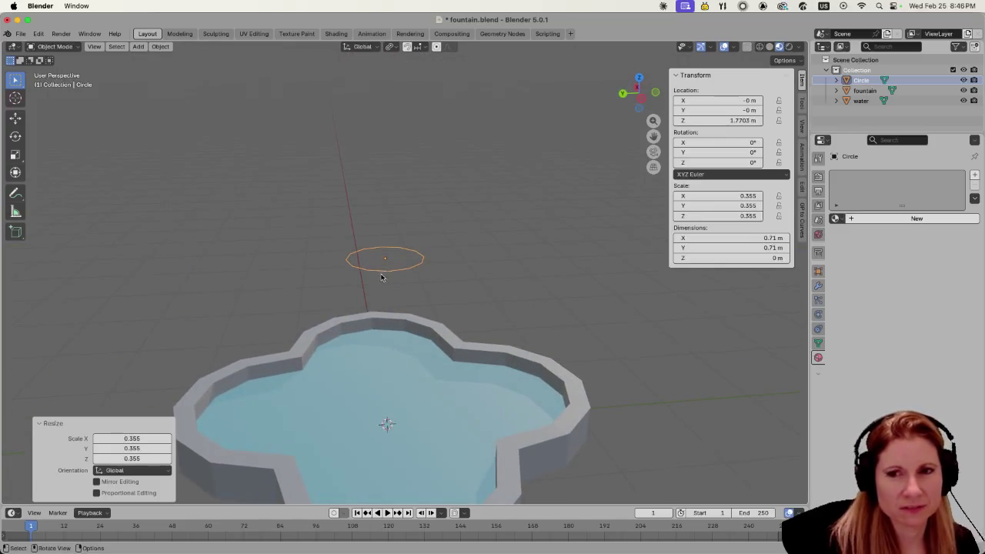
mouse_move(398, 325)
middle_down()
mouse_move(395, 341)
mouse_move(372, 334)
middle_up()
middle_drag(438, 312, 410, 315)
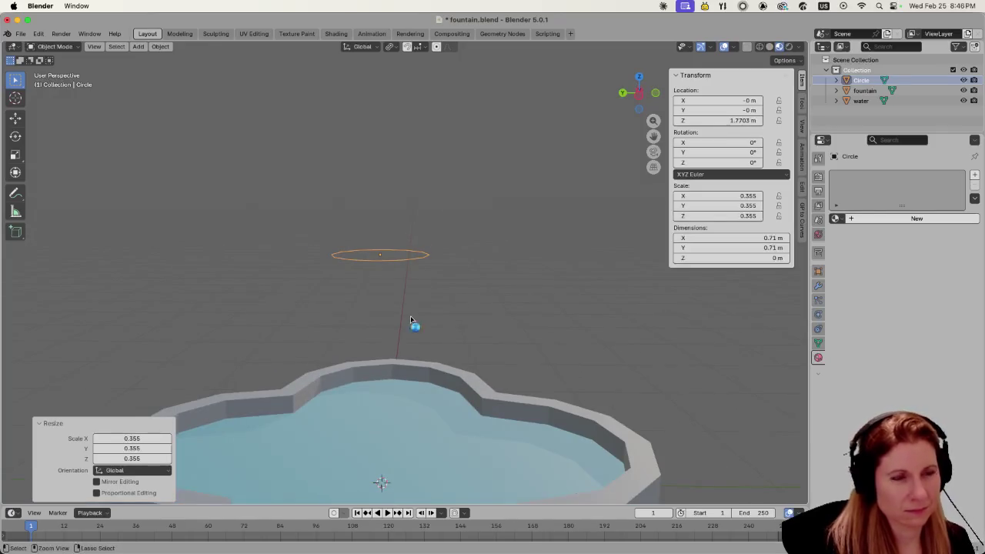
key(super+s)
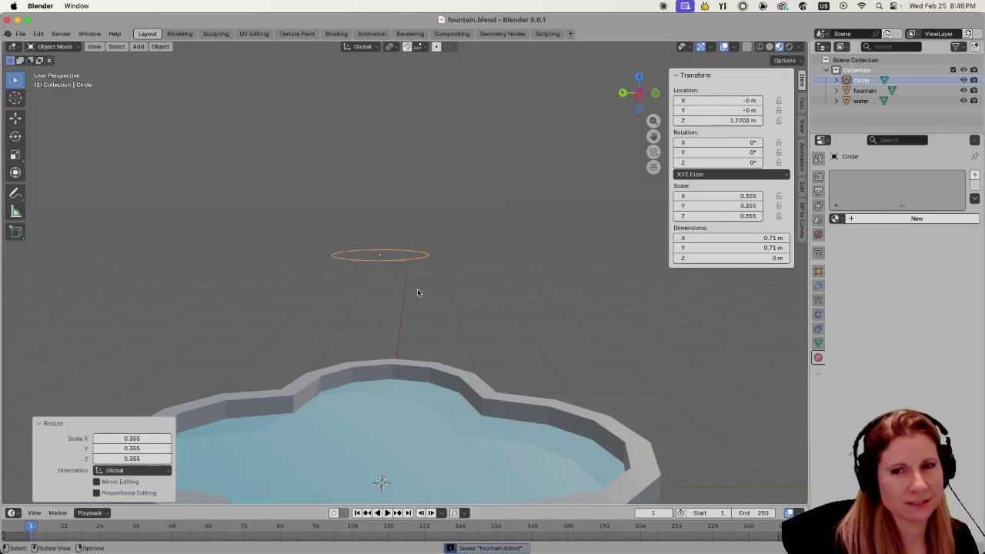
- In Edit Mode, extrude the circle straight down into a band
key(Tab)
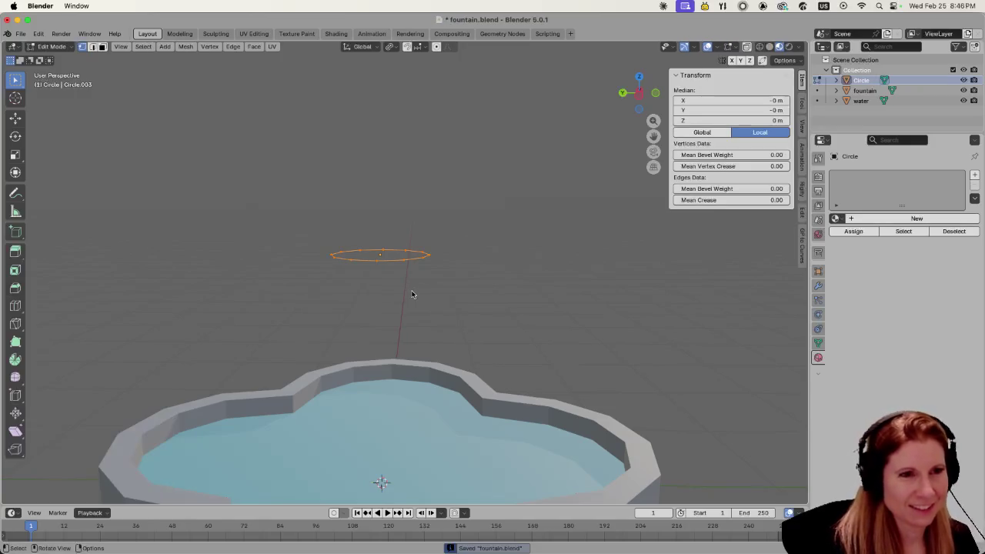
key(e)
key(z)
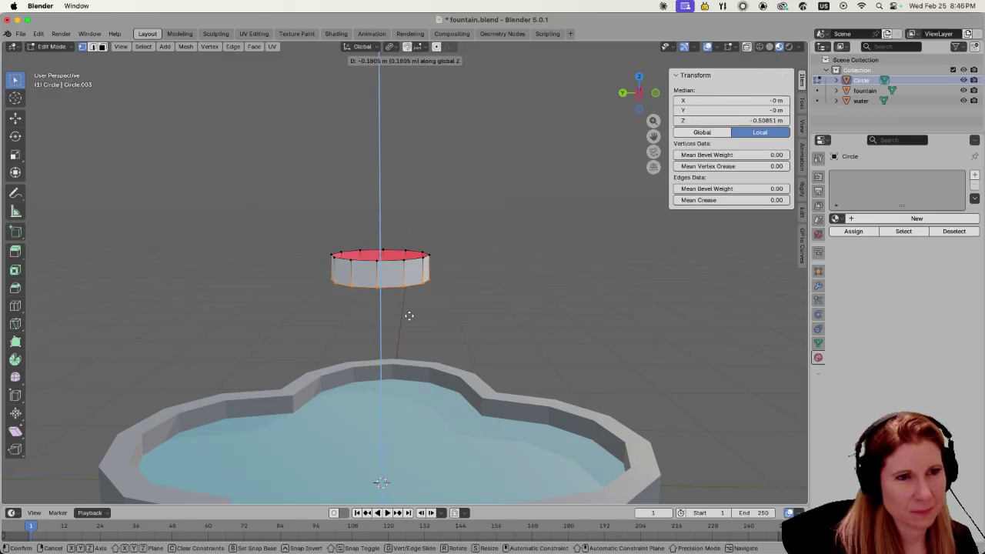
click(409, 316)
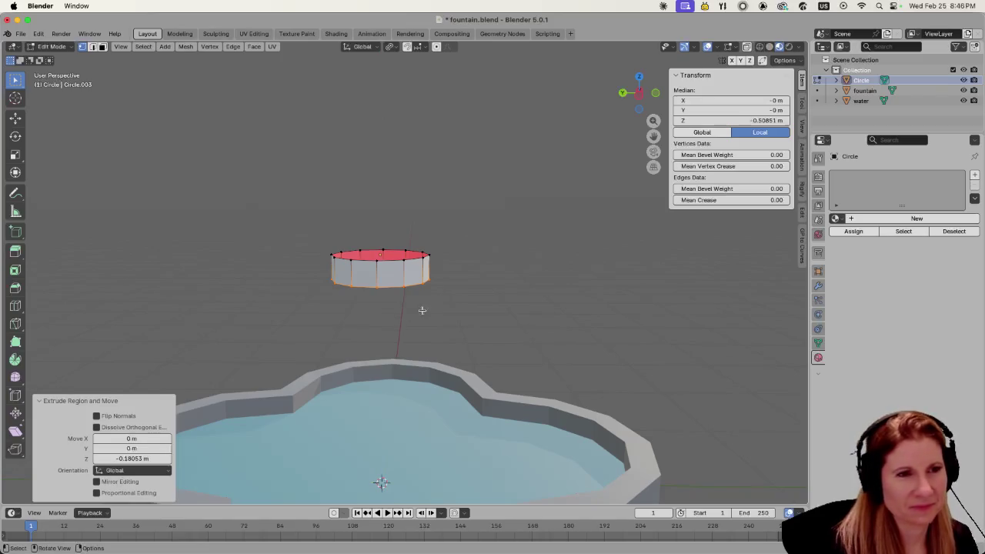
- Select the band's top ring, extrude it upward and shrink it to 0.404
click(363, 312)
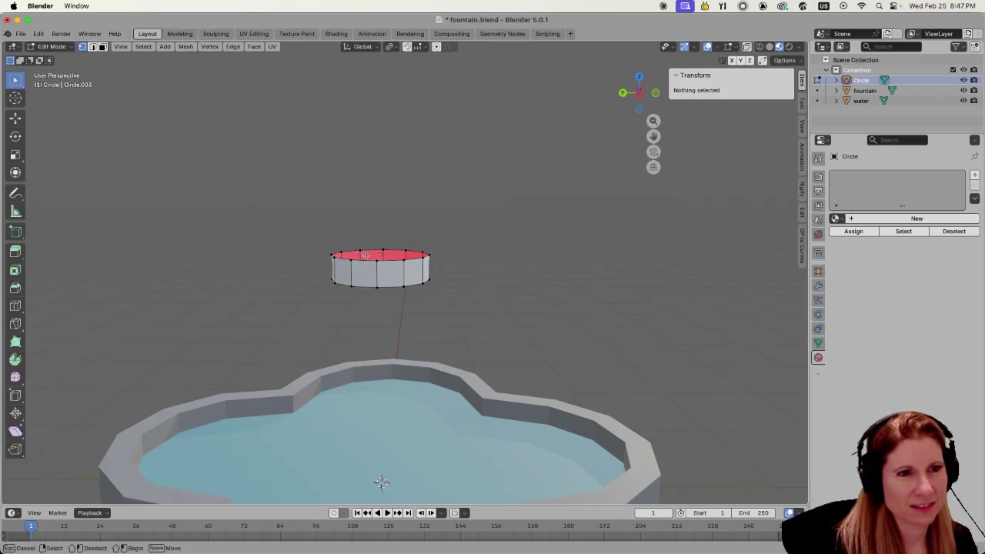
drag(321, 233, 462, 280)
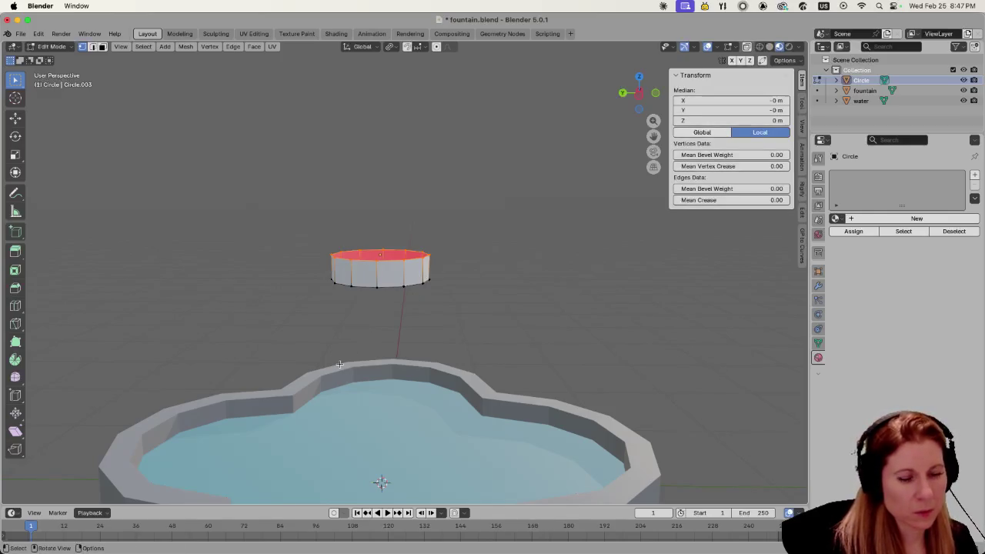
key(e)
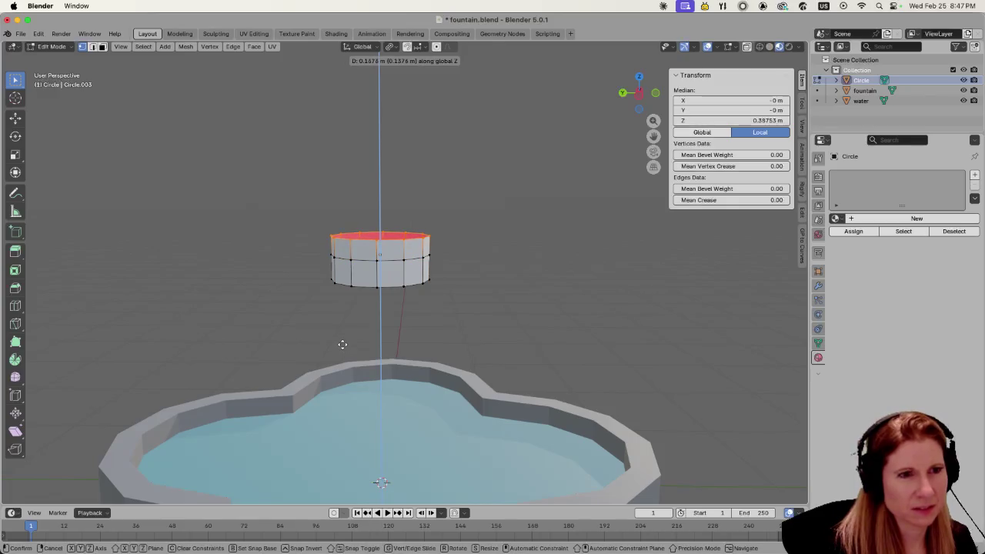
click(308, 329)
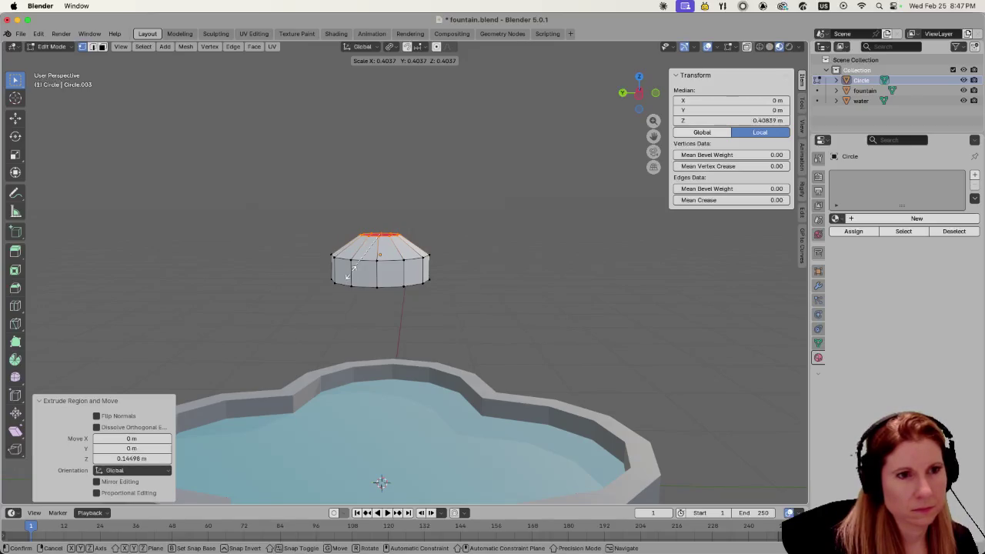
click(351, 270)
middle_drag(382, 482, 385, 361)
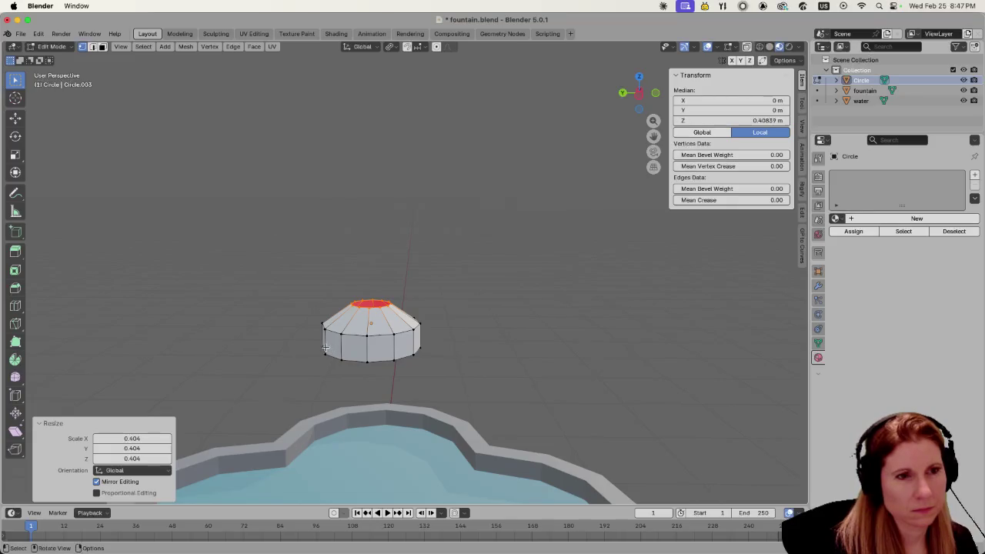
- Rescale the top ring to 0.620
key(s)
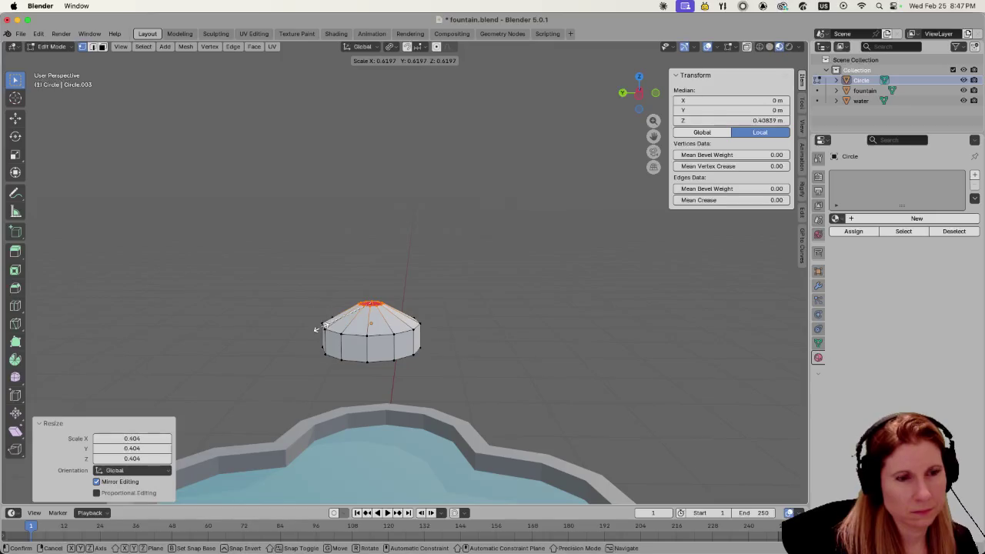
click(316, 329)
scroll(317, 328, down, 4)
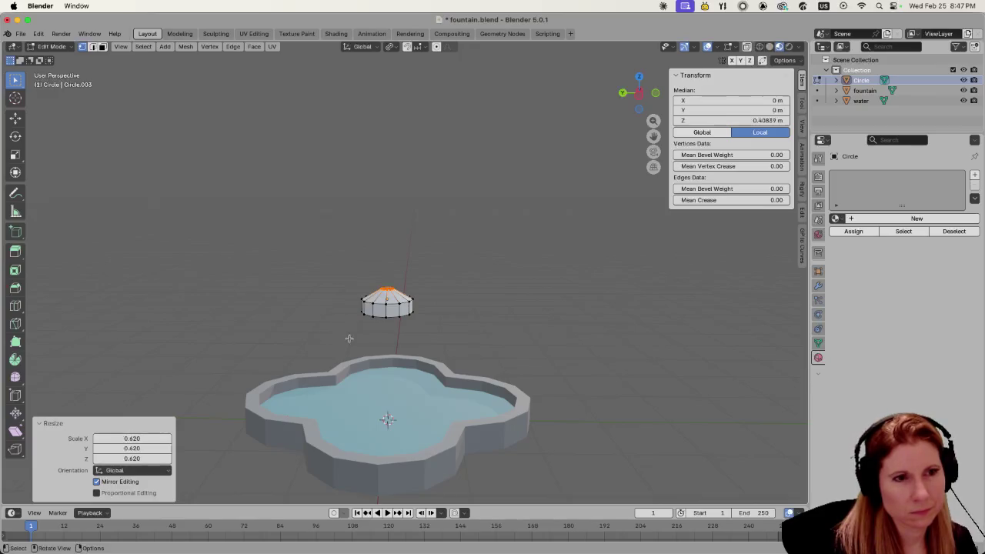
scroll(349, 339, up, 8)
scroll(291, 372, down, 2)
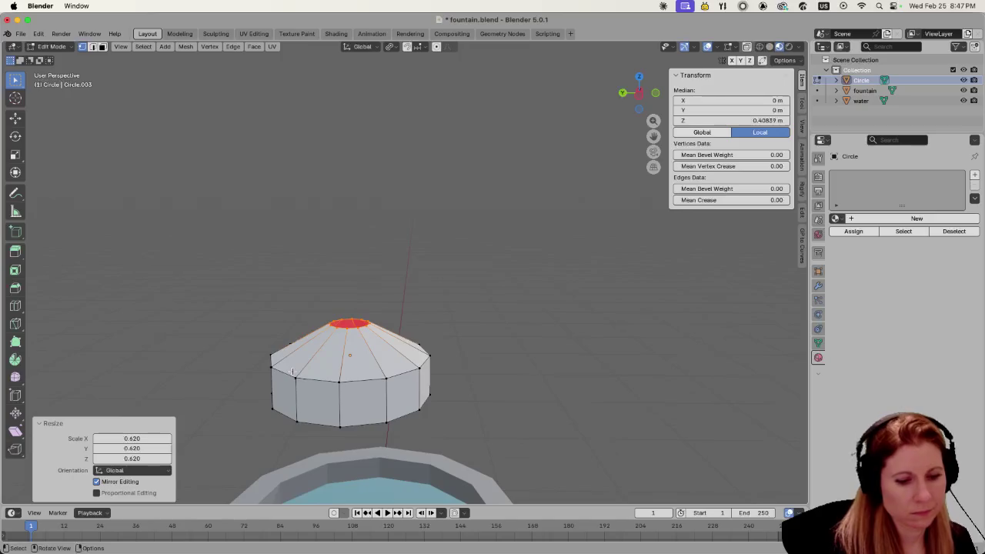
scroll(285, 371, down, 1)
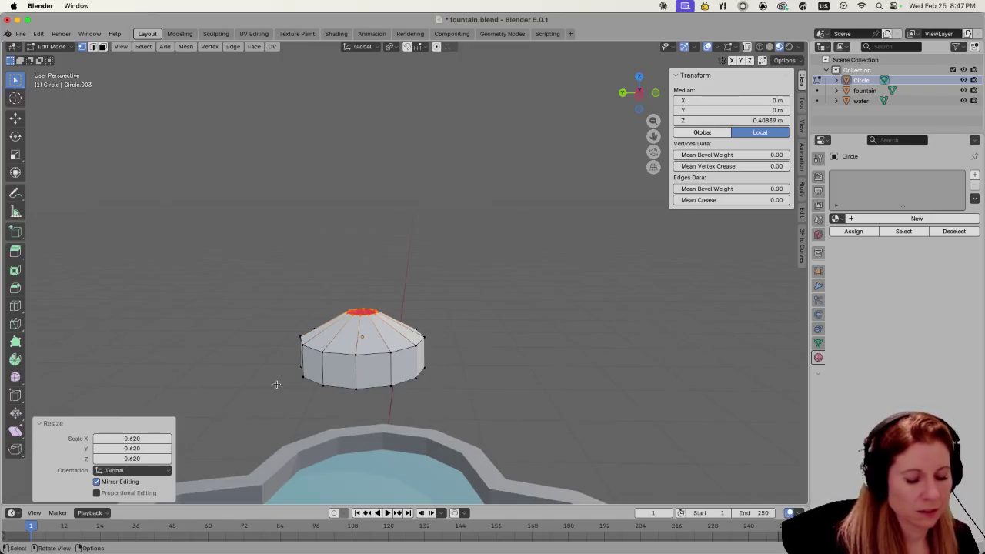
- Extrude the narrowed top straight up into the thin column
key(e)
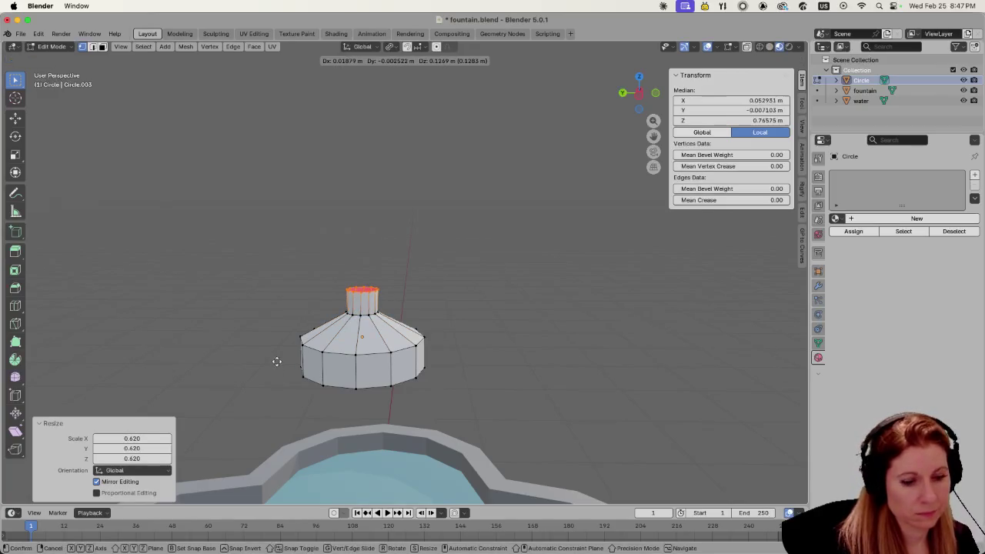
key(z)
click(276, 361)
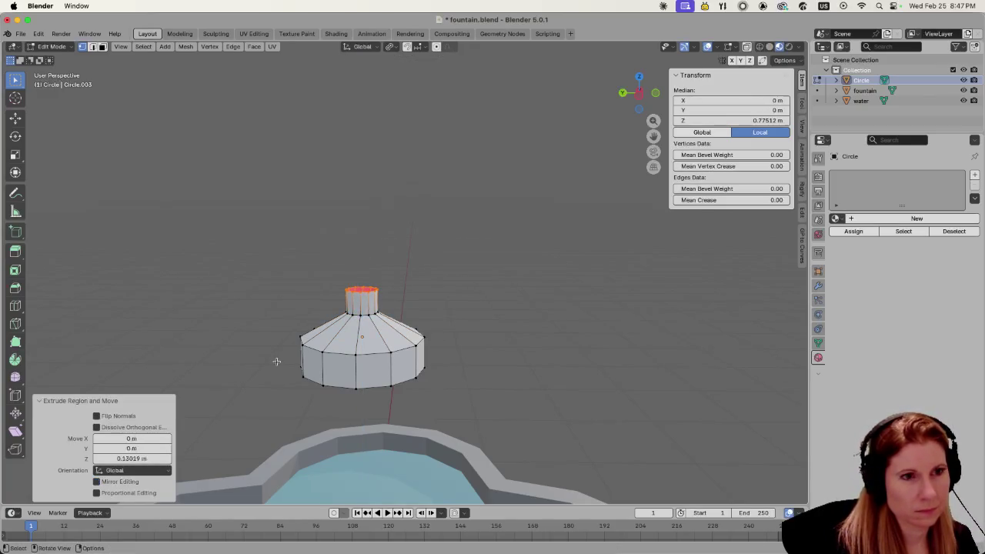
- Flare the top ring out 4.651 times and extrude it up 0.094 m as a rim
key(s)
key(Escape)
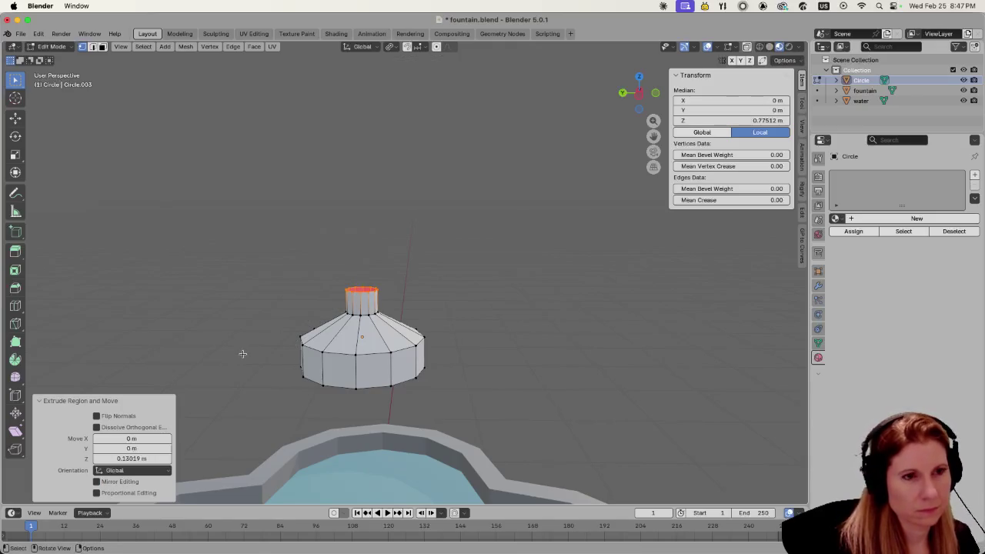
key(s)
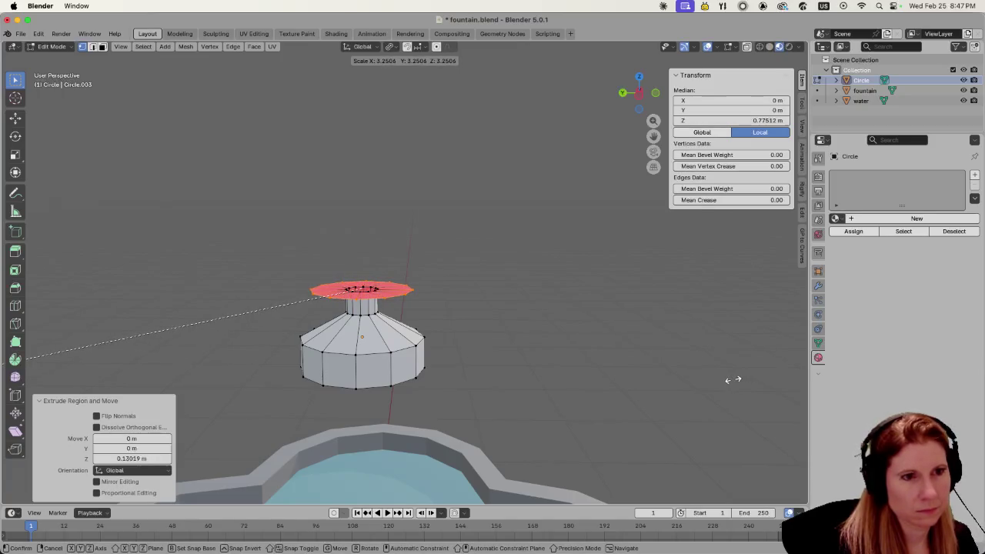
click(547, 419)
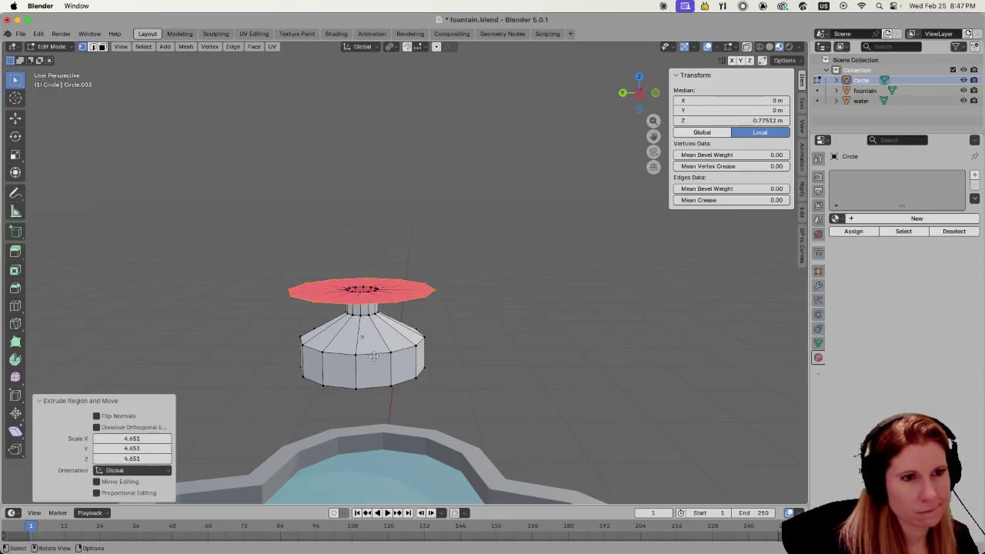
key(e)
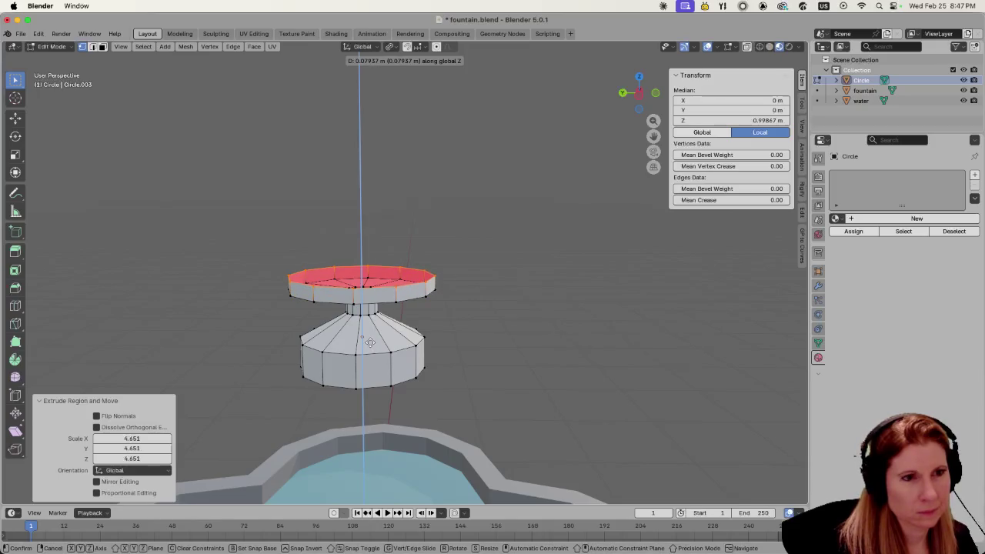
click(370, 338)
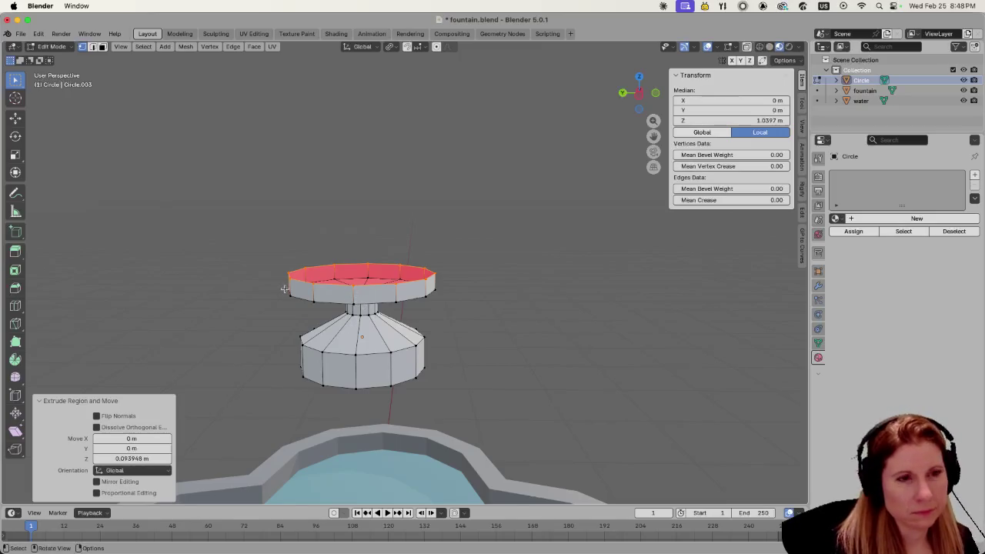
- Select the entire pedestal mesh
key(alt+a)
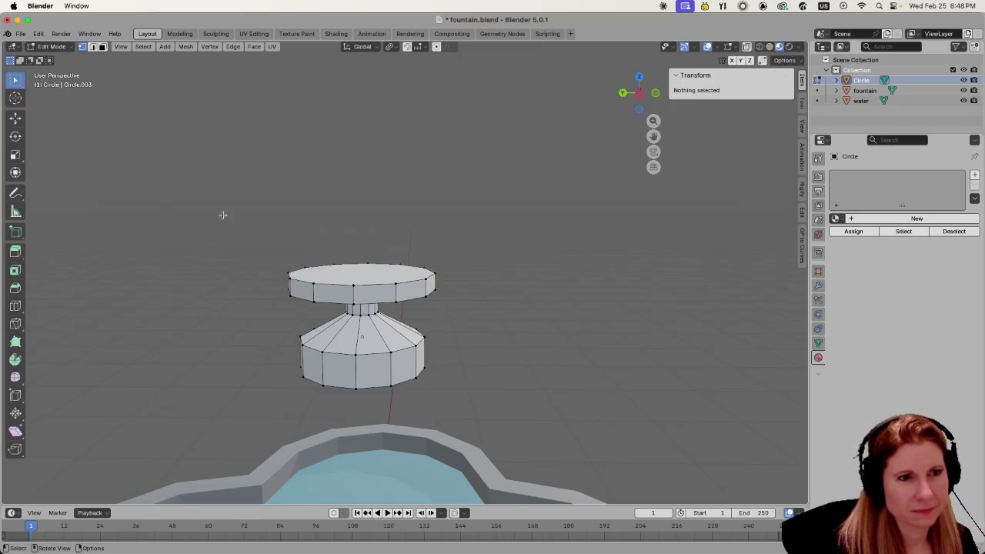
key(a)
scroll(400, 346, down, 3)
scroll(399, 337, down, 2)
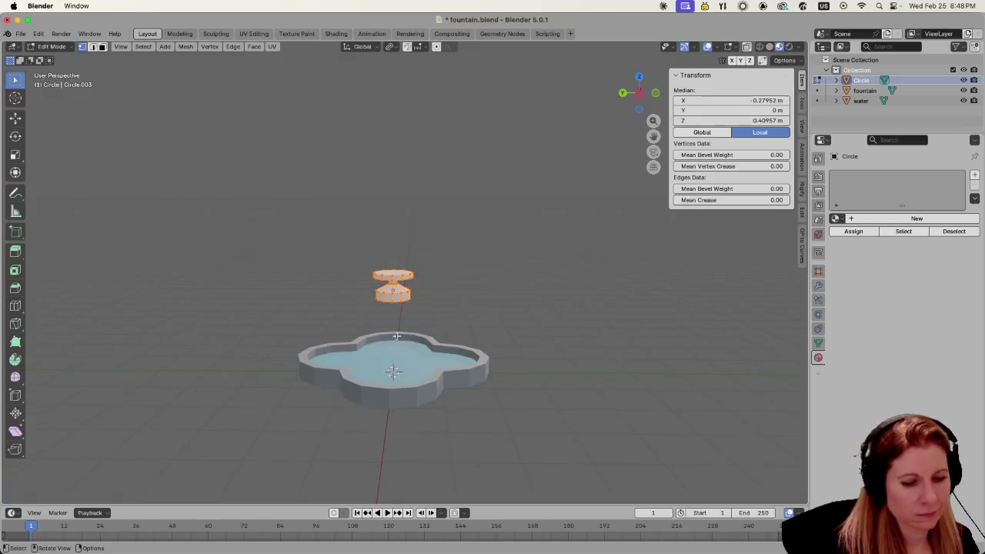
key(s)
key(z)
key(Escape)
- Select the whole pedestal mesh and lower it along Z toward the basin
scroll(417, 329, up, 3)
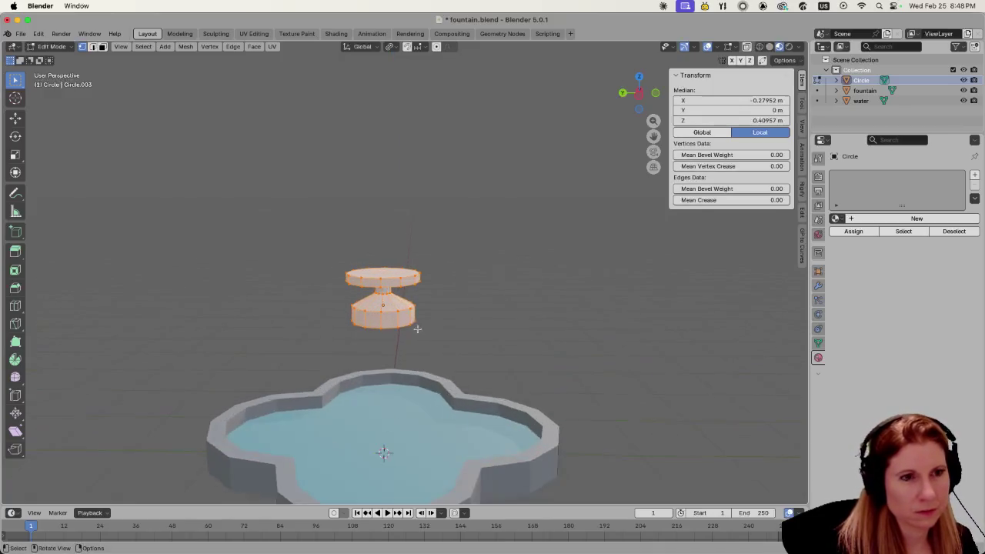
scroll(417, 329, up, 2)
key(alt+a)
key(a)
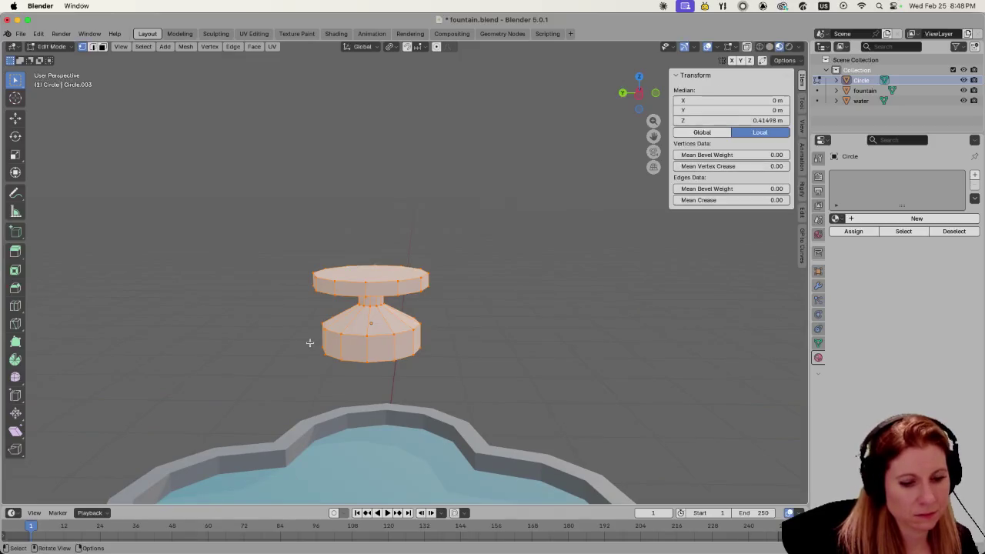
key(g)
key(z)
click(362, 454)
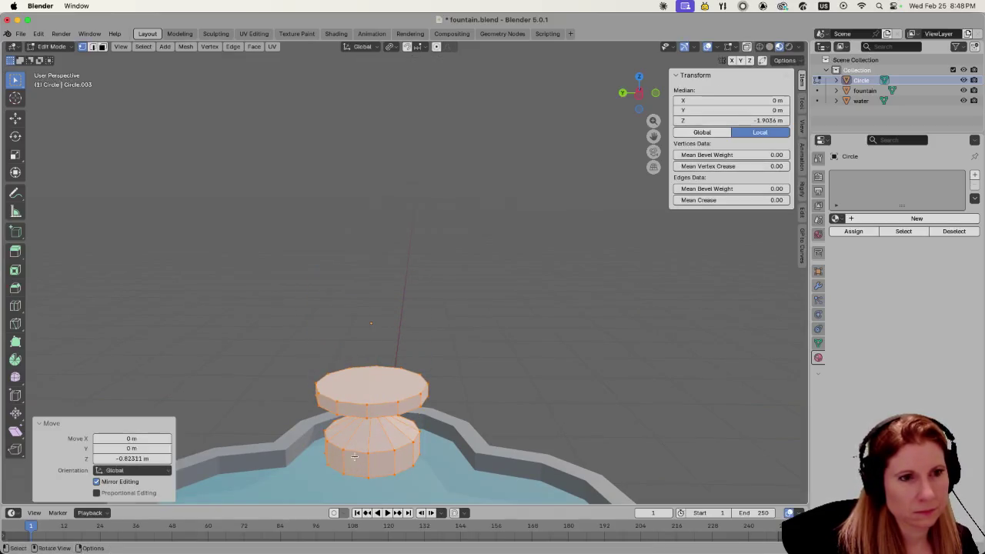
- Lower the piece further into the basin and return to Object Mode
scroll(431, 434, down, 4)
key(g)
key(z)
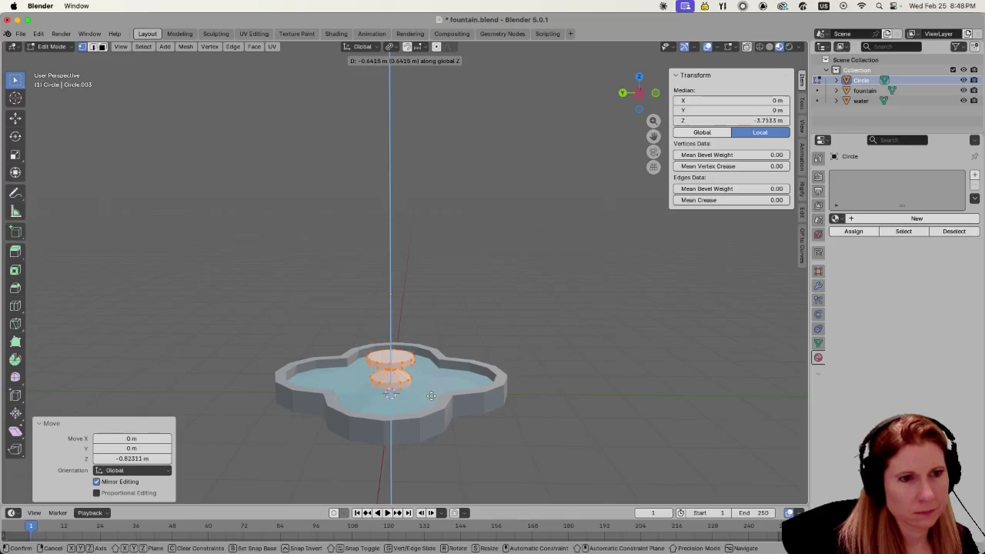
click(431, 388)
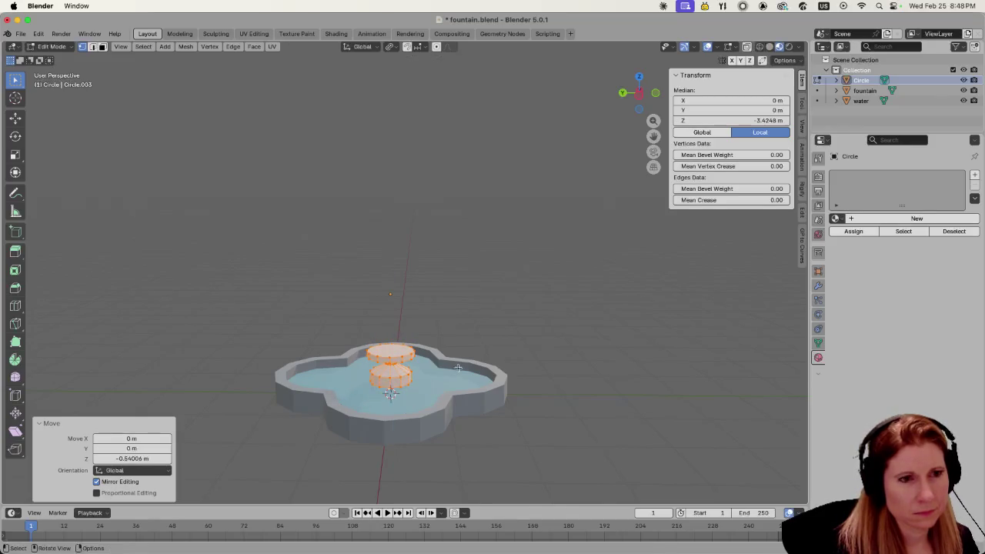
scroll(458, 368, up, 3)
key(alt+a)
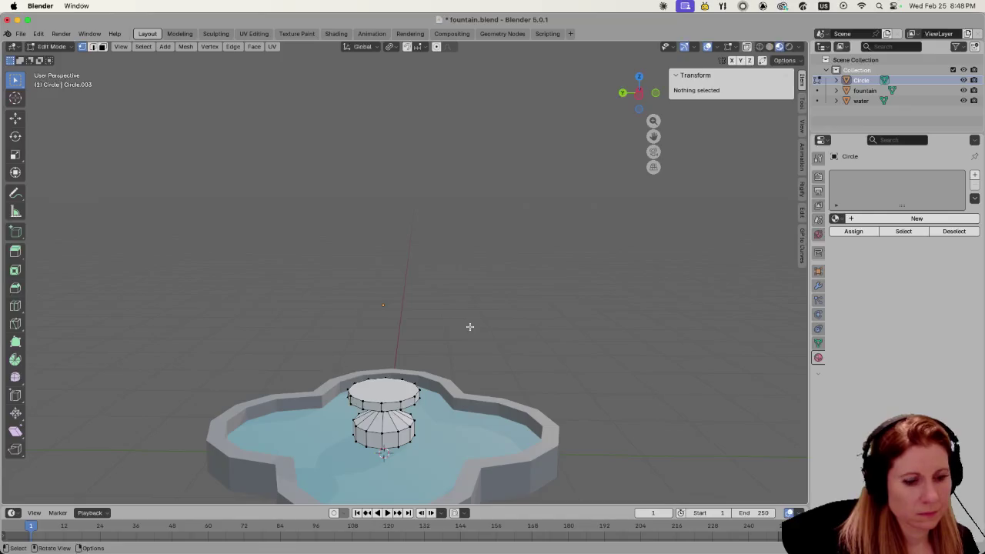
key(Tab)
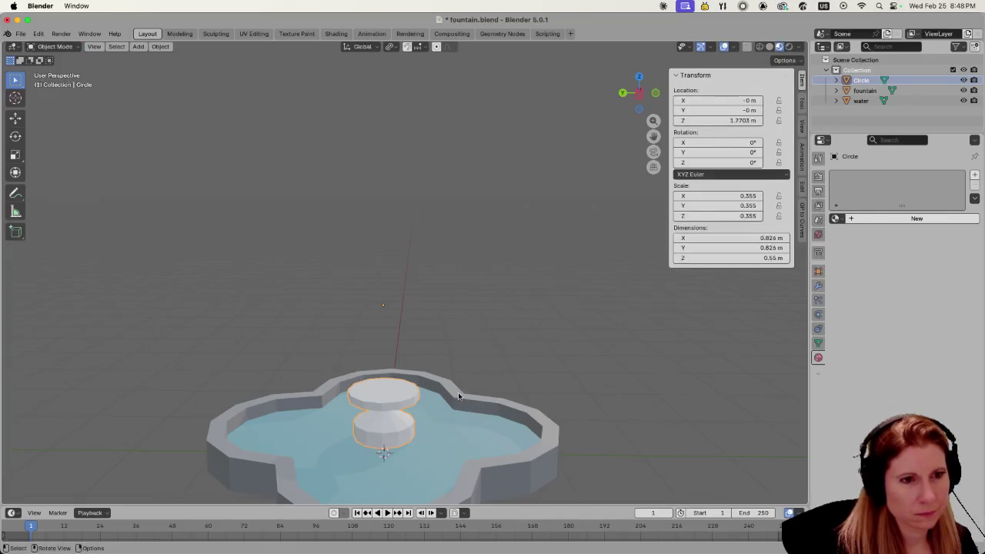
- Apply Shade Smooth to the pedestal piece
scroll(458, 397, down, 3)
click(528, 334)
right_click(398, 377)
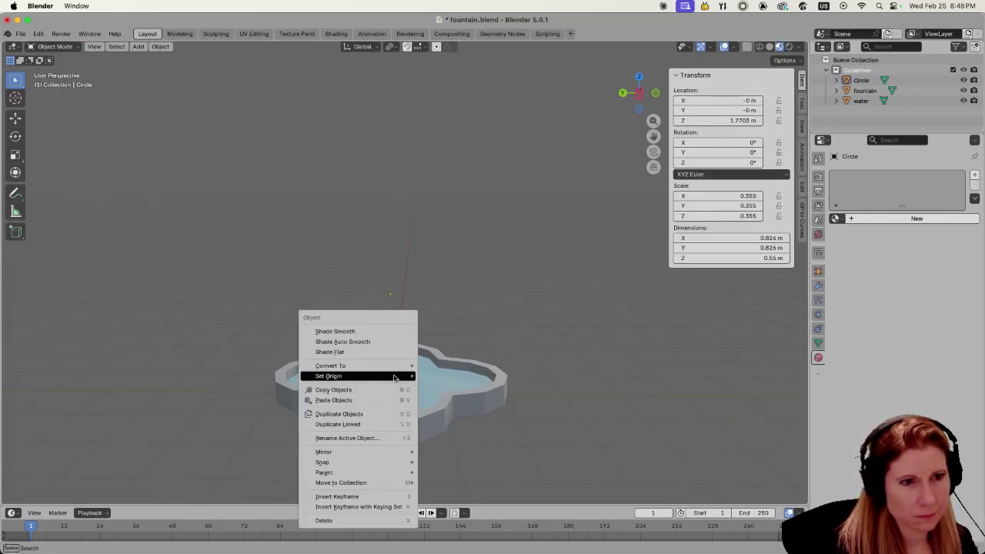
click(385, 331)
- Set the pedestal's origin to its geometry, placing it at Z 0.55447 m
scroll(428, 390, up, 2)
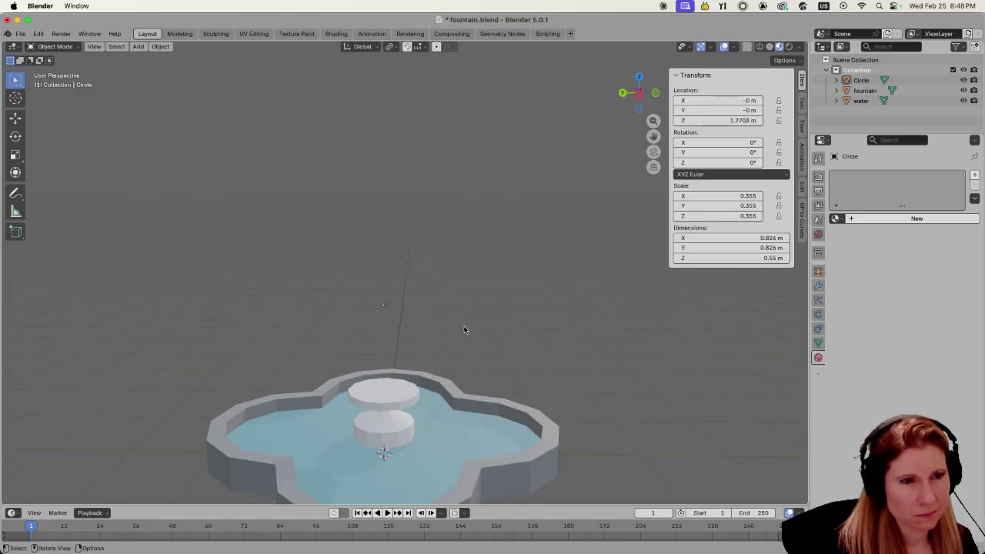
right_click(391, 420)
mouse_move(326, 397)
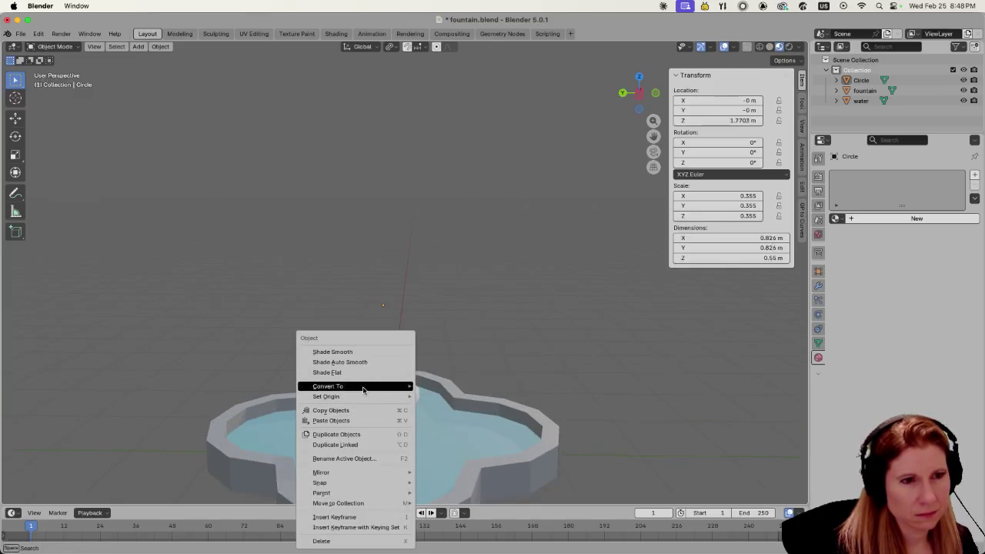
click(446, 407)
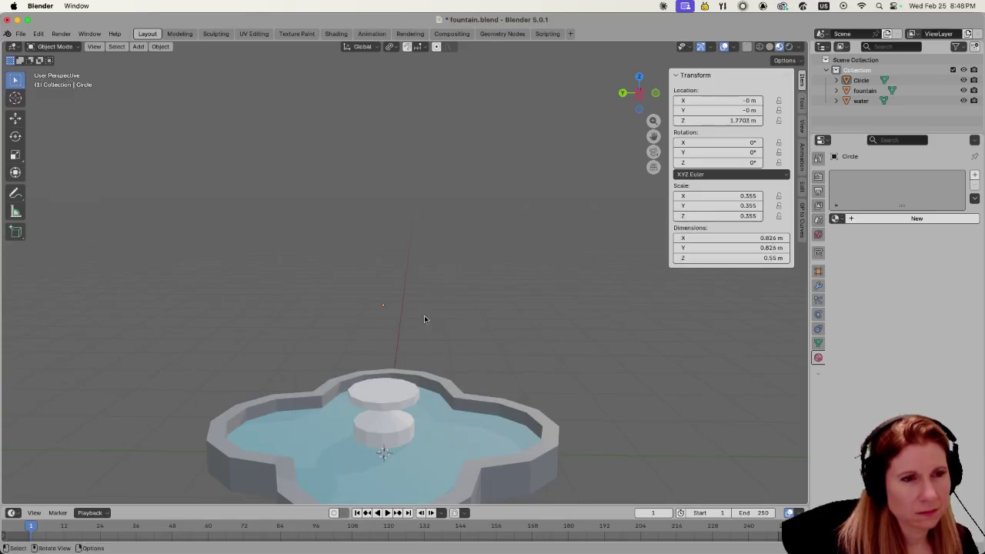
click(379, 401)
right_click(379, 401)
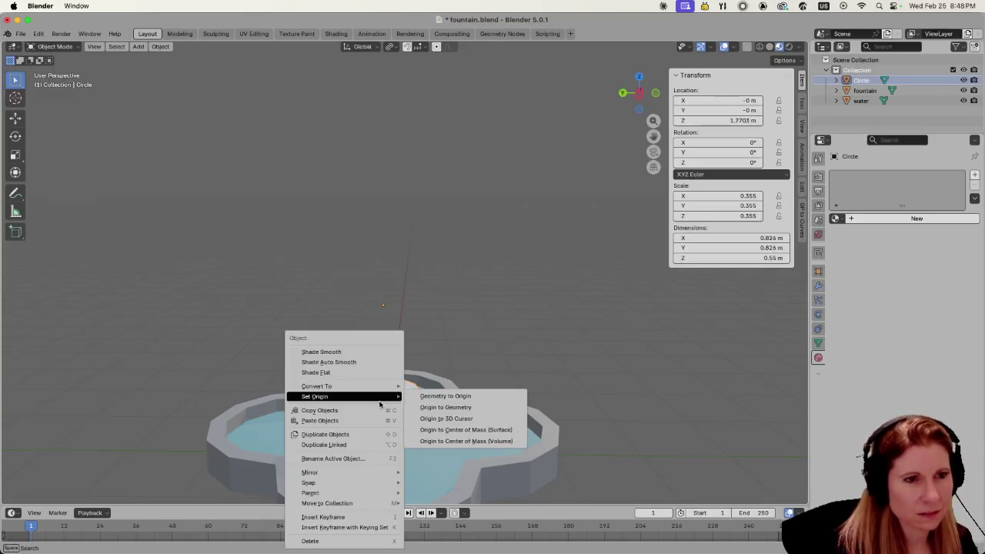
click(448, 407)
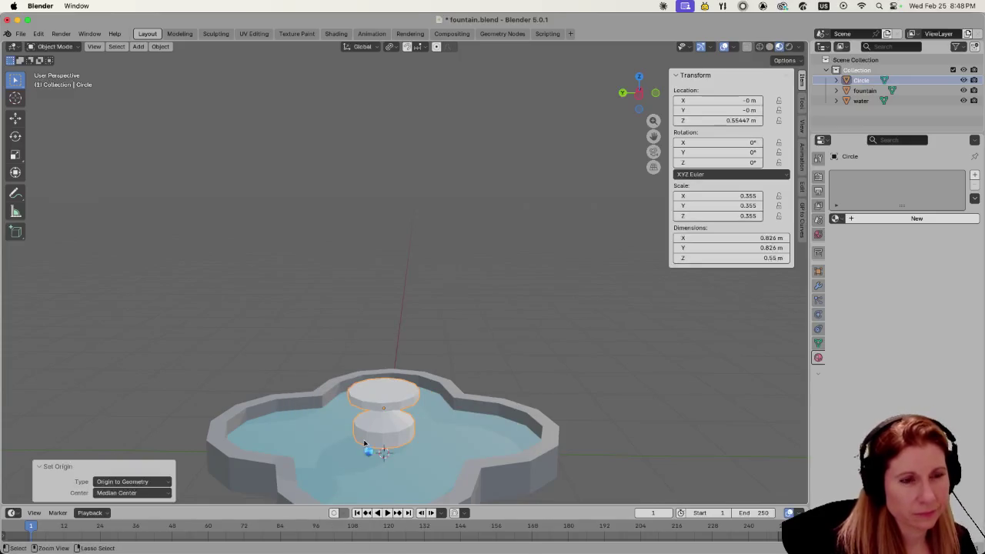
- Deselect the pedestal and save fountain.blend
key(ctrl+s)
scroll(367, 428, down, 3)
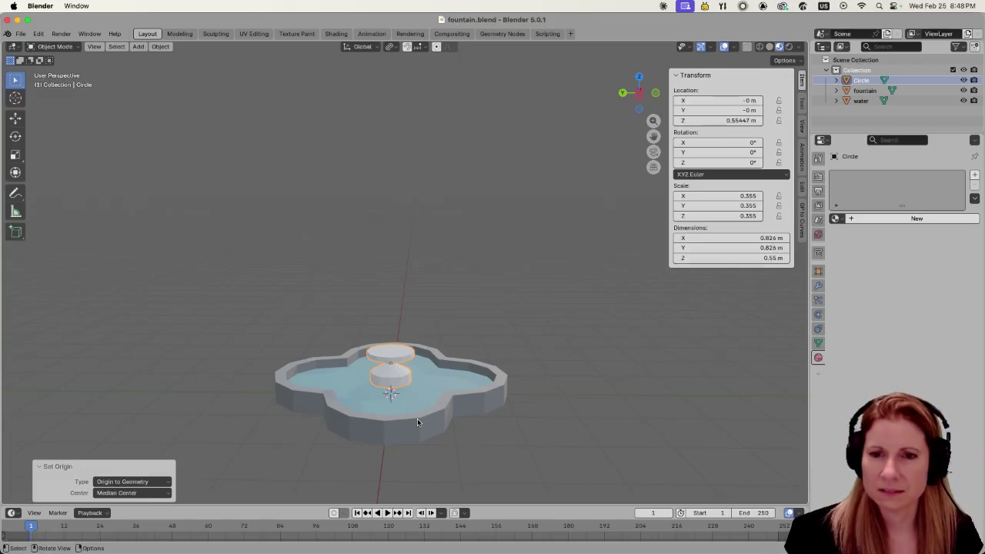
click(514, 317)
scroll(477, 412, up, 2)
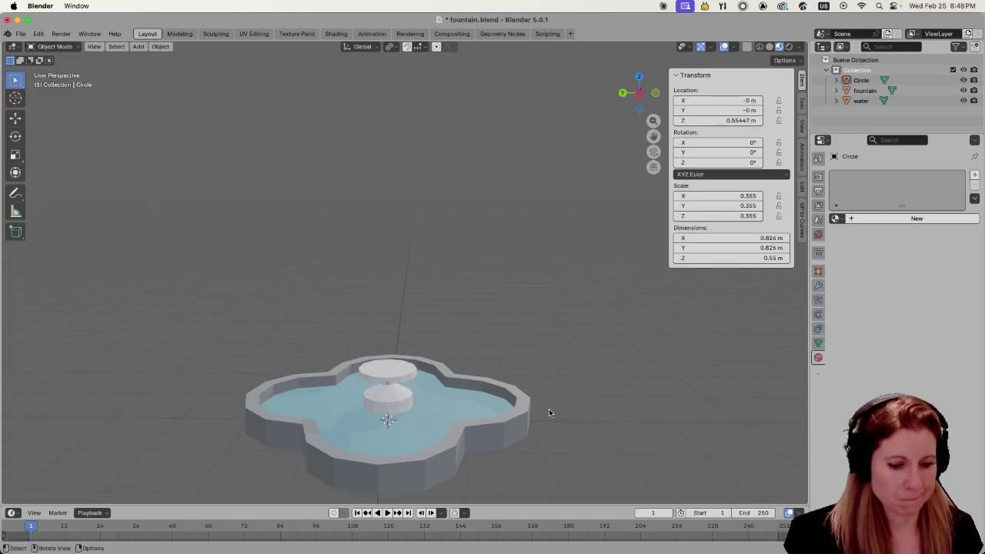
key(ctrl+s)
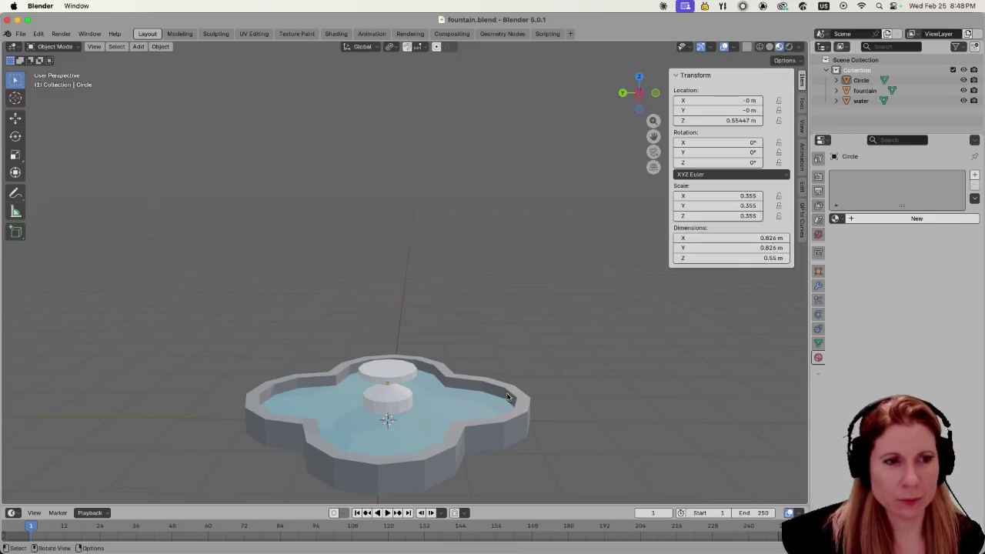
mouse_move(549, 409)
middle_down()
mouse_move(506, 443)
mouse_move(457, 415)
middle_up()
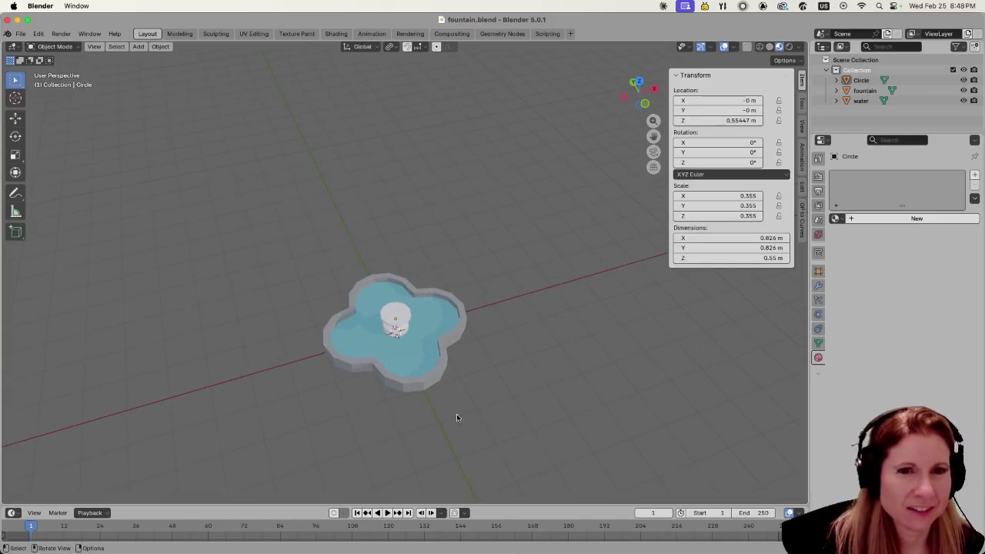
scroll(389, 361, up, 3)
- Assign the existing 'fountain' material to the pedestal Circle, giving it 2 users
click(378, 327)
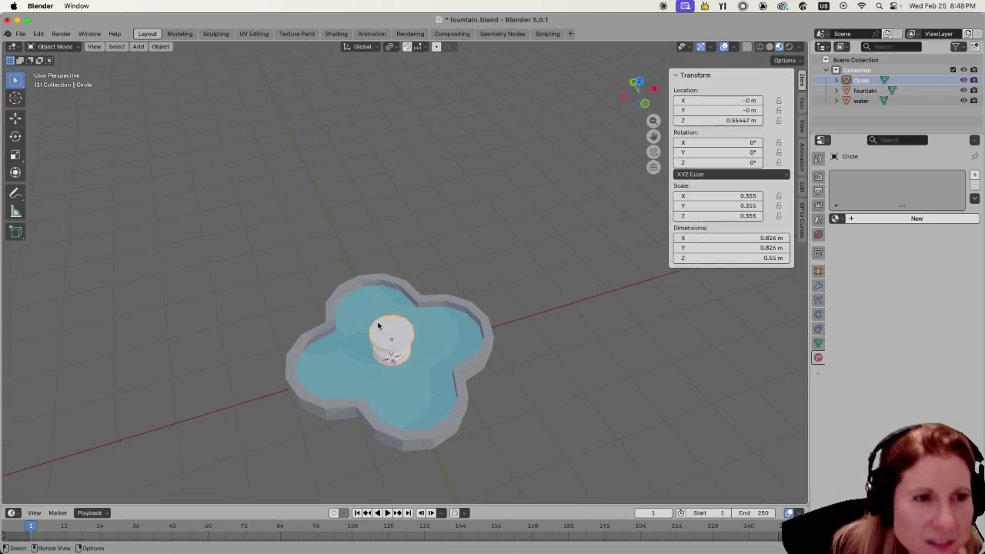
click(838, 219)
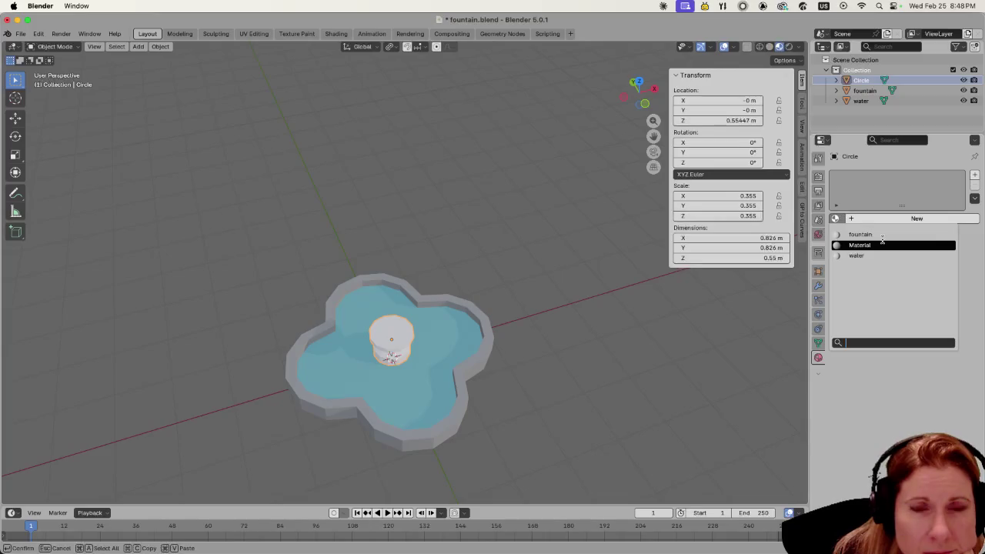
click(869, 234)
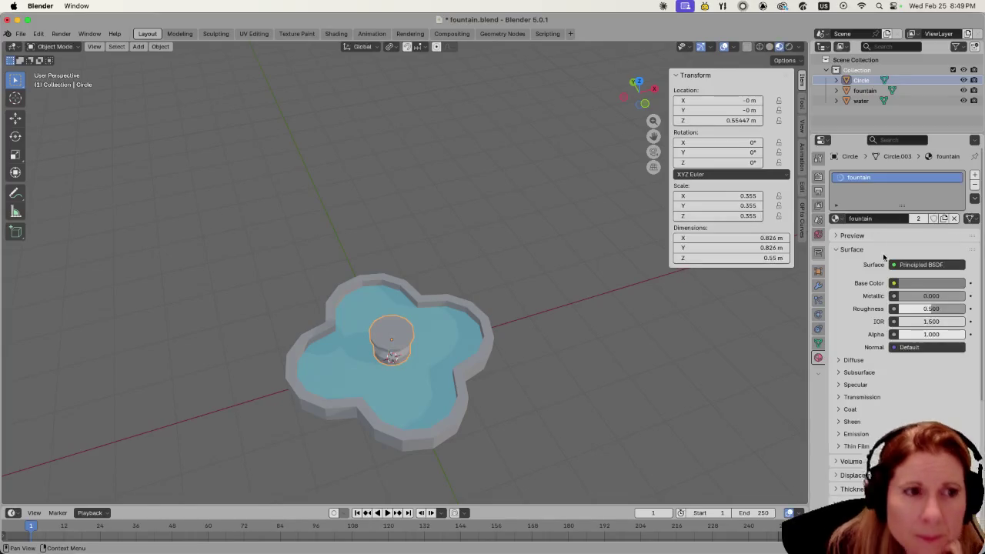
click(677, 384)
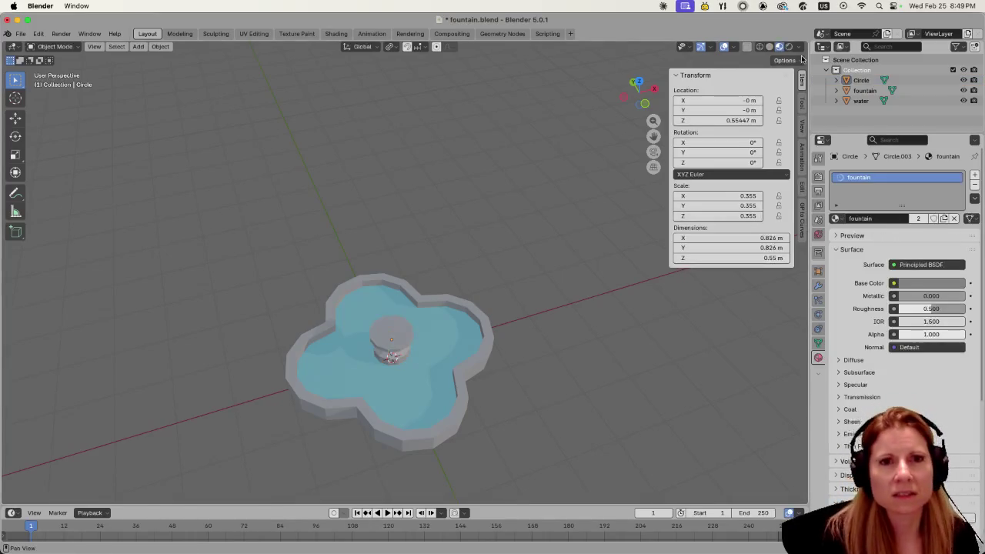
- Show the Outliner in Blender File mode and delete the unused 'Material'
click(842, 48)
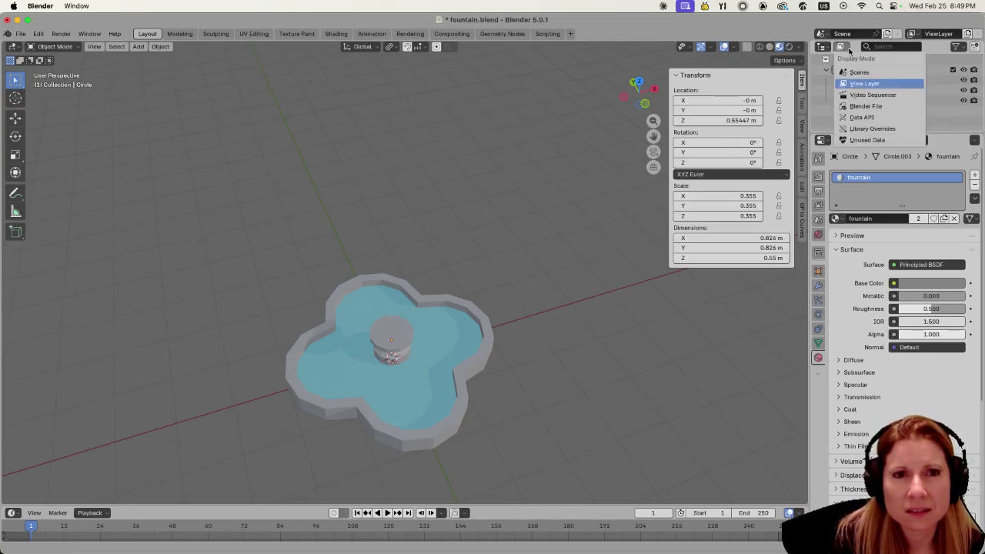
click(867, 105)
scroll(884, 100, down, 2)
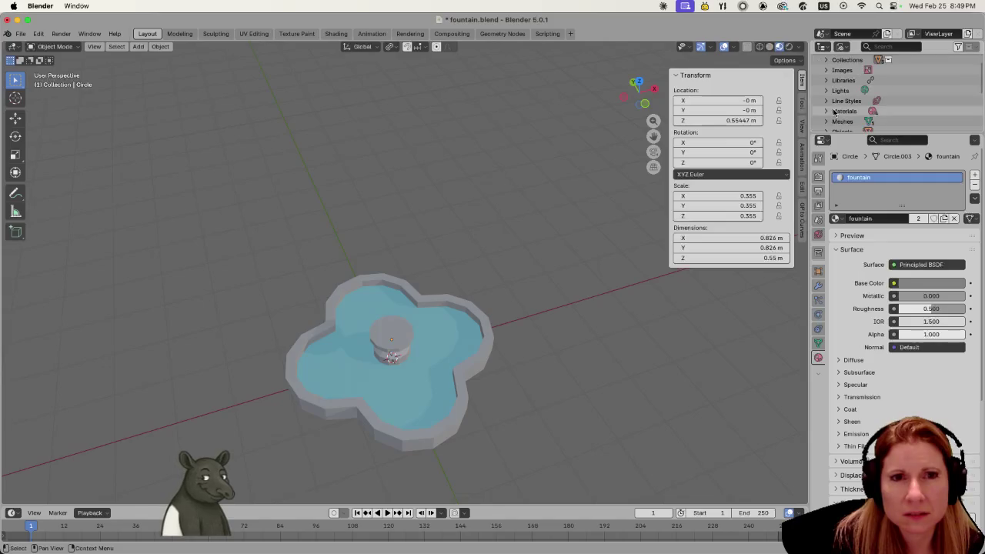
scroll(877, 108, down, 2)
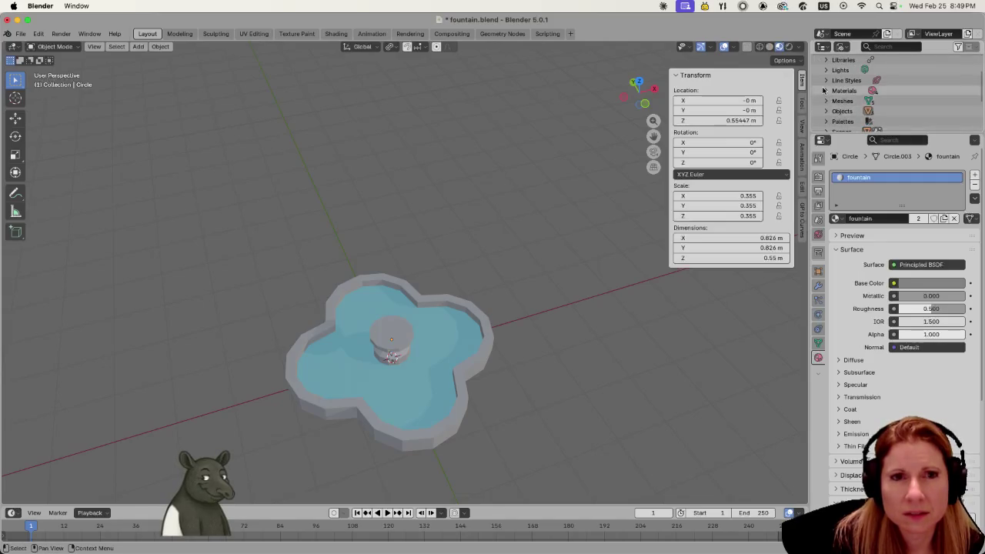
click(825, 91)
scroll(874, 100, down, 2)
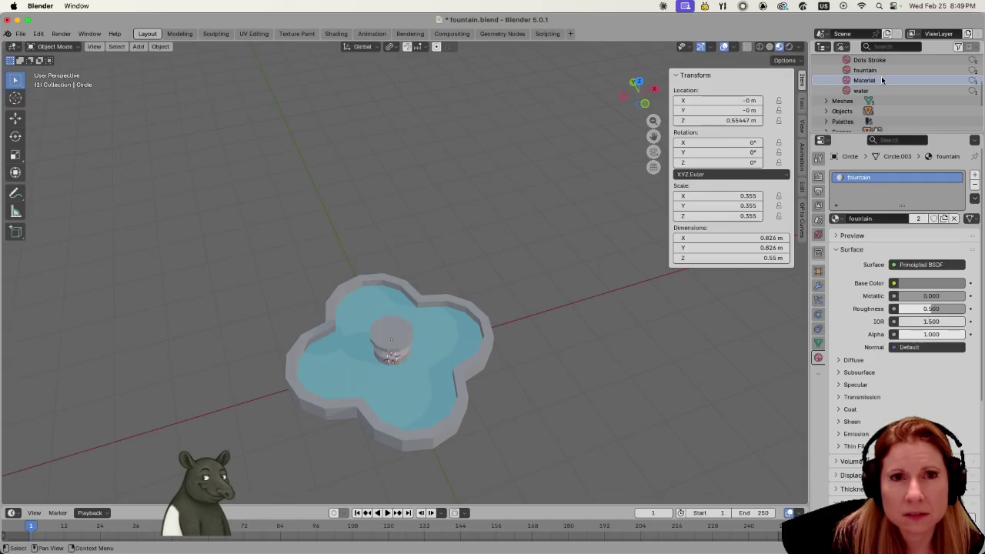
right_click(881, 80)
click(881, 80)
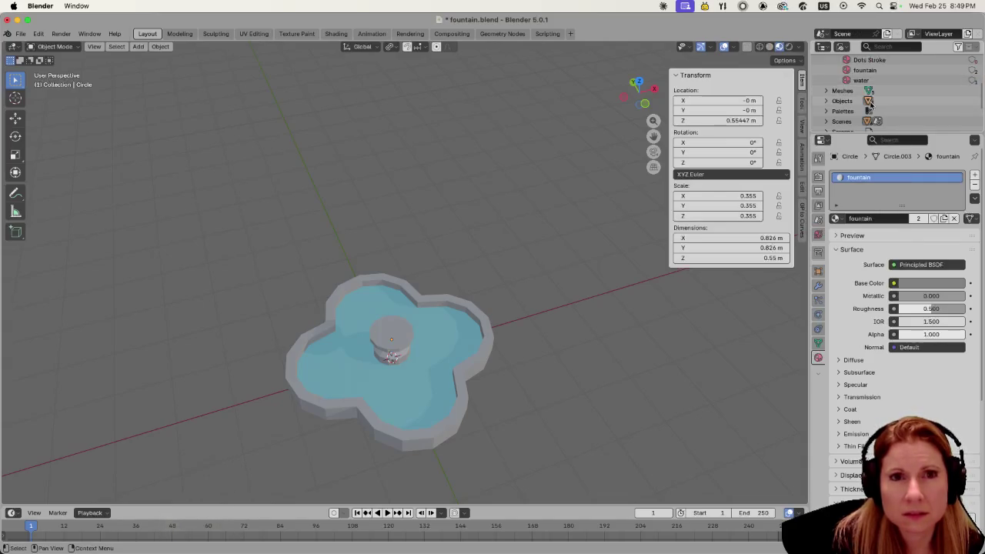
scroll(916, 96, up, 3)
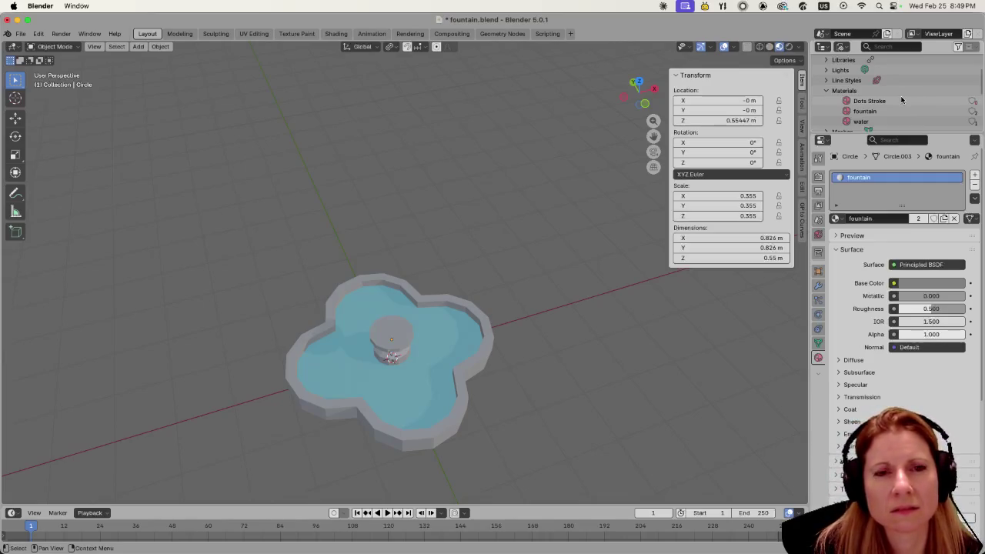
- Inspect the Dots Stroke material, then return the Outliner to View Layer
click(902, 99)
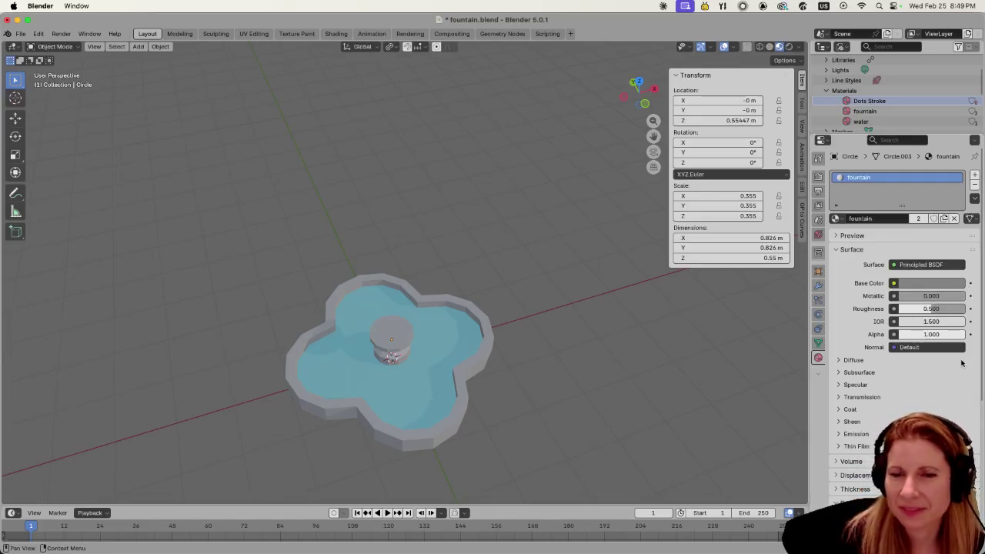
click(827, 90)
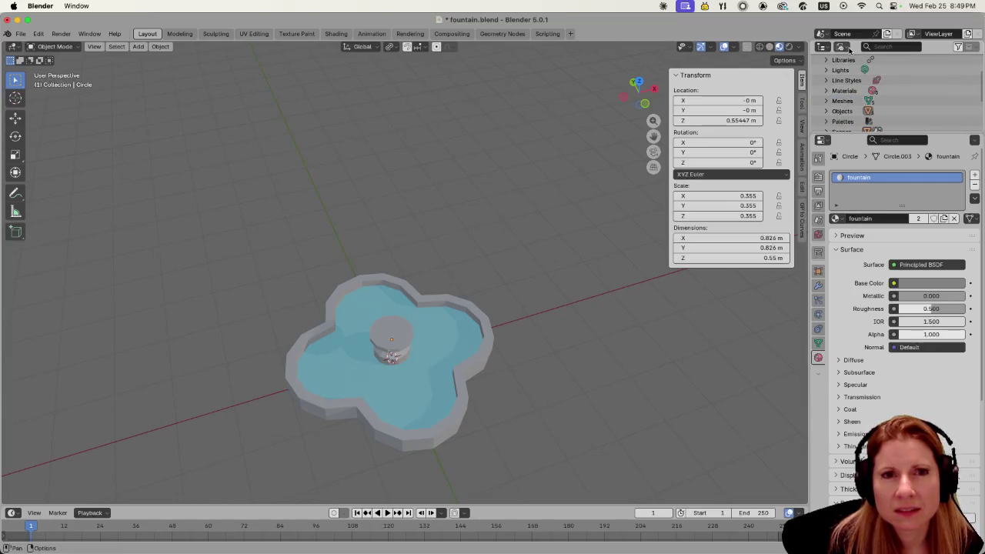
click(844, 47)
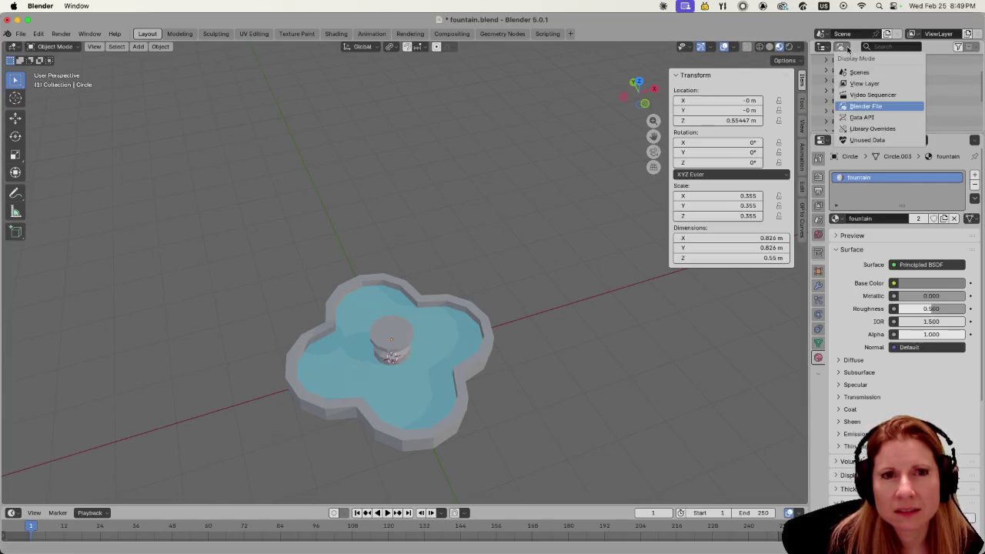
click(864, 83)
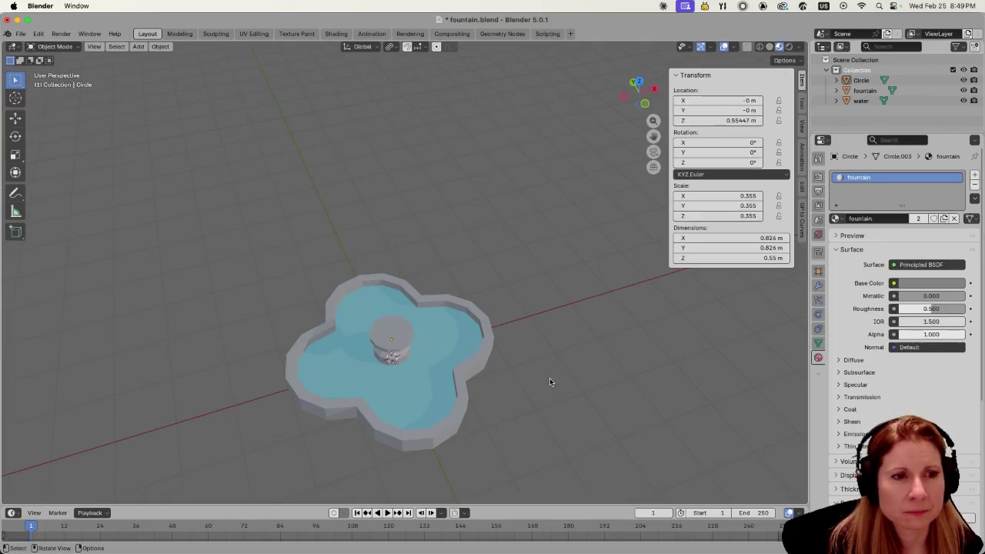
- Save fountain.blend
middle_drag(549, 378, 565, 334)
scroll(544, 405, up, 3)
scroll(544, 404, down, 2)
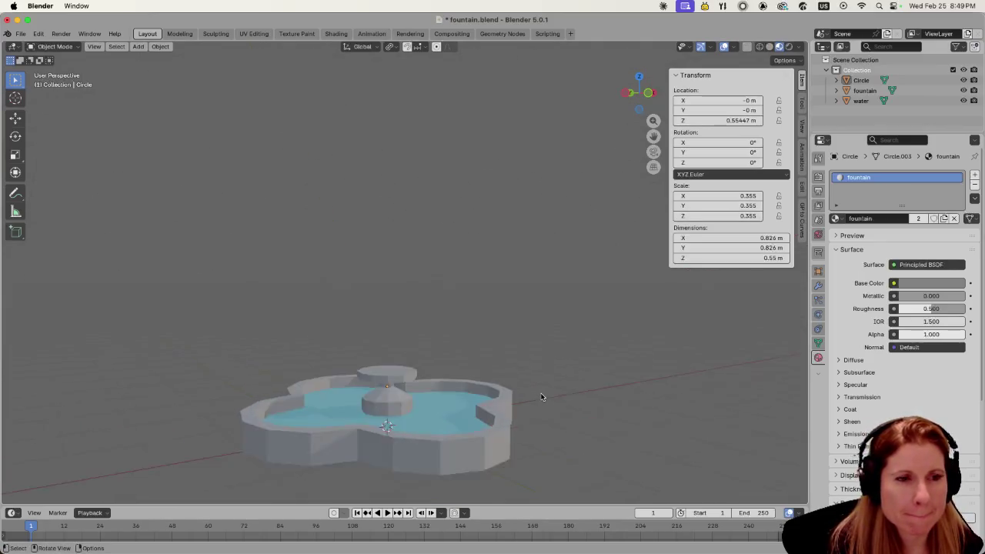
scroll(542, 400, down, 2)
key(super+s)
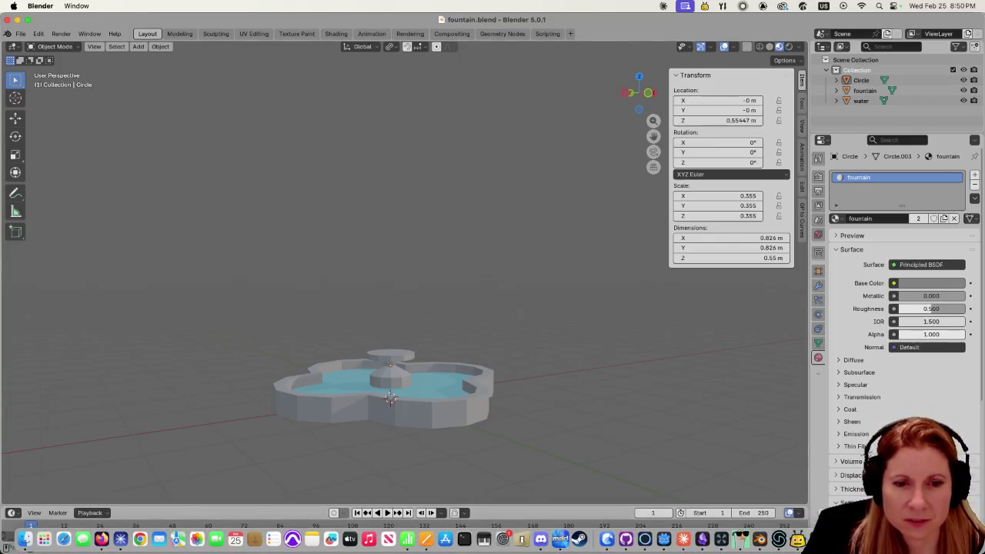
- Check the running Godot game, then bring the Godot editor to the front
click(663, 539)
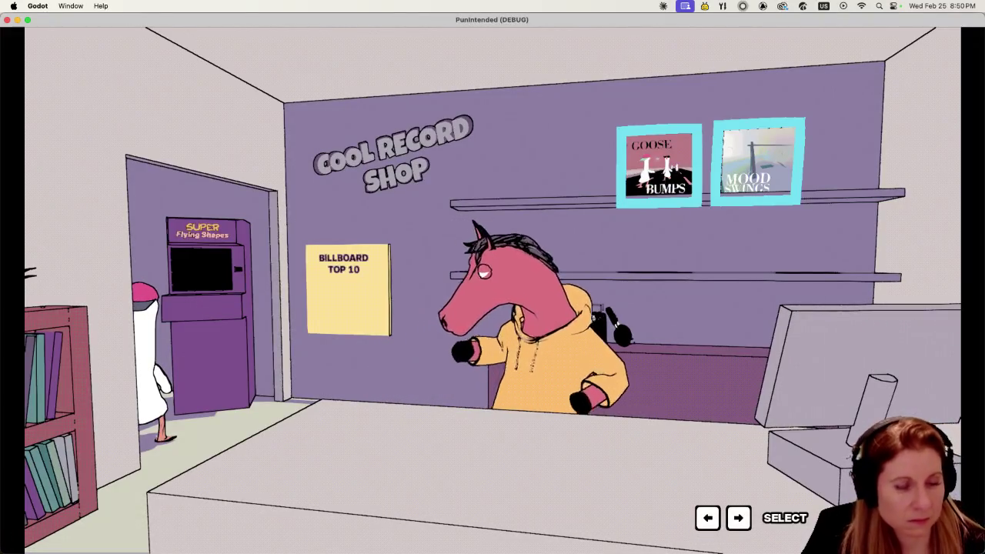
key(super+Tab)
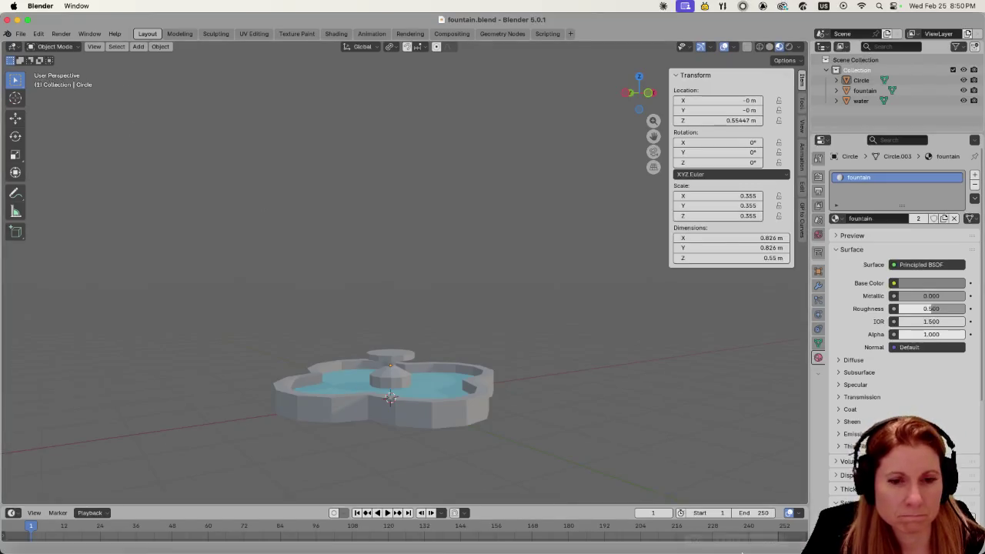
click(658, 538)
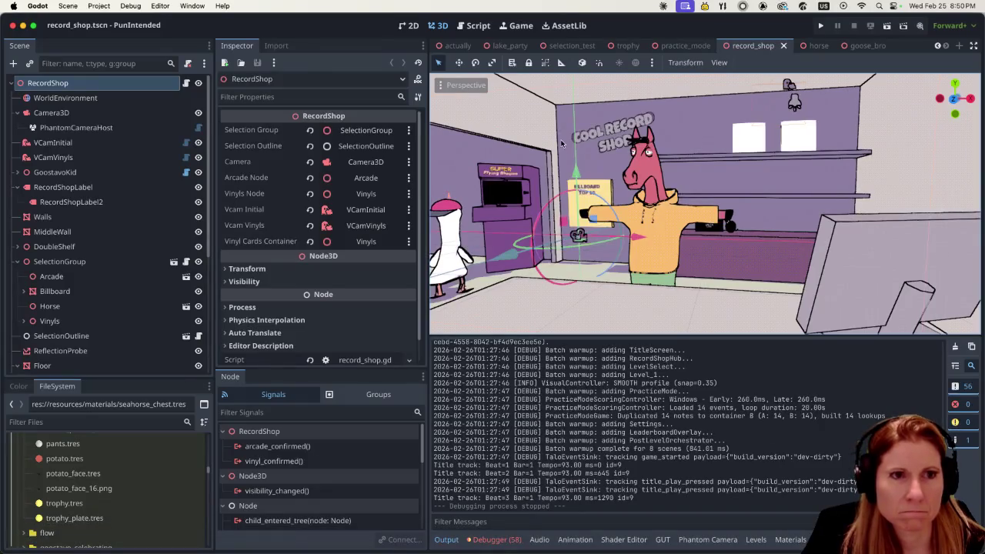
- Quick-open goostavo_supermodel.tscn, select its GoostavoSupermodel root, then return to Blender
key(super+shift+o)
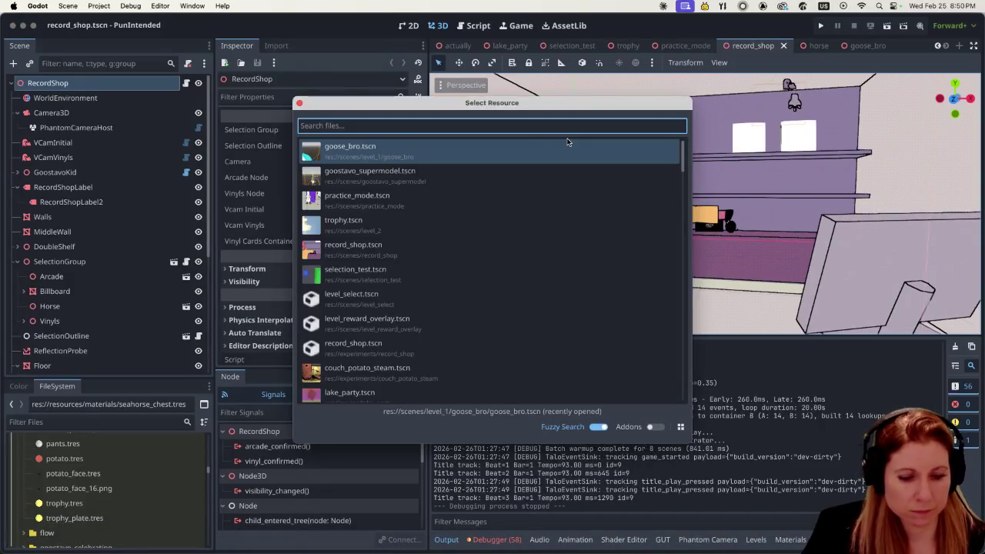
text(goosto)
text(a)
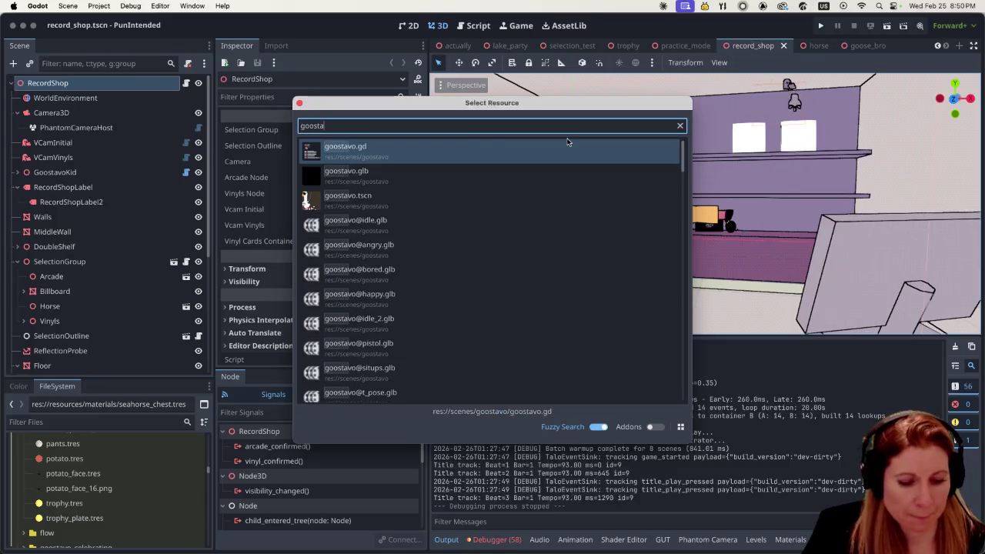
text(vo)
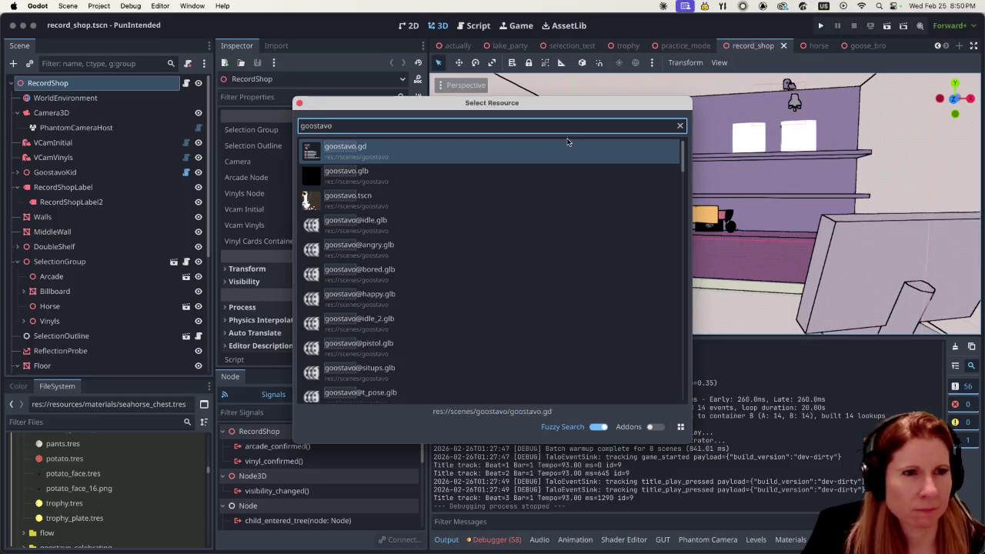
text(_sup)
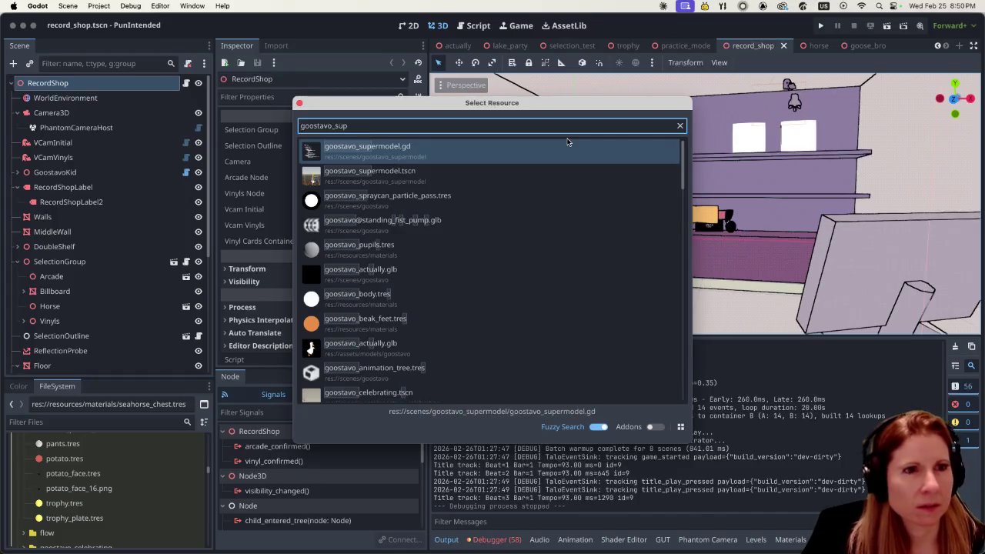
double_click(540, 185)
scroll(524, 231, down, 5)
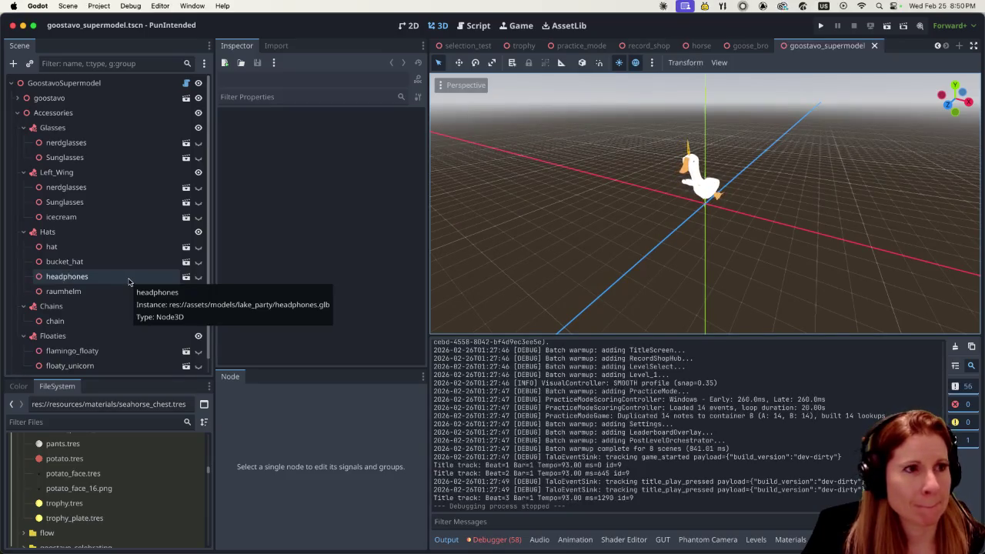
click(92, 83)
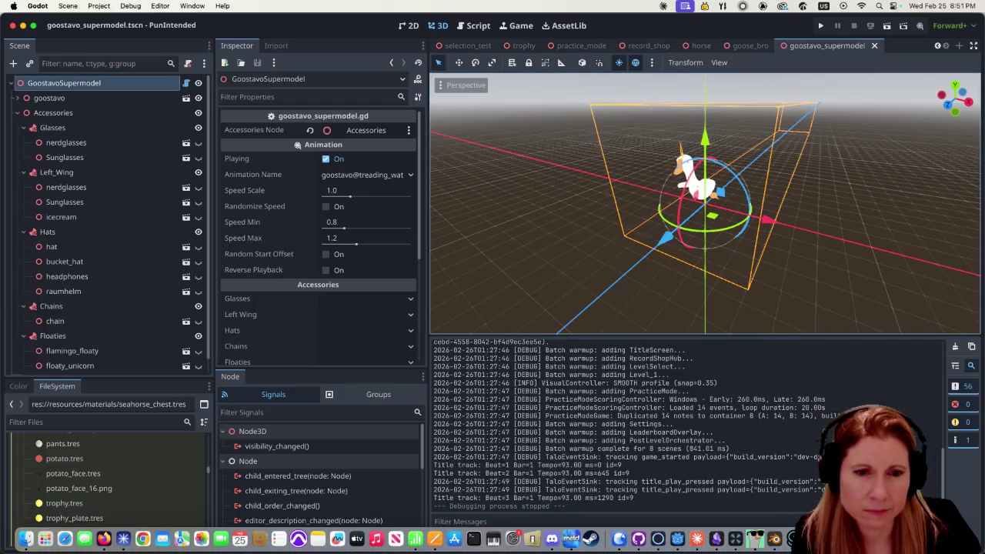
click(783, 539)
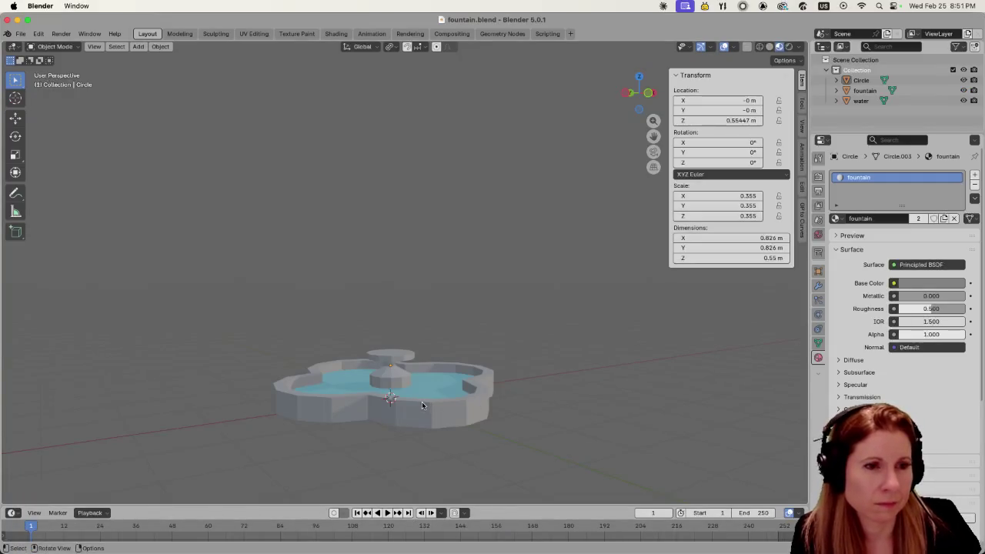
- Select the central Circle pedestal-and-bowl object standing in the quatrefoil basin
scroll(416, 403, up, 3)
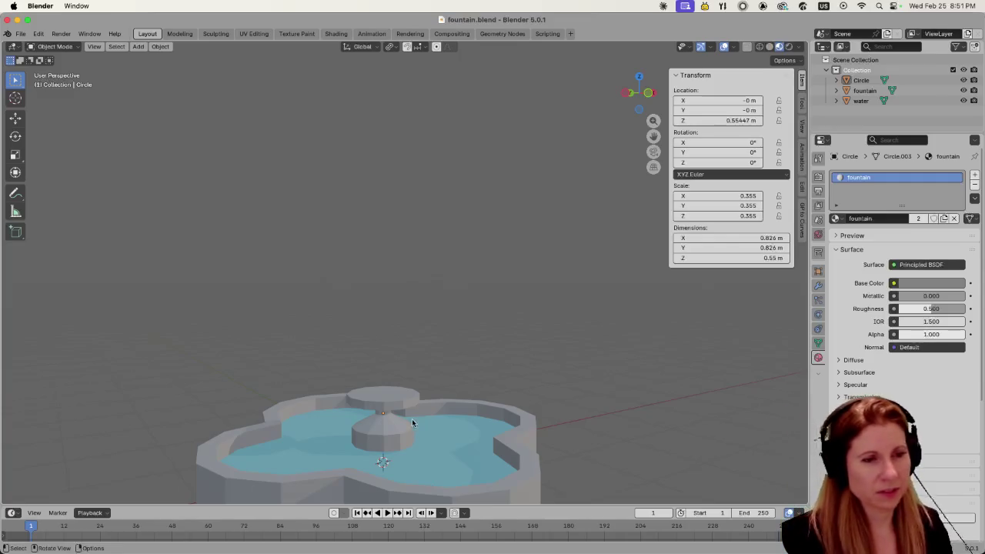
scroll(385, 423, down, 4)
scroll(366, 408, up, 1)
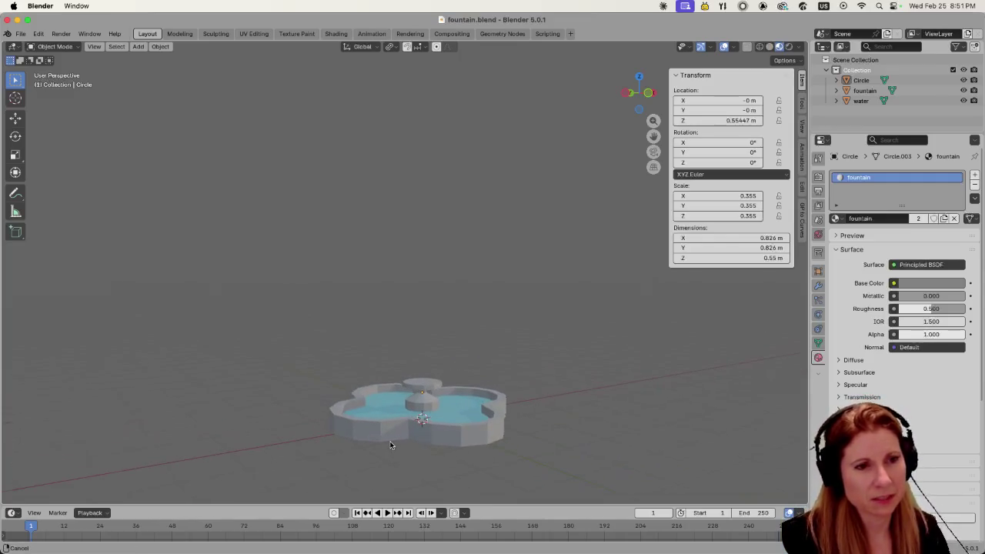
middle_drag(396, 445, 459, 420)
scroll(446, 429, up, 2)
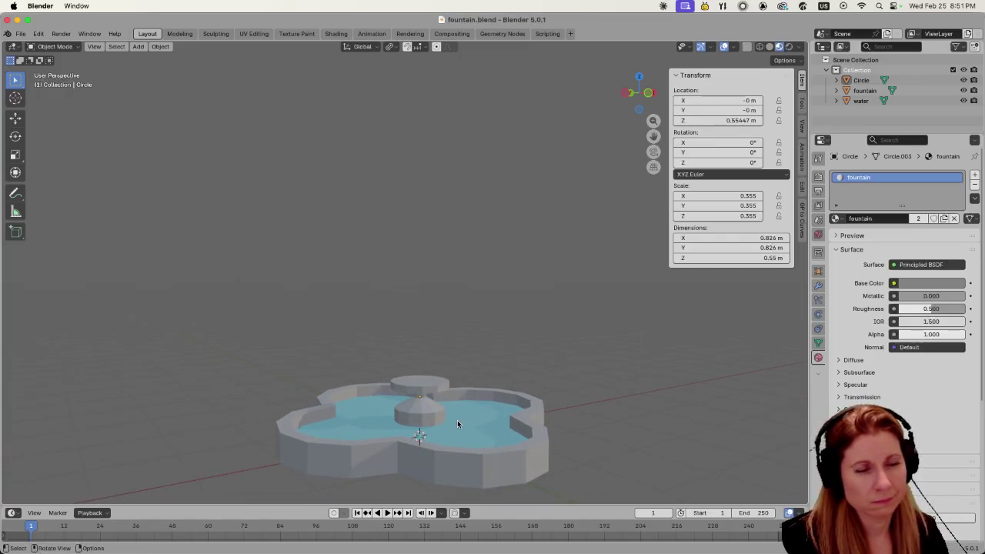
click(424, 386)
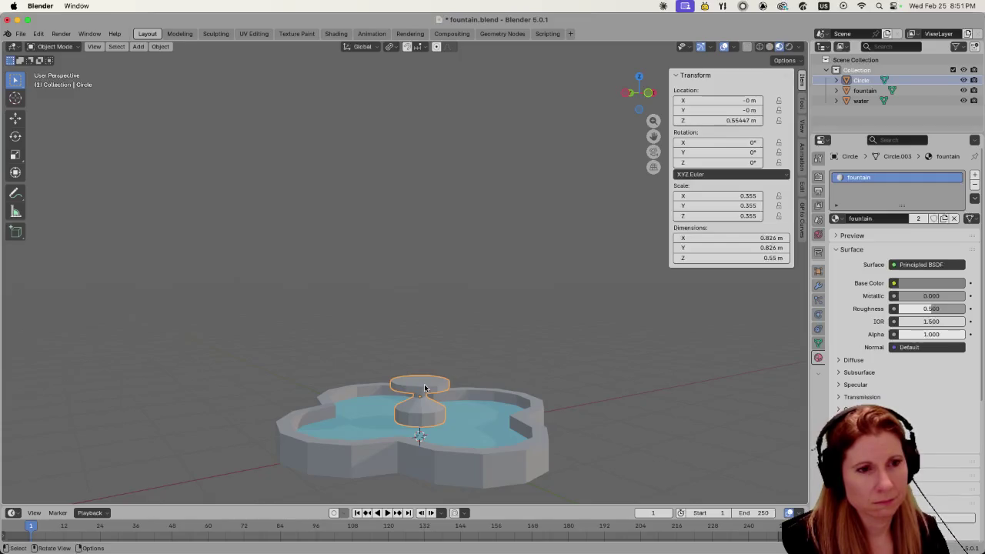
- Enter Edit Mode on Circle and select two bowl-rim vertices to compare their coordinates
key(Tab)
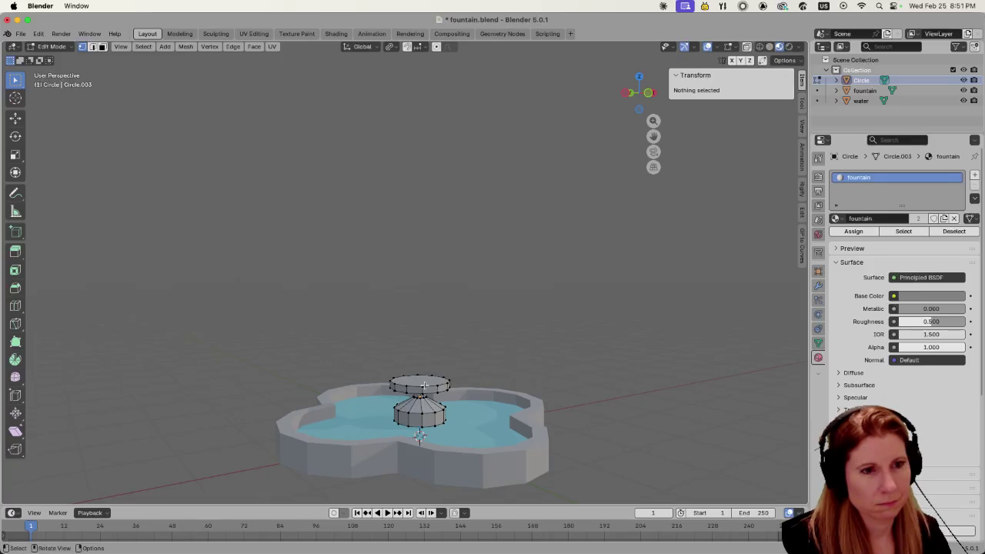
click(424, 384)
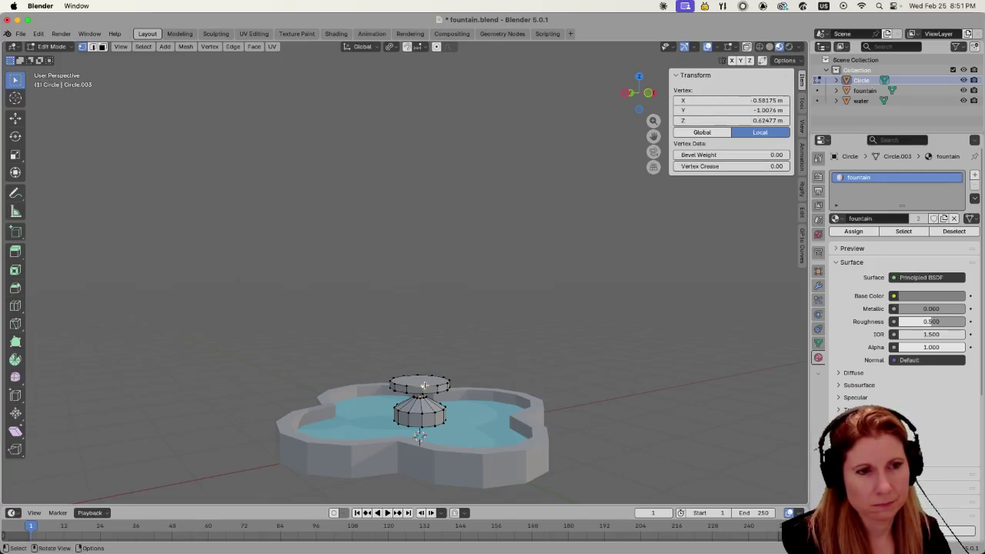
click(481, 374)
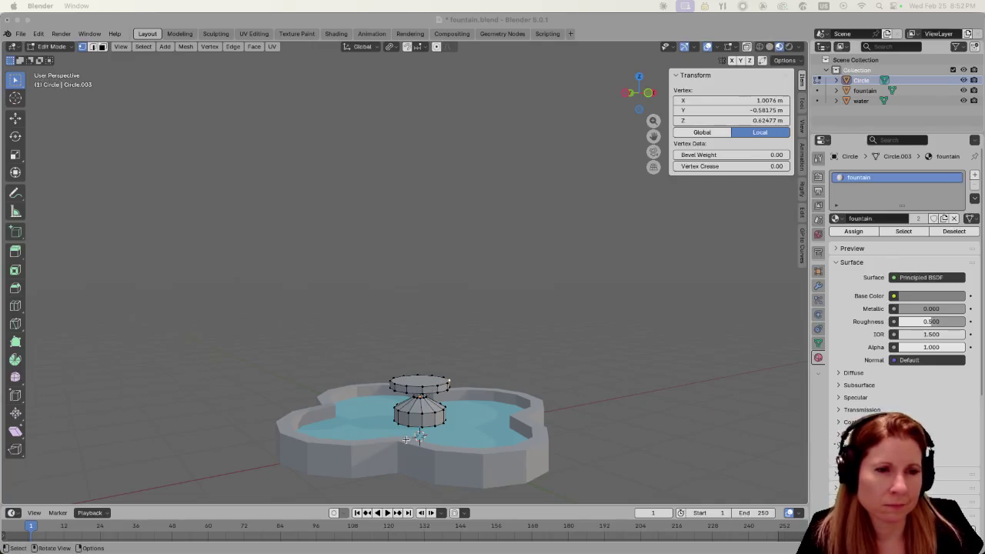
- In vertex select mode, pick one vertex atop the column, then bring up the Trevi Fountain reference
scroll(409, 441, up, 5)
mouse_move(409, 441)
middle_down()
mouse_move(476, 454)
mouse_move(453, 426)
middle_up()
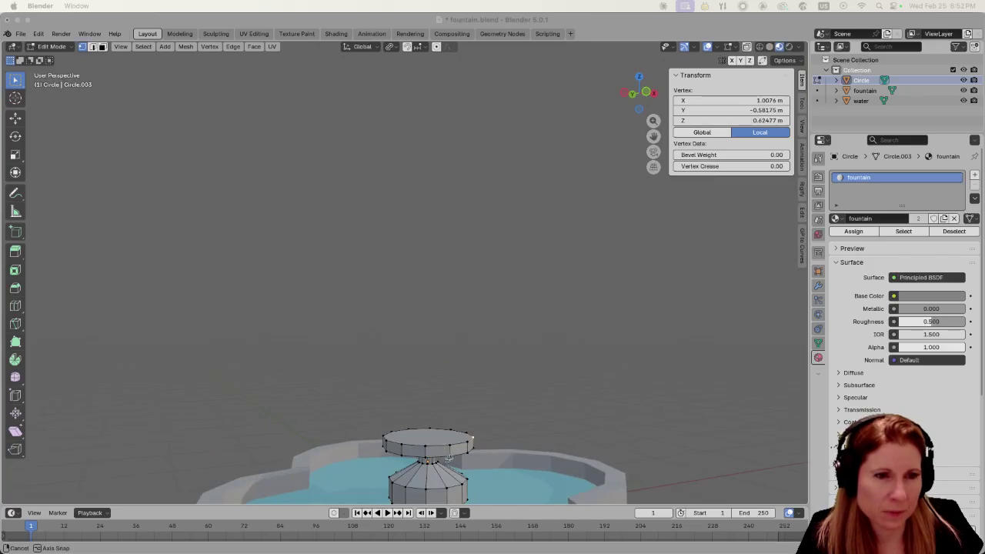
scroll(453, 425, down, 5)
mouse_move(444, 469)
middle_down()
mouse_move(432, 454)
mouse_move(477, 416)
mouse_move(492, 346)
middle_up()
scroll(506, 390, up, 3)
scroll(507, 390, up, 3)
scroll(492, 345, up, 5)
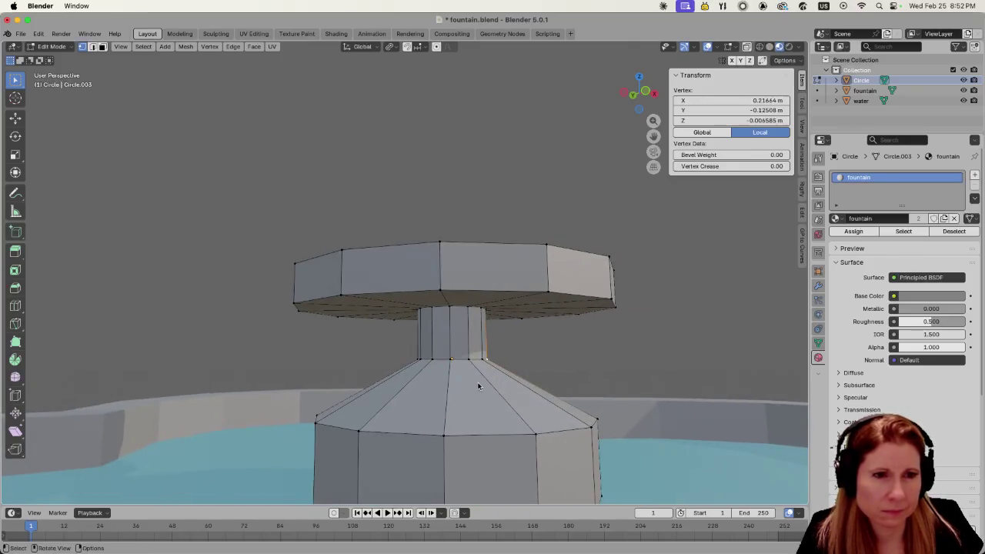
mouse_move(467, 392)
middle_down()
mouse_move(493, 394)
mouse_move(461, 400)
middle_up()
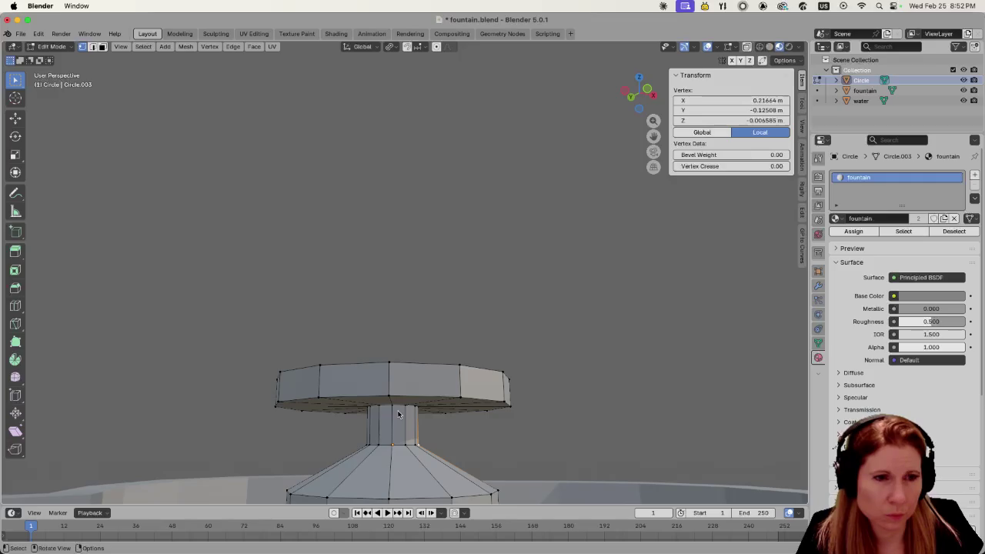
click(427, 279)
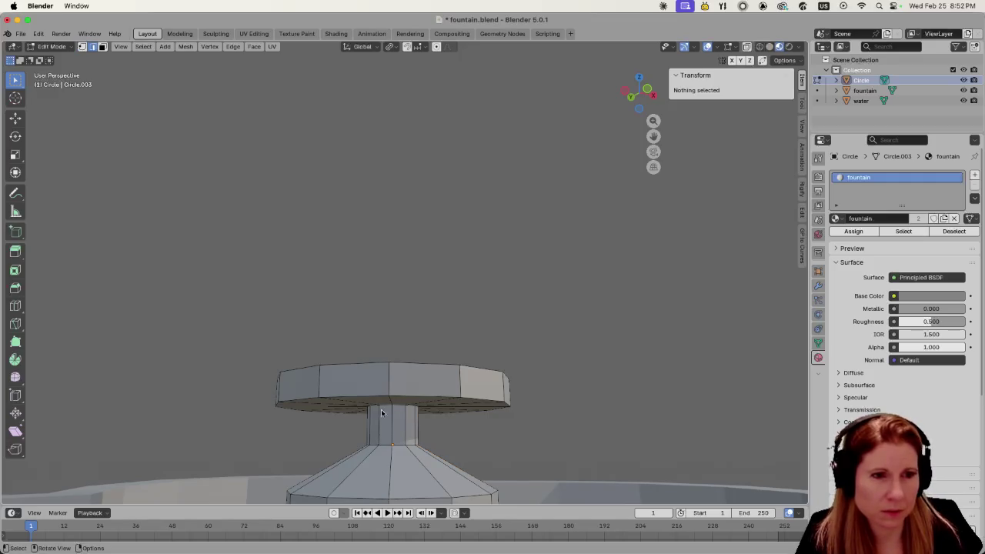
key(1)
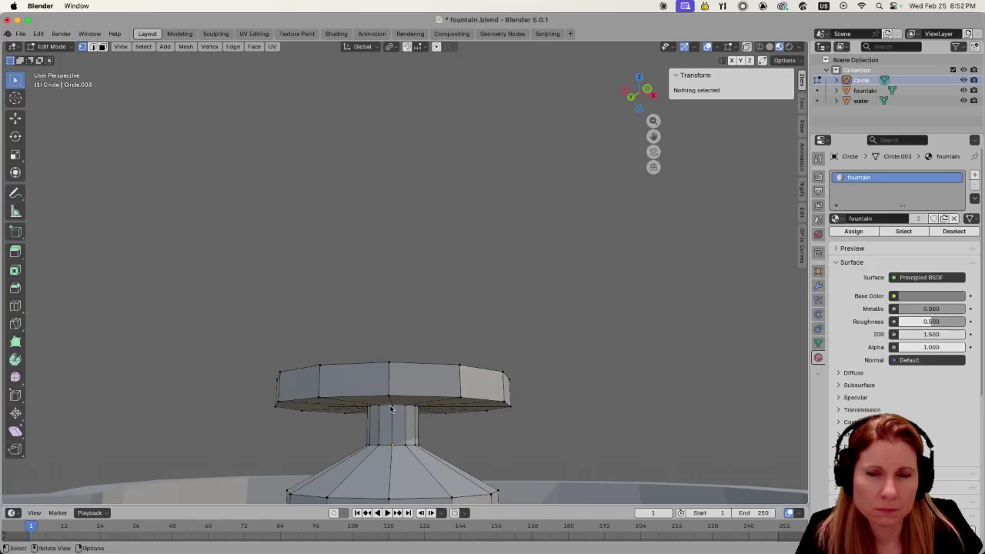
click(391, 409)
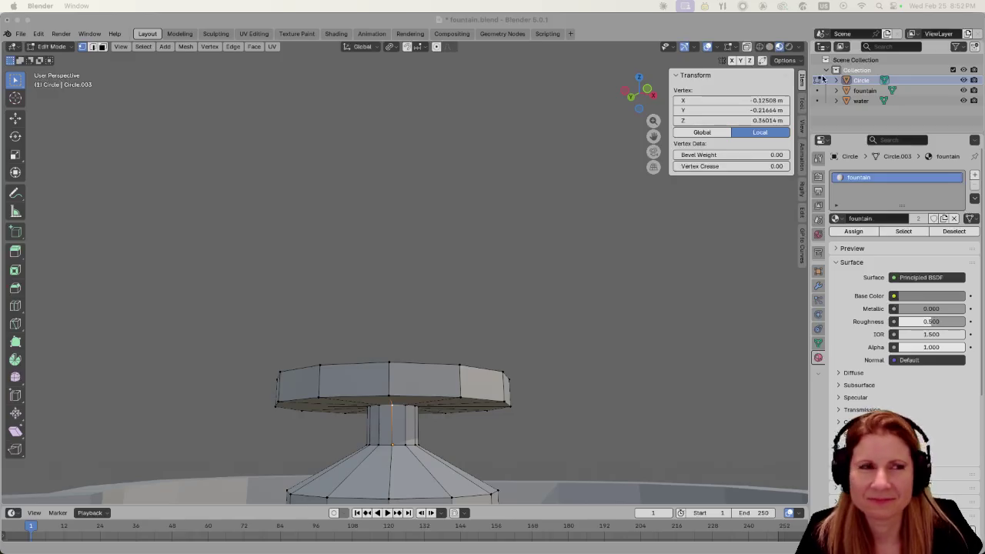
key(super+Tab)
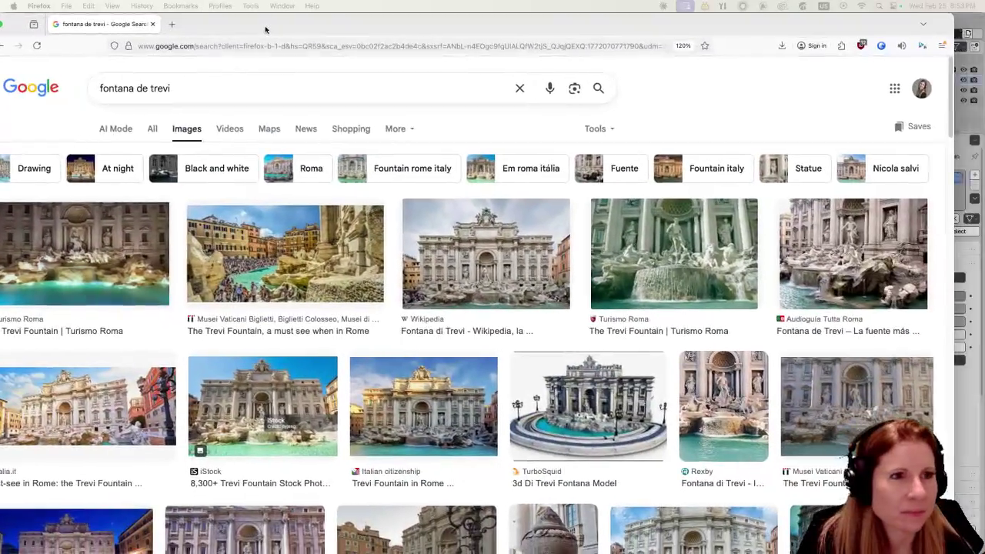
scroll(428, 230, down, 3)
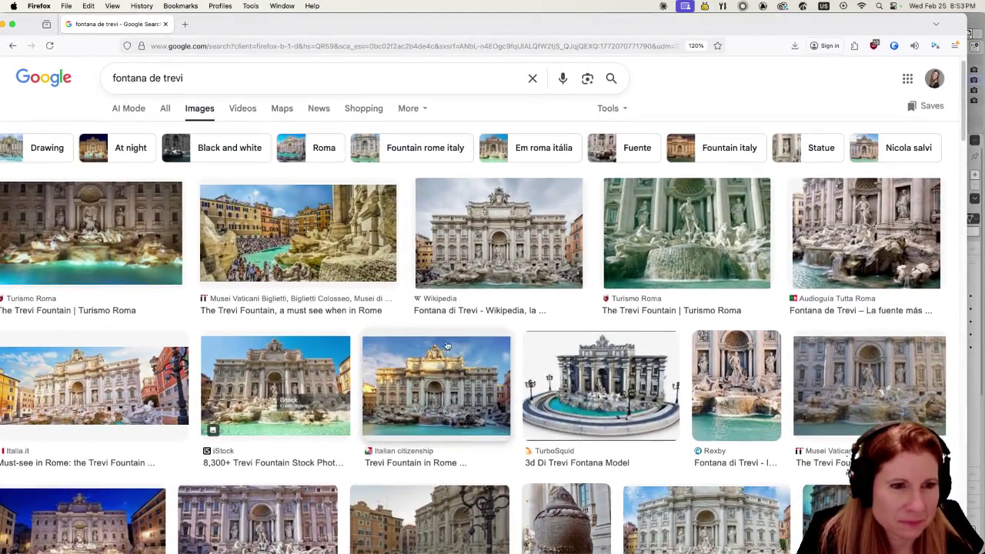
scroll(435, 373, down, 1)
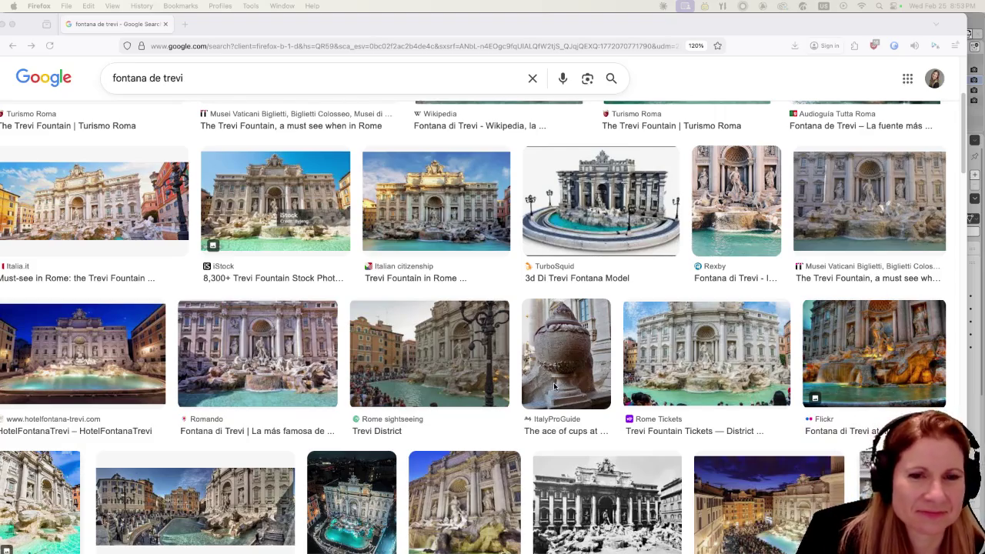
scroll(491, 372, down, 3)
scroll(486, 385, down, 5)
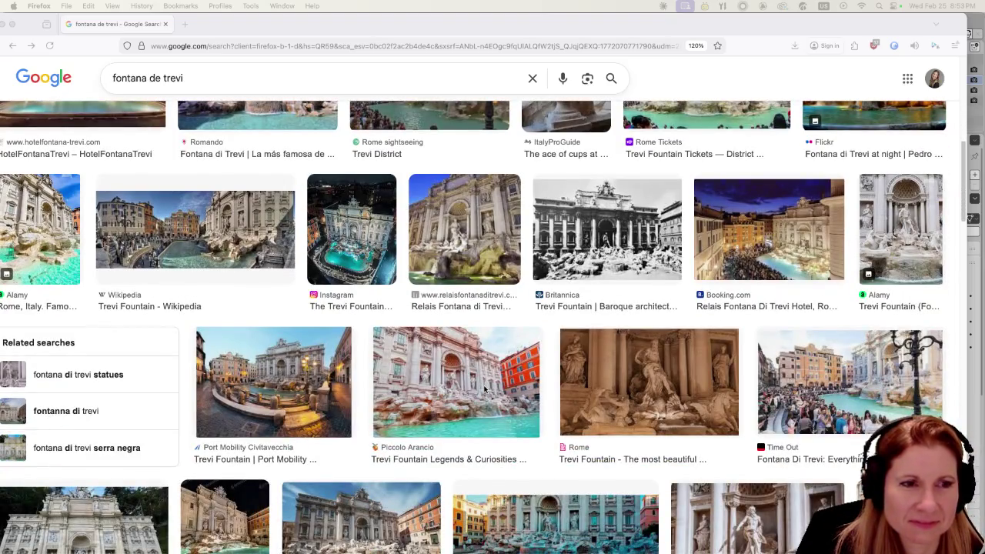
scroll(470, 395, down, 4)
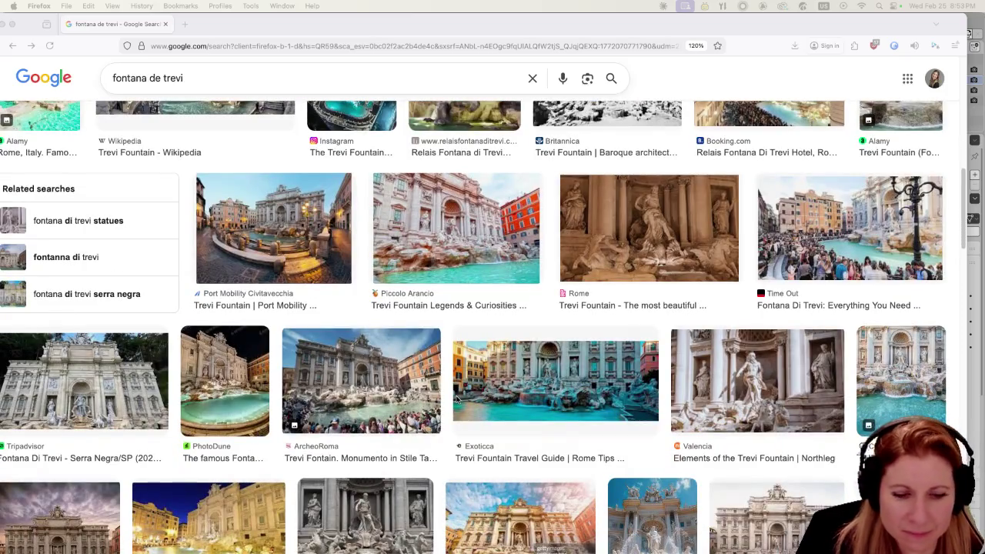
scroll(457, 399, down, 3)
scroll(456, 399, down, 3)
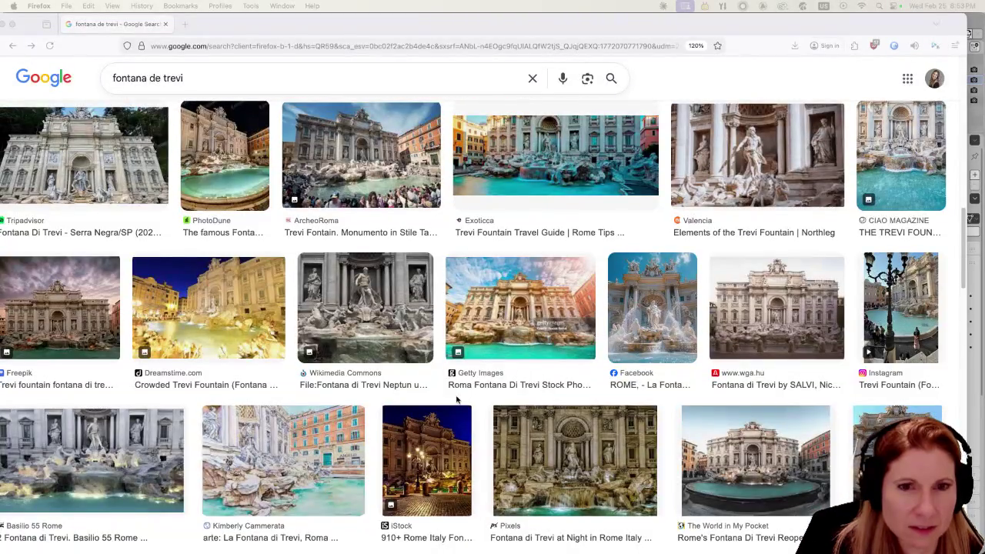
scroll(457, 400, down, 4)
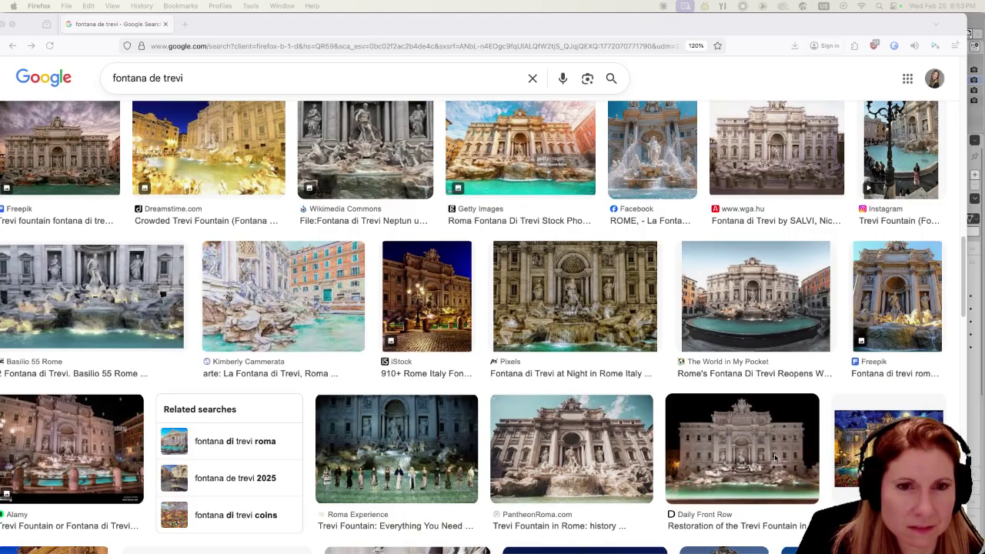
scroll(641, 377, up, 5)
scroll(644, 404, up, 5)
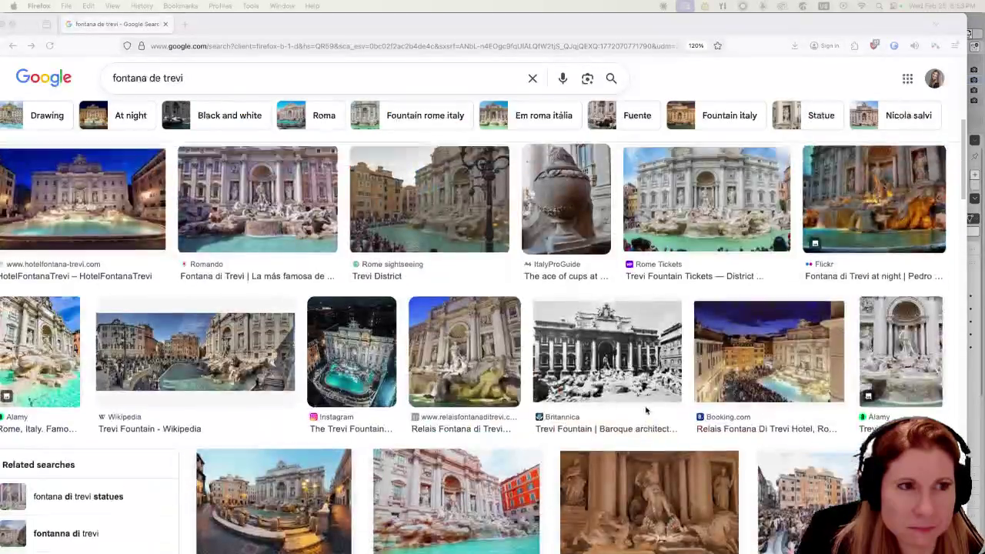
scroll(630, 405, up, 5)
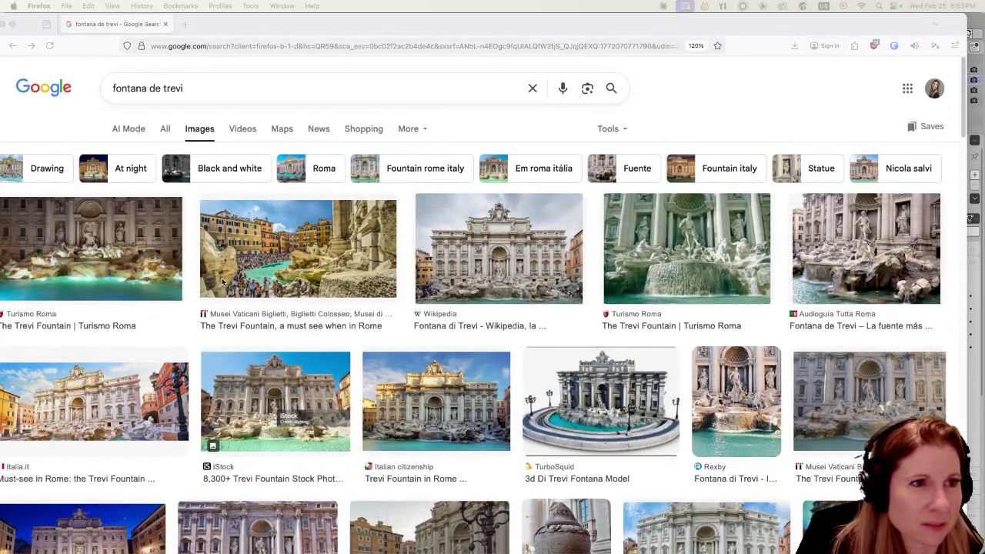
click(244, 27)
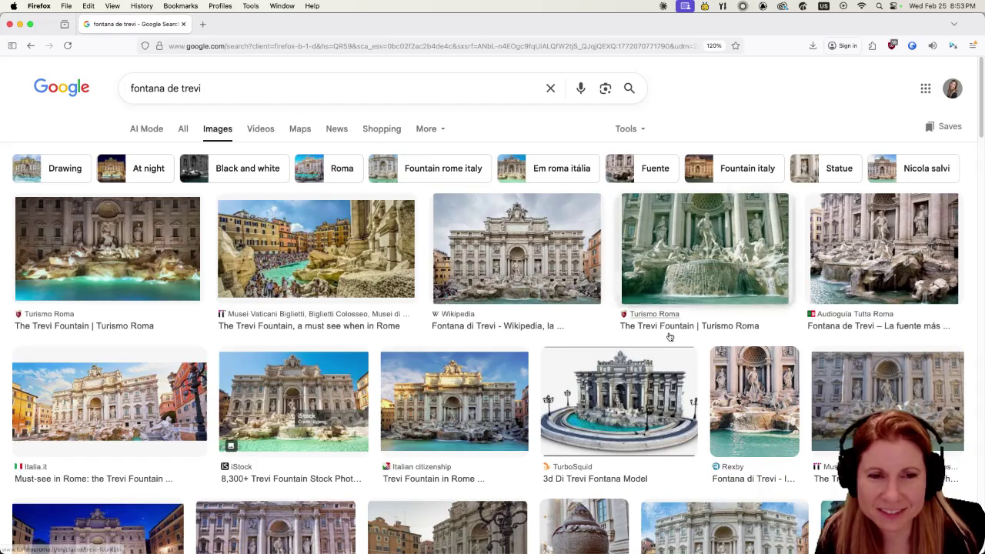
mouse_move(493, 550)
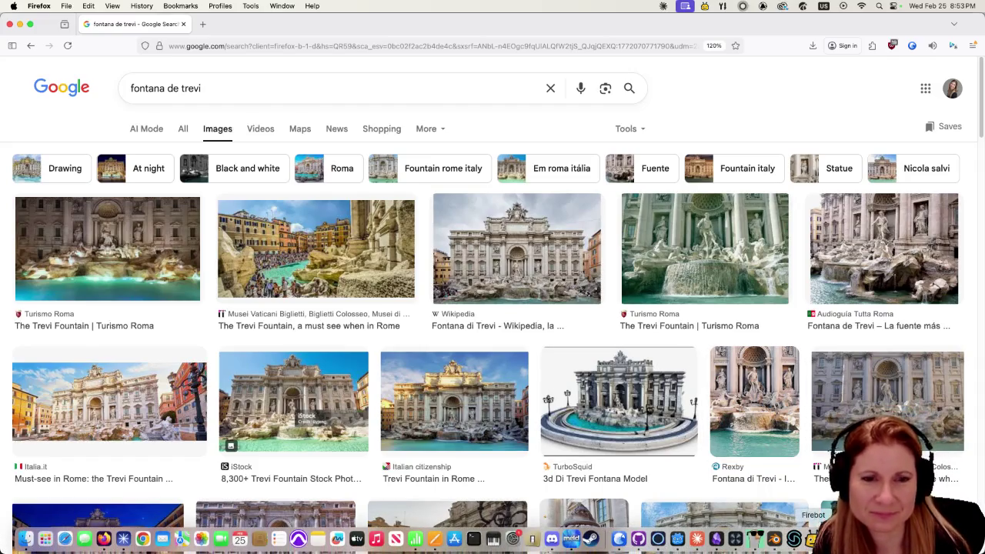
click(677, 538)
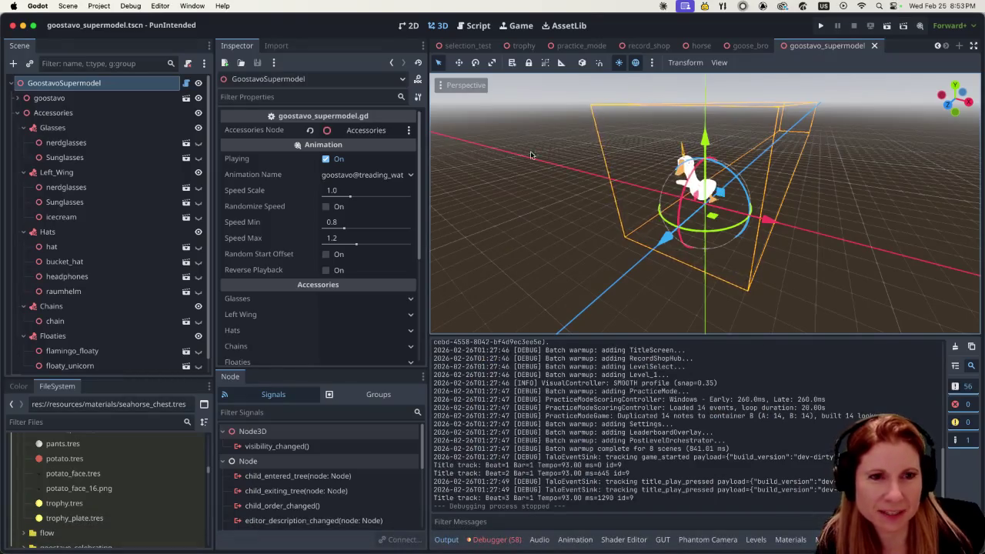
click(775, 538)
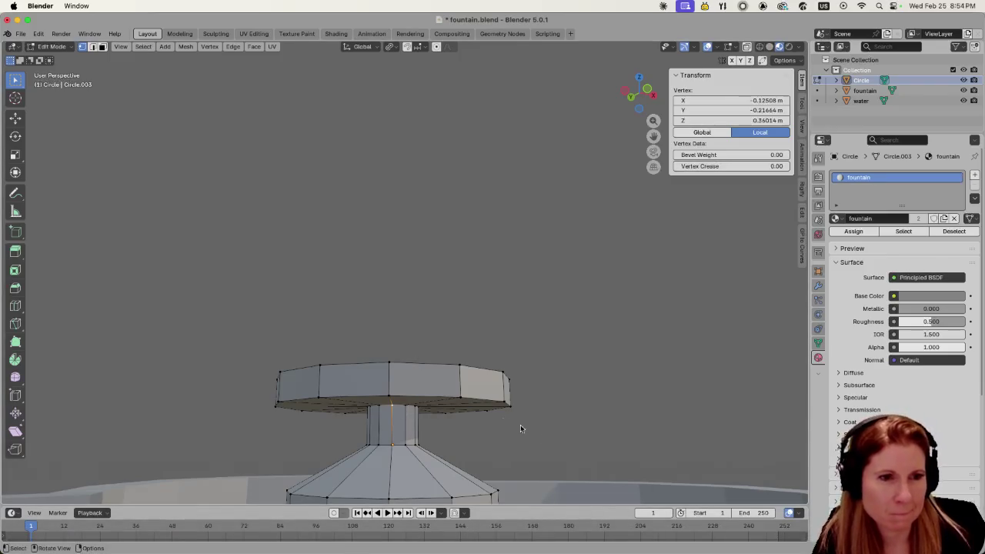
- In edge select mode, box-select the whole bowl, abandoning two trial extrusions
key(alt+a)
key(2)
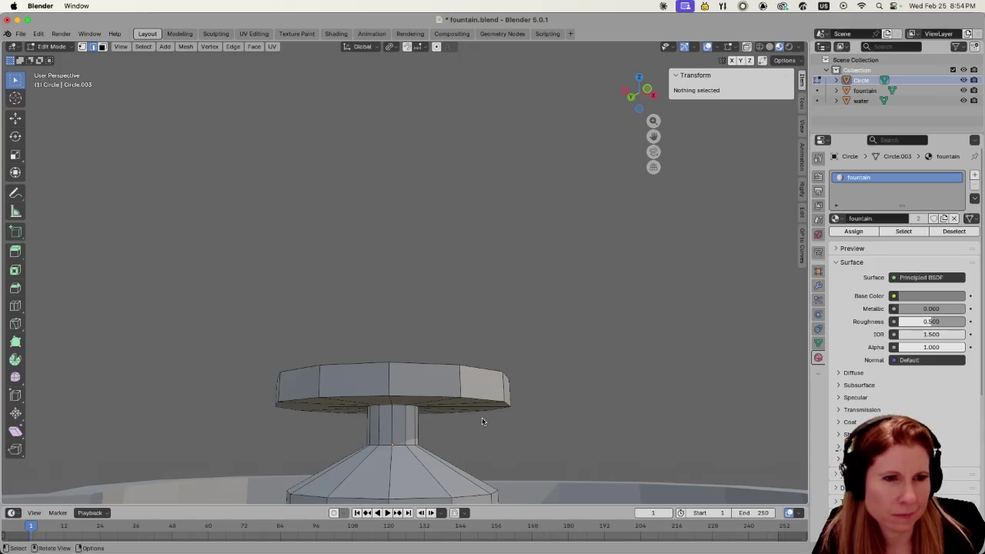
click(402, 404)
key(alt+a)
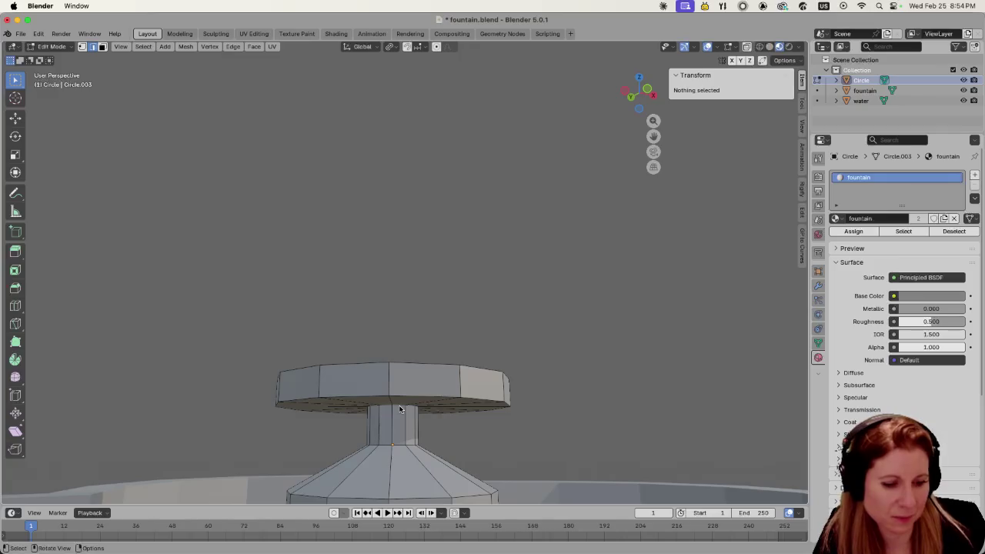
alt+click(400, 409)
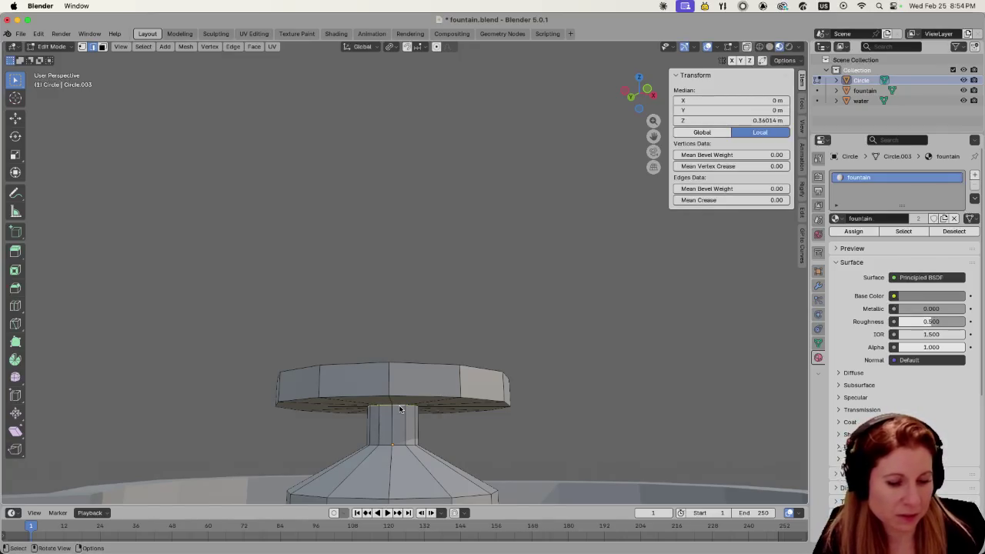
key(e)
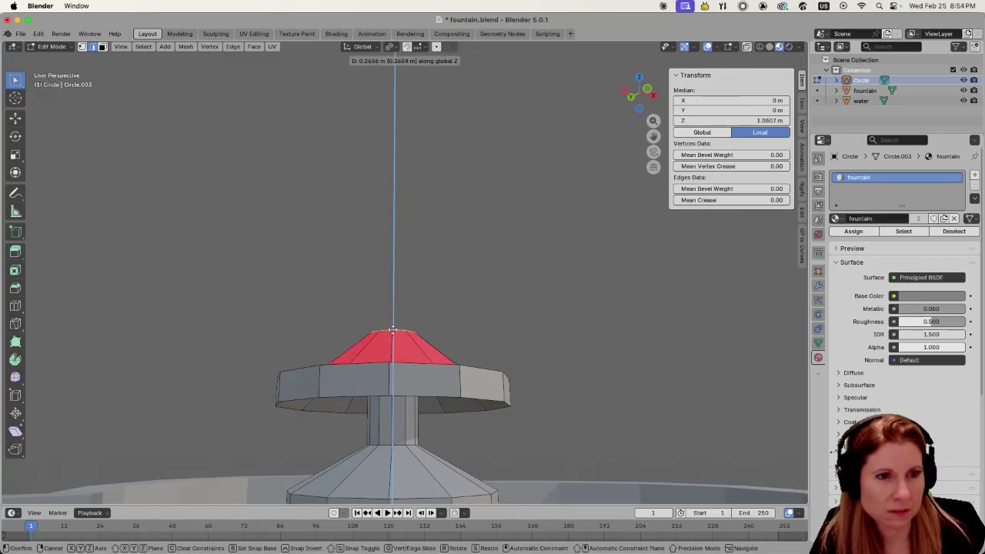
key(Escape)
drag(243, 341, 566, 416)
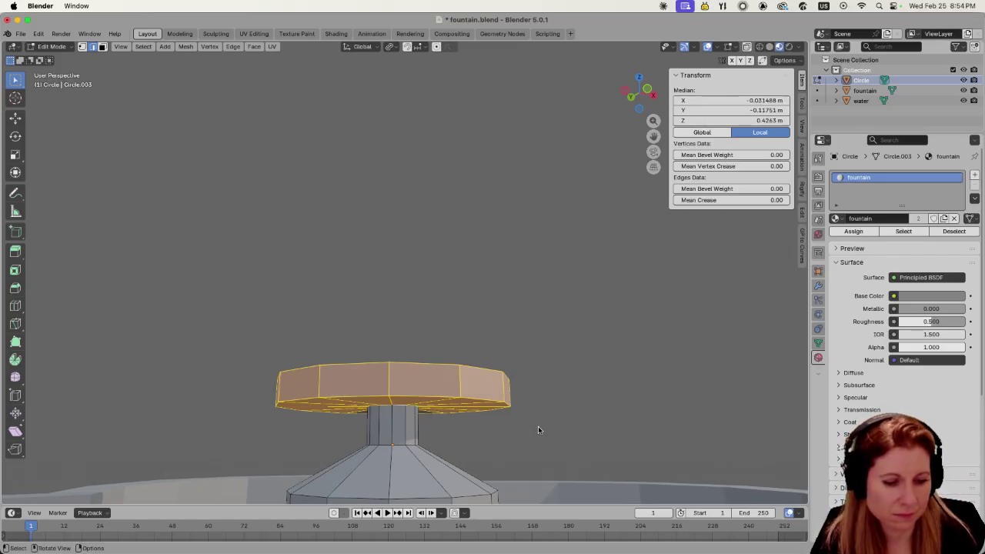
key(e)
key(Escape)
- Move the bowl straight up along Z by 0.5356 m, stretching the column
mouse_move(525, 351)
middle_down()
mouse_move(238, 384)
mouse_move(235, 374)
middle_up()
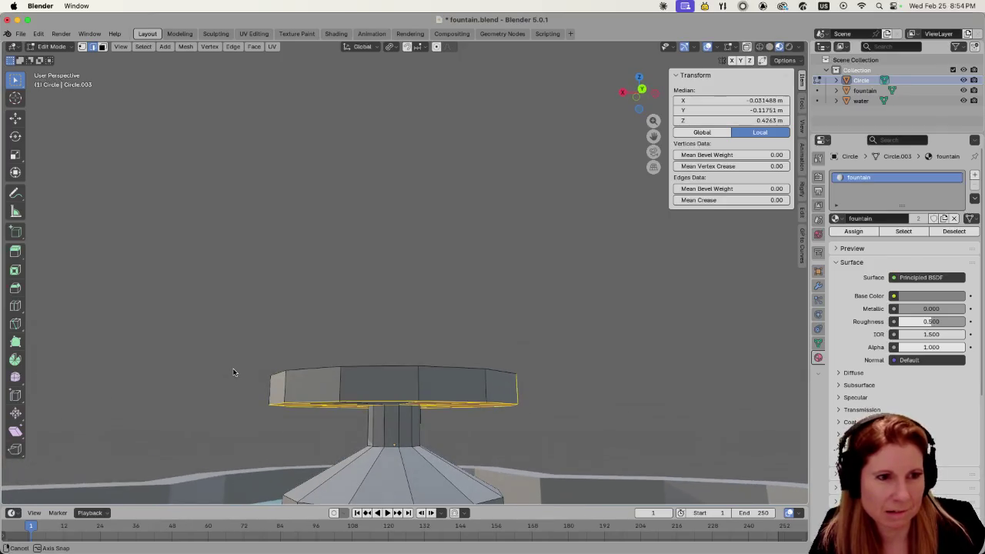
drag(233, 315, 568, 409)
key(g)
key(z)
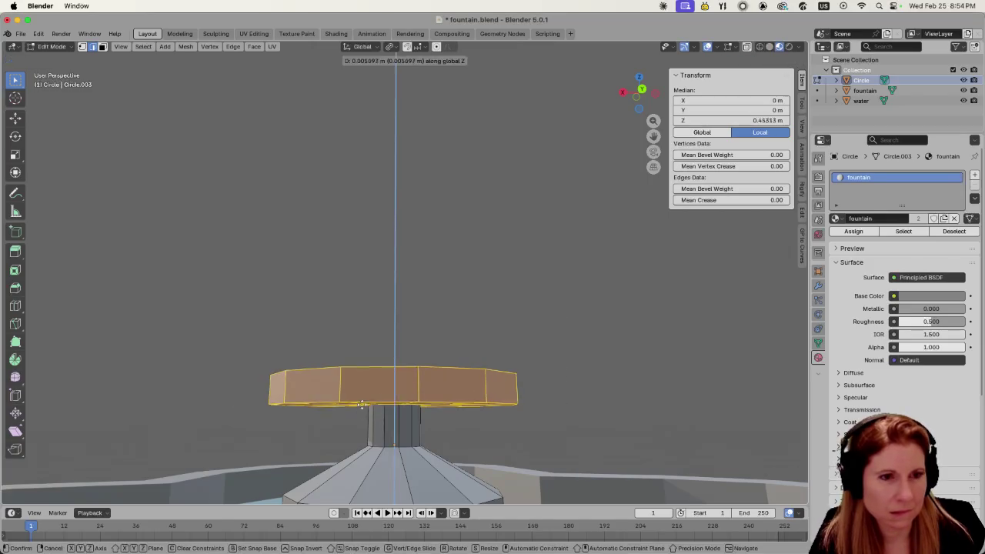
click(364, 258)
scroll(331, 288, down, 3)
mouse_move(332, 287)
middle_down()
mouse_move(454, 348)
mouse_move(386, 371)
mouse_move(393, 360)
middle_up()
scroll(387, 371, up, 2)
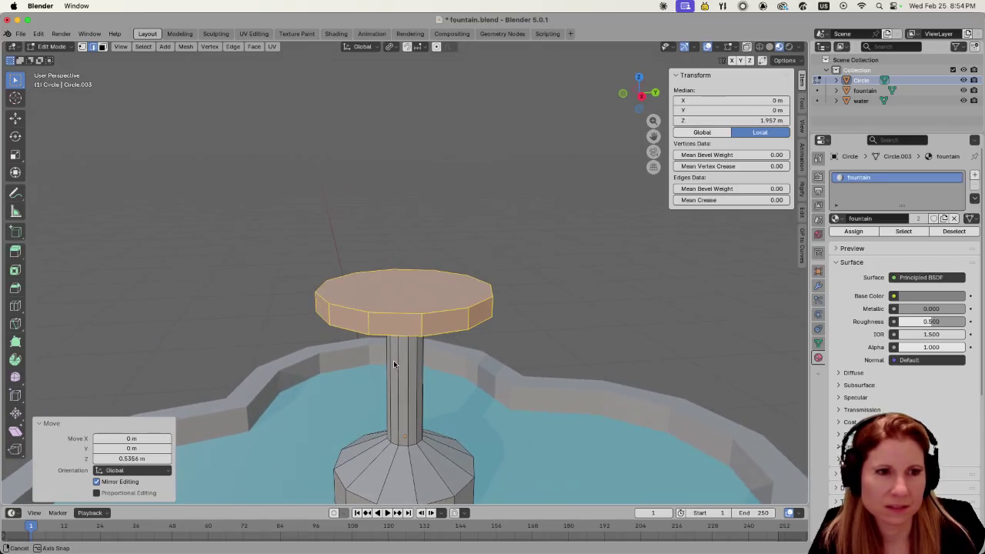
scroll(444, 362, down, 3)
scroll(405, 387, up, 1)
scroll(405, 383, down, 1)
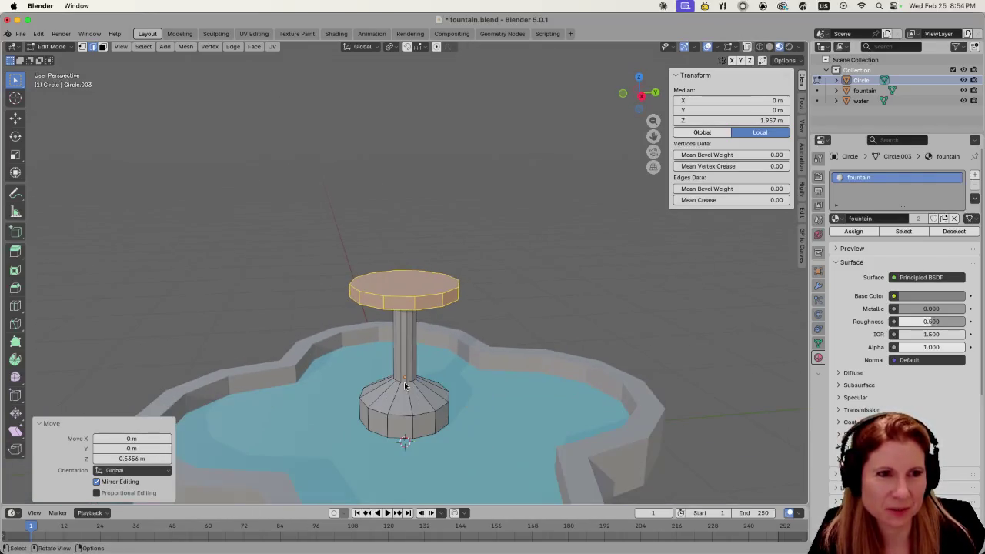
scroll(405, 384, up, 1)
scroll(404, 382, up, 2)
middle_drag(404, 383, 461, 358)
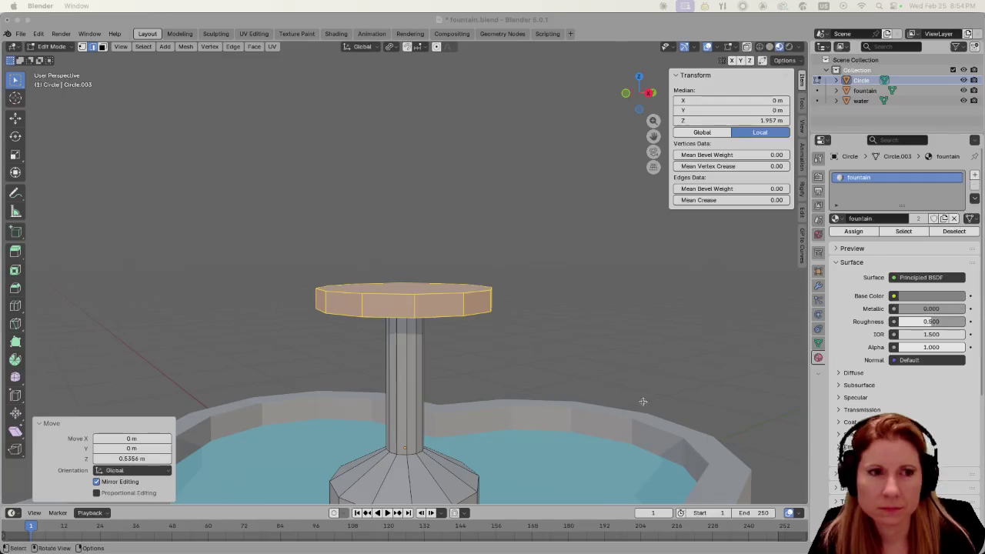
- Box-select the column's top disc, retrying from several viewing angles
click(509, 186)
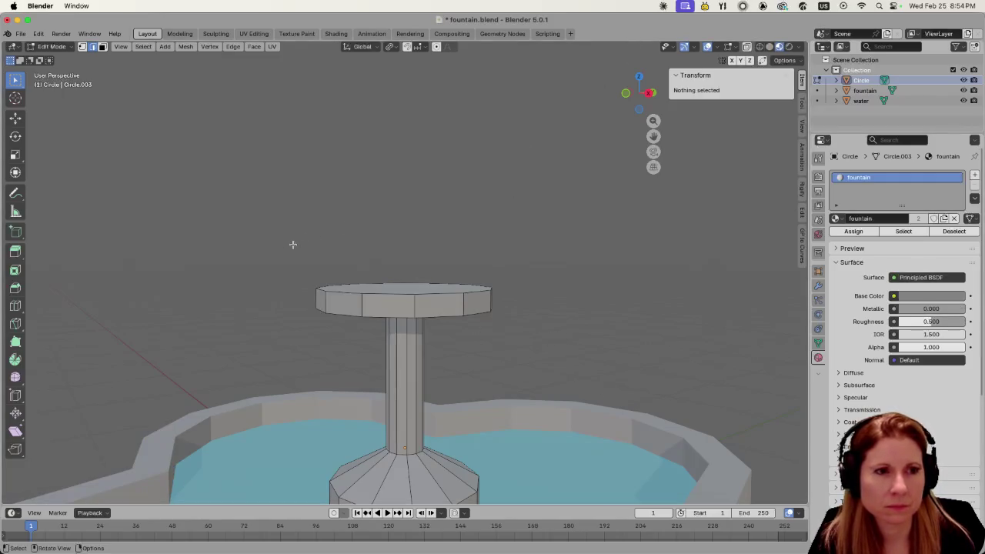
drag(282, 256, 530, 321)
middle_drag(528, 321, 299, 254)
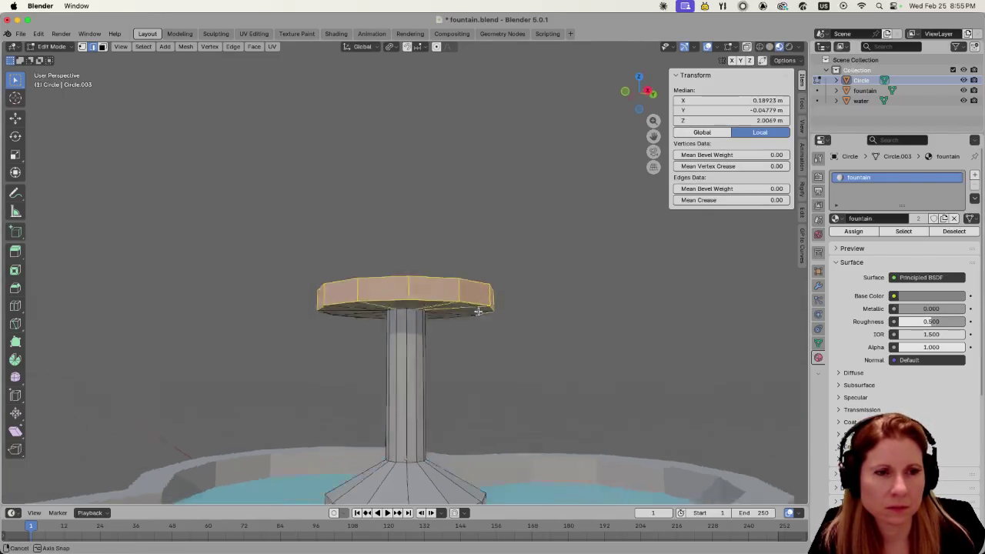
drag(333, 274, 528, 328)
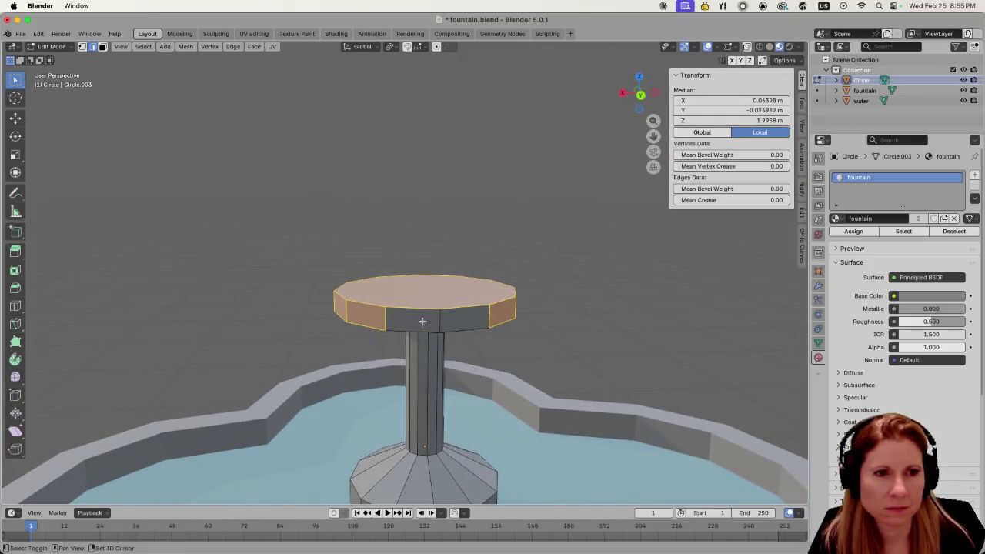
drag(331, 269, 530, 337)
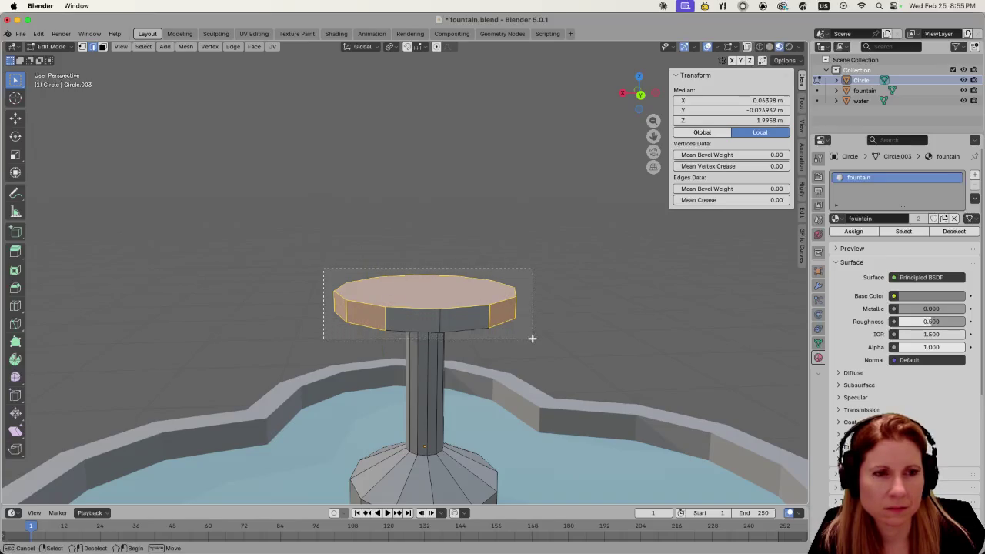
mouse_move(529, 337)
middle_down()
mouse_move(418, 285)
mouse_move(409, 319)
middle_up()
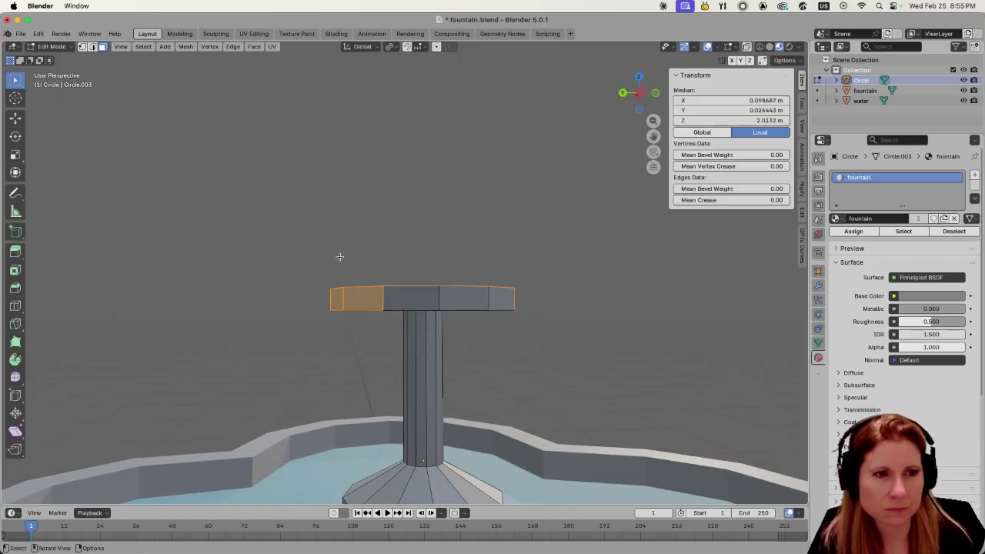
mouse_move(289, 244)
mouse_down()
mouse_move(514, 298)
mouse_move(539, 319)
mouse_up()
click(562, 310)
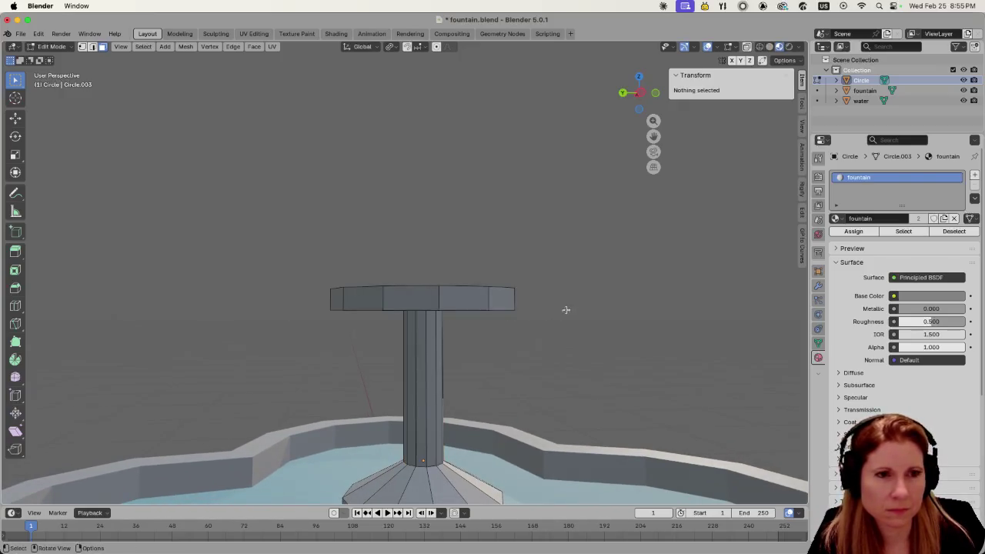
drag(318, 274, 548, 312)
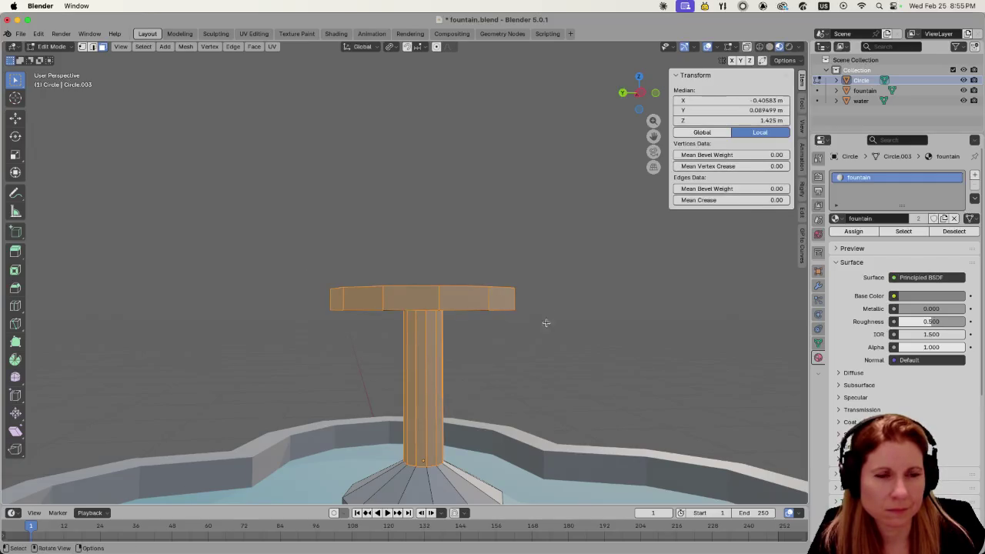
drag(331, 363, 451, 407)
mouse_move(549, 380)
middle_down()
mouse_move(583, 363)
mouse_move(554, 247)
mouse_move(521, 283)
mouse_move(528, 231)
middle_up()
- With X-ray toggled on via Alt+Z, select the disc top and then a single top face
key(alt+z)
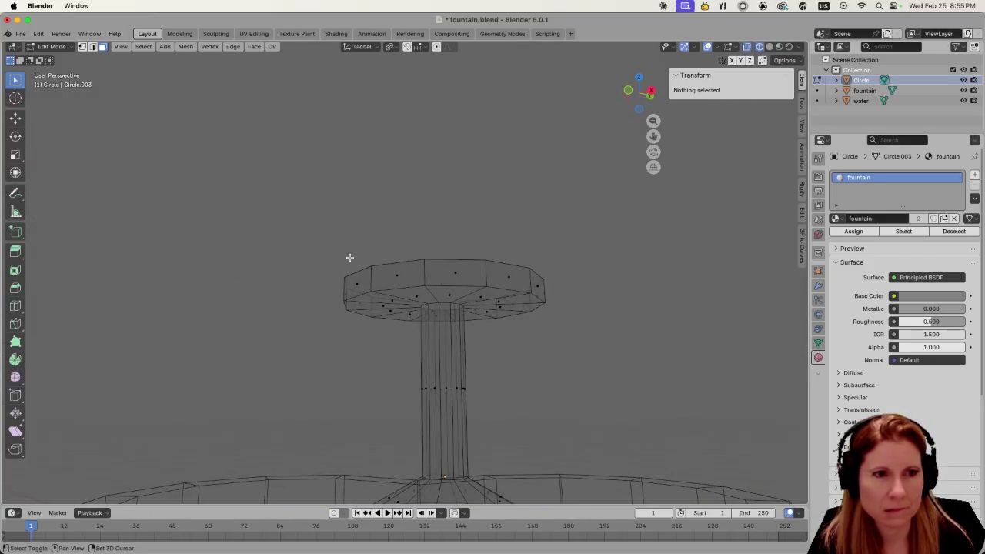
drag(305, 256, 549, 288)
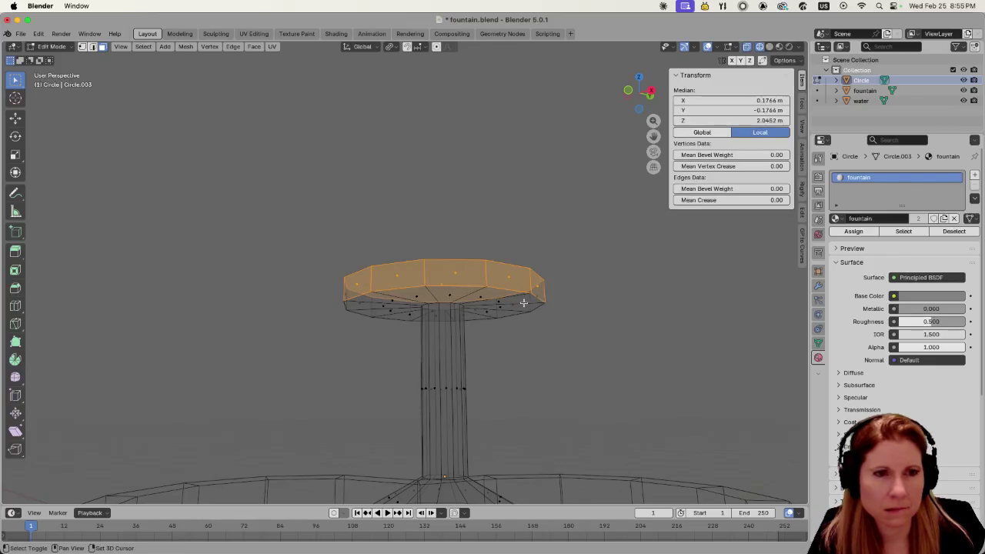
mouse_move(509, 305)
middle_down()
mouse_move(422, 323)
mouse_move(560, 357)
mouse_move(515, 331)
middle_up()
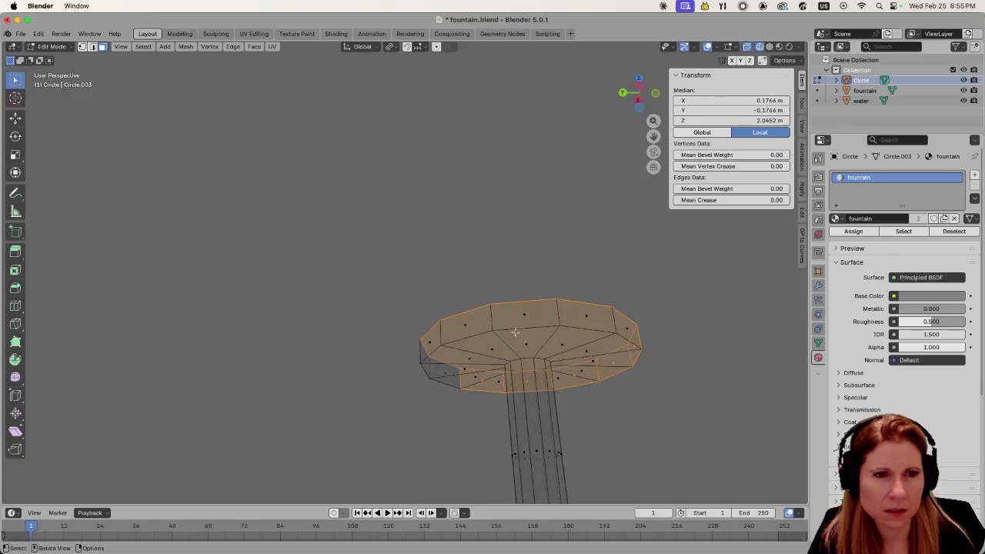
scroll(503, 264, down, 5)
mouse_move(504, 264)
middle_down()
mouse_move(511, 290)
mouse_move(566, 340)
middle_up()
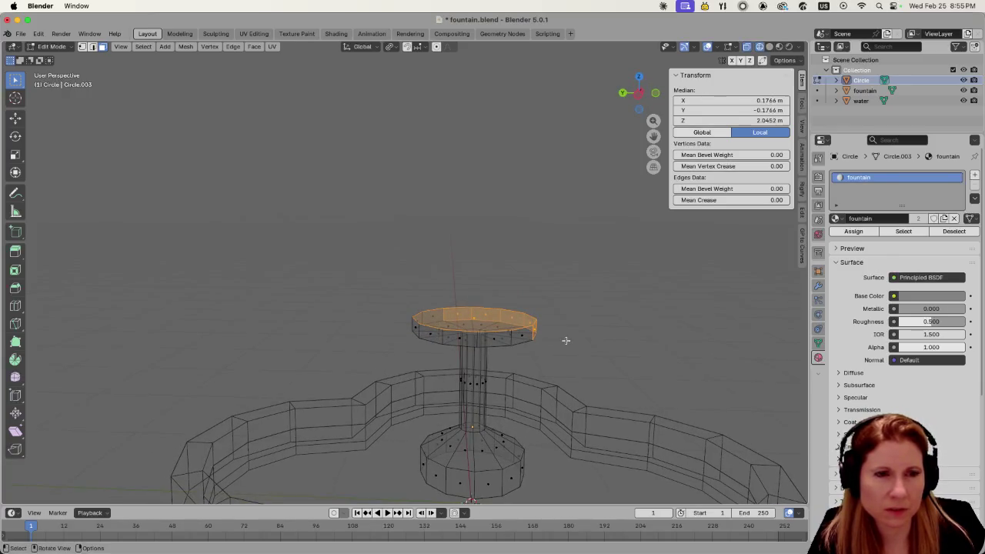
scroll(586, 329, up, 2)
click(471, 323)
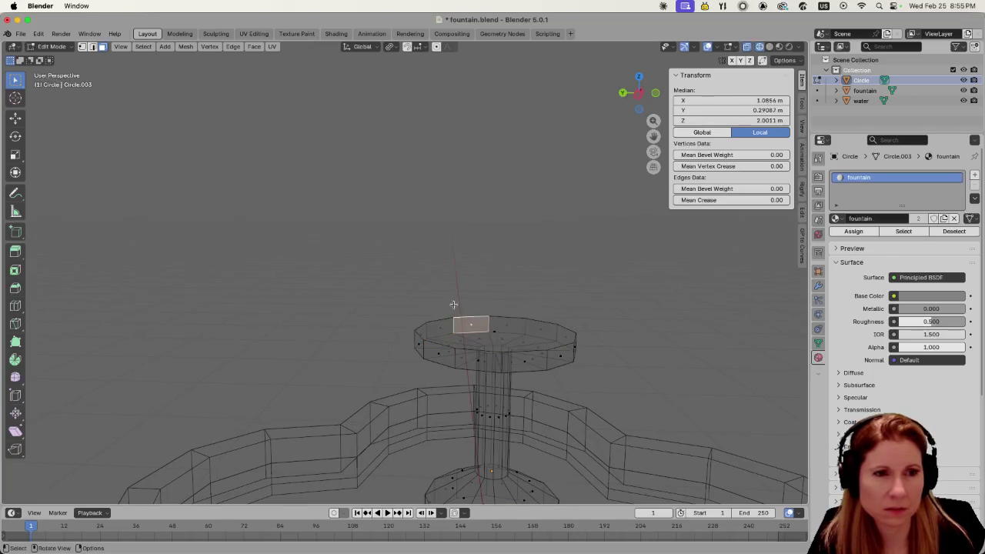
key(Tab)
key(Tab)
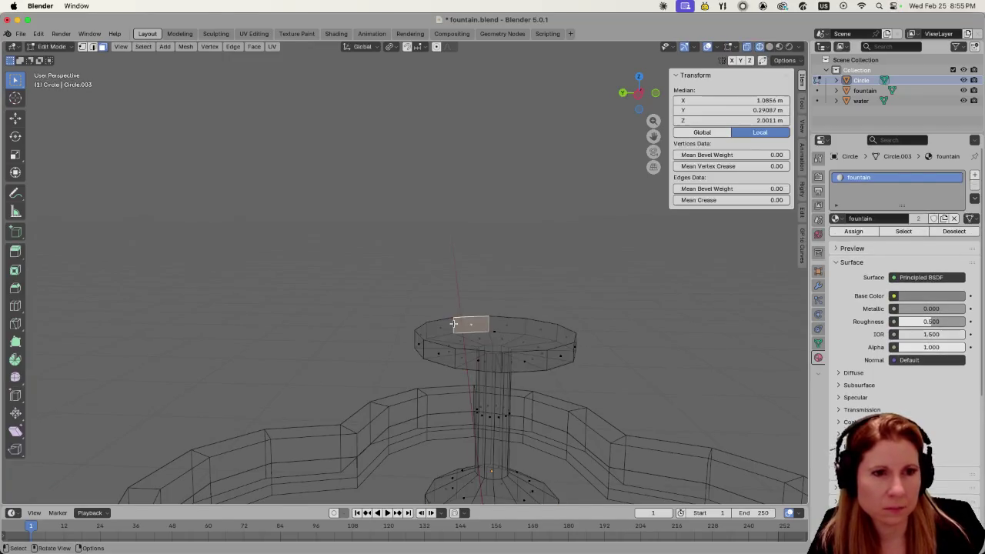
- Return to Solid shading and delete the disc's top face
click(770, 47)
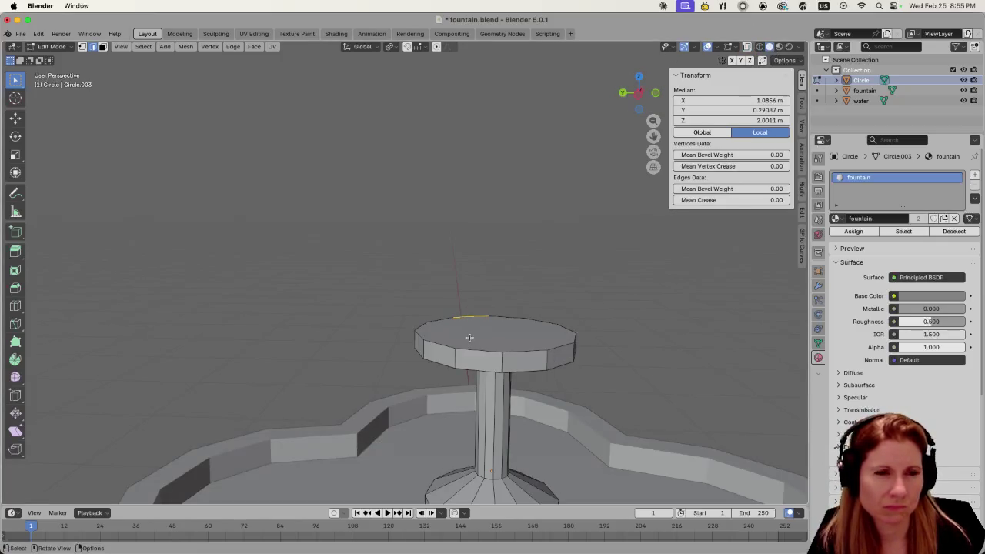
alt+click(449, 349)
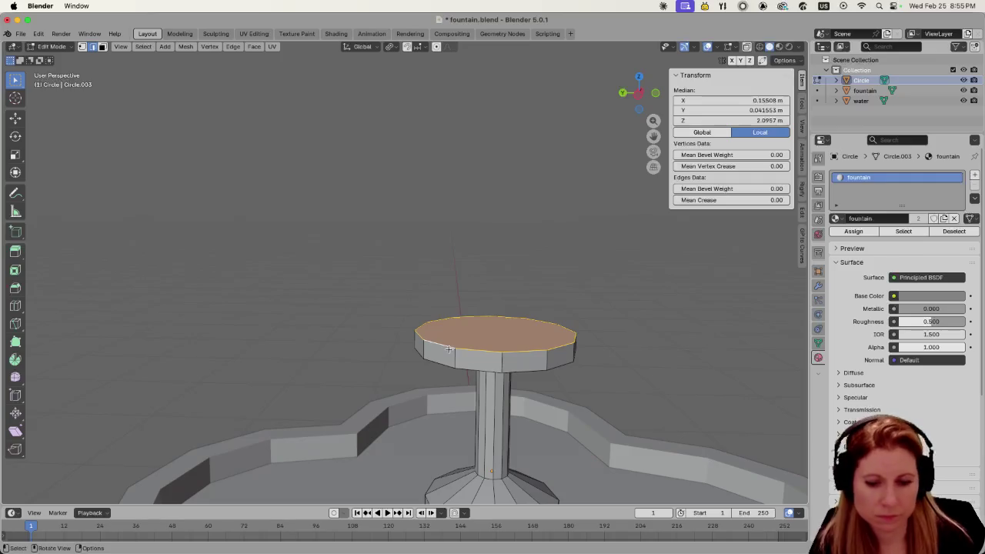
key(x)
click(431, 373)
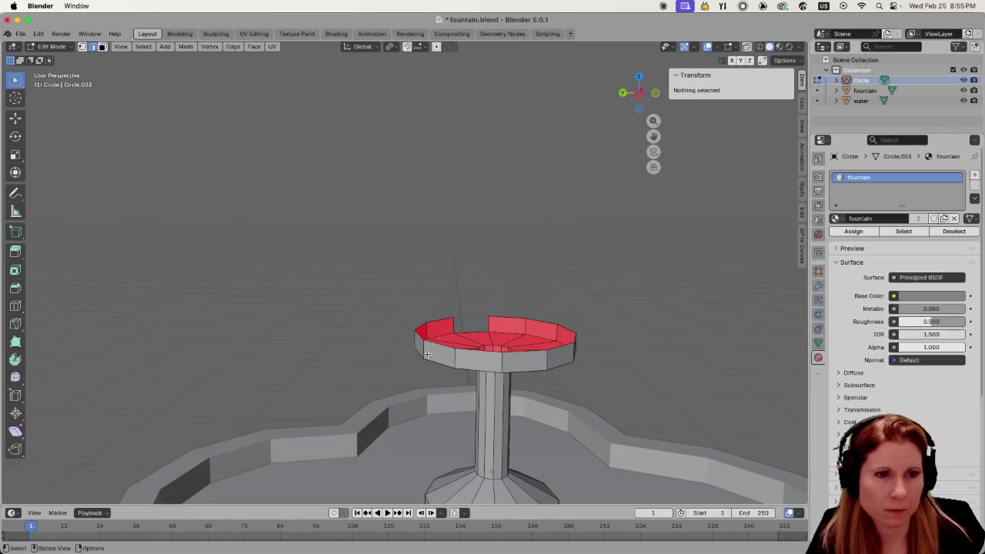
- In face mode, try deleting several disc rim faces, then undo the deletion
drag(410, 303, 575, 362)
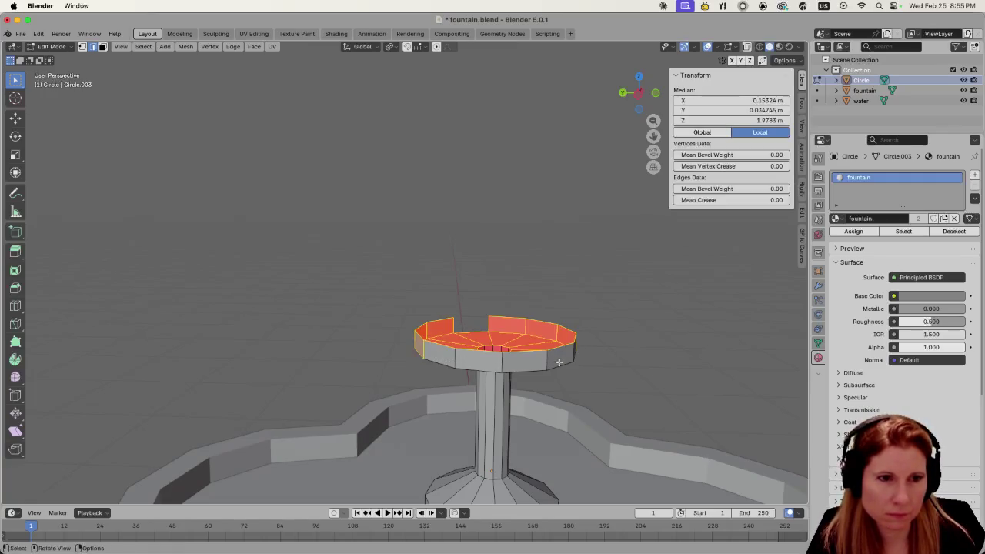
middle_drag(529, 362, 520, 361)
key(3)
shift+click(436, 354)
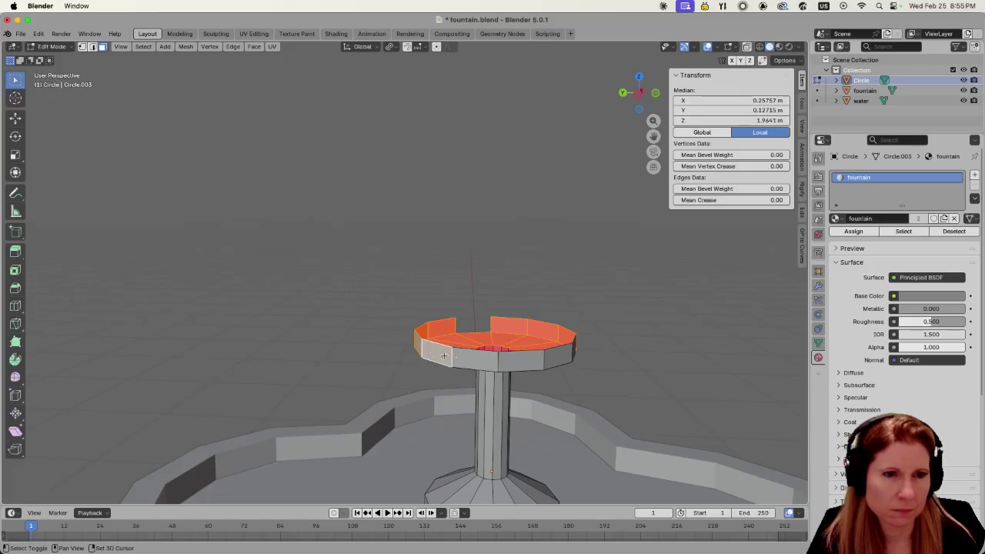
shift+click(476, 359)
shift+click(516, 358)
shift+click(559, 357)
right_click(562, 360)
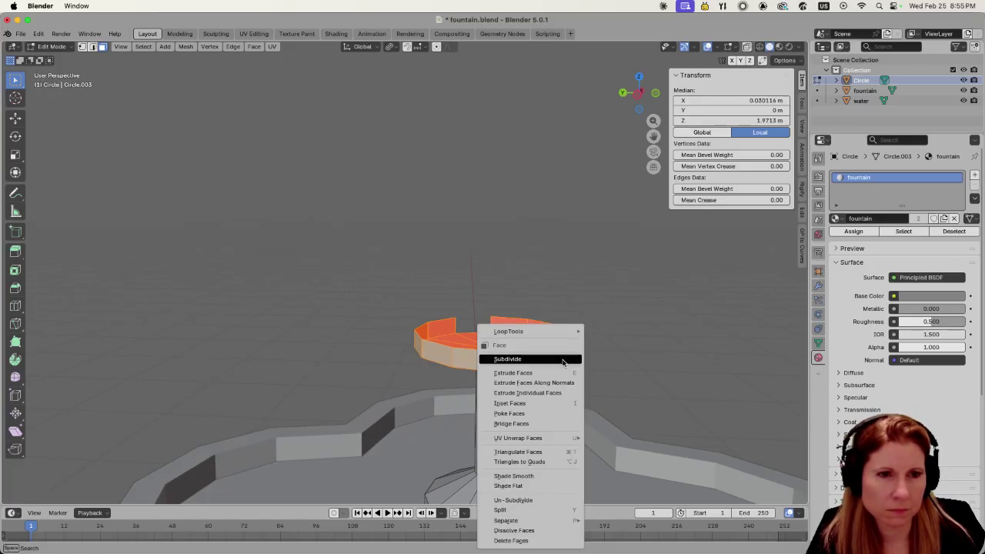
middle_drag(562, 354, 536, 362)
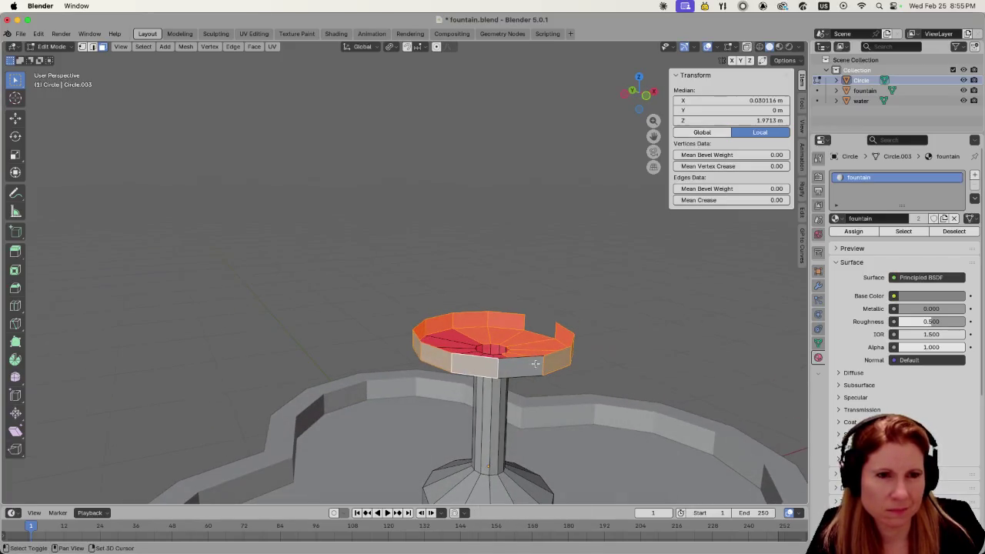
shift+click(536, 363)
key(x)
click(536, 363)
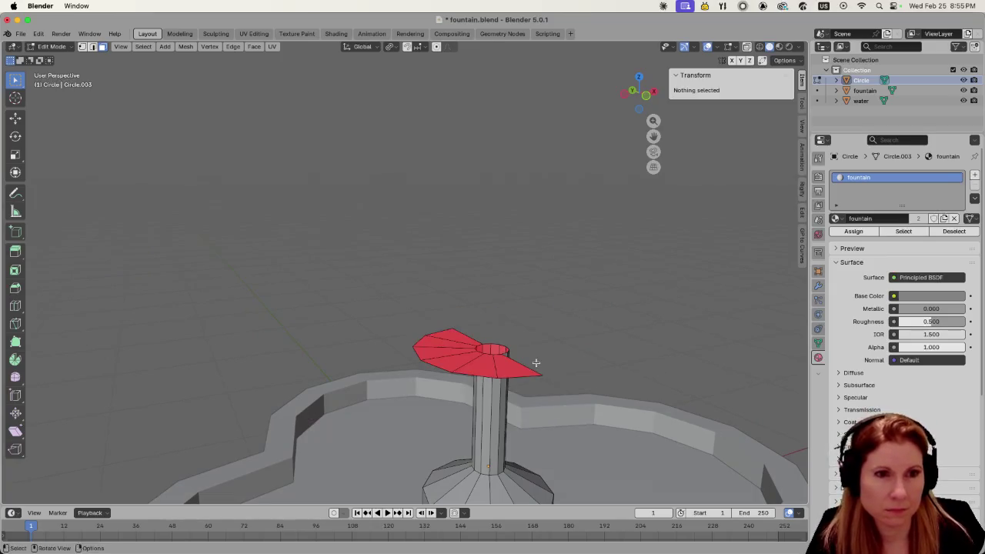
key(ctrl+z)
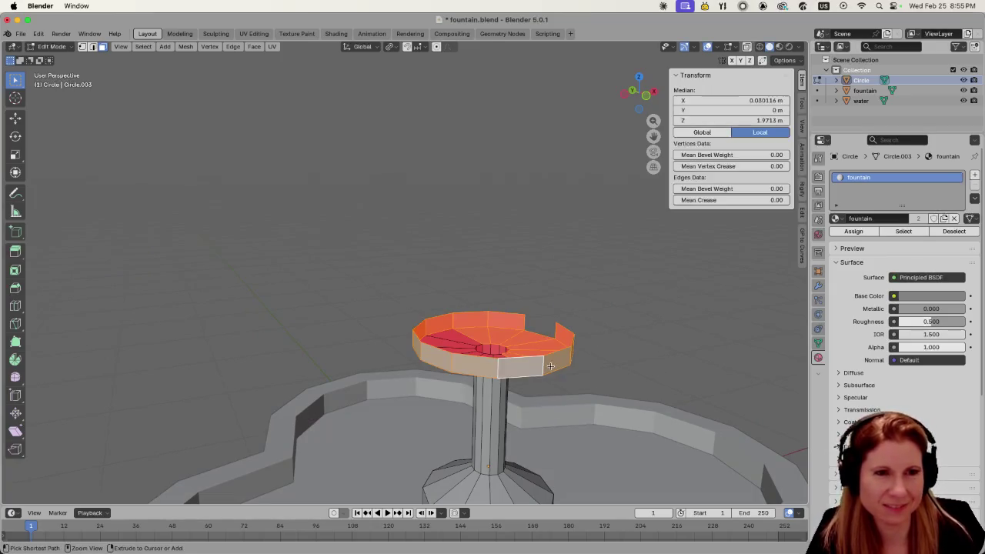
- Start selecting the disc's rim side faces one by one around its back
mouse_move(550, 365)
middle_down()
mouse_move(550, 353)
mouse_move(565, 363)
middle_up()
key(alt+a)
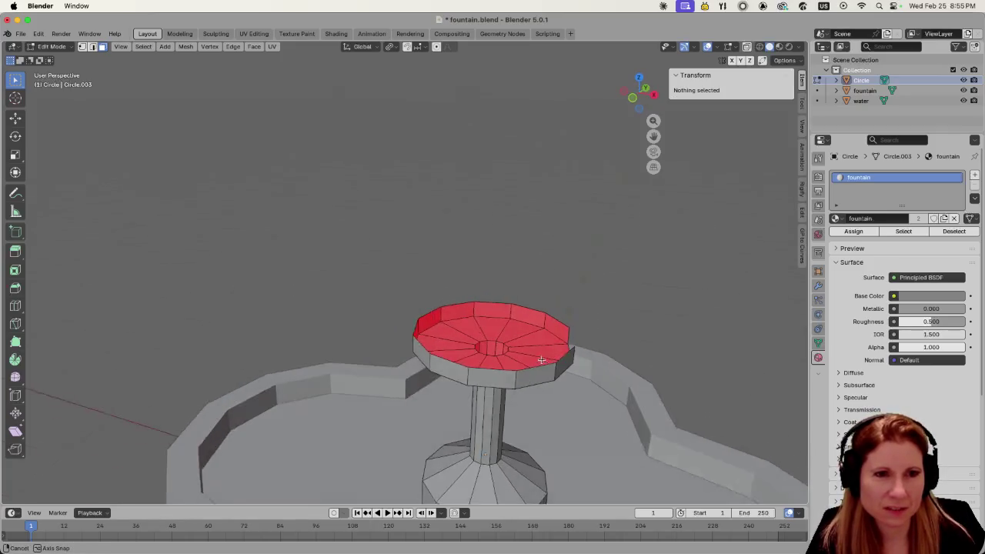
click(560, 362)
shift+click(527, 377)
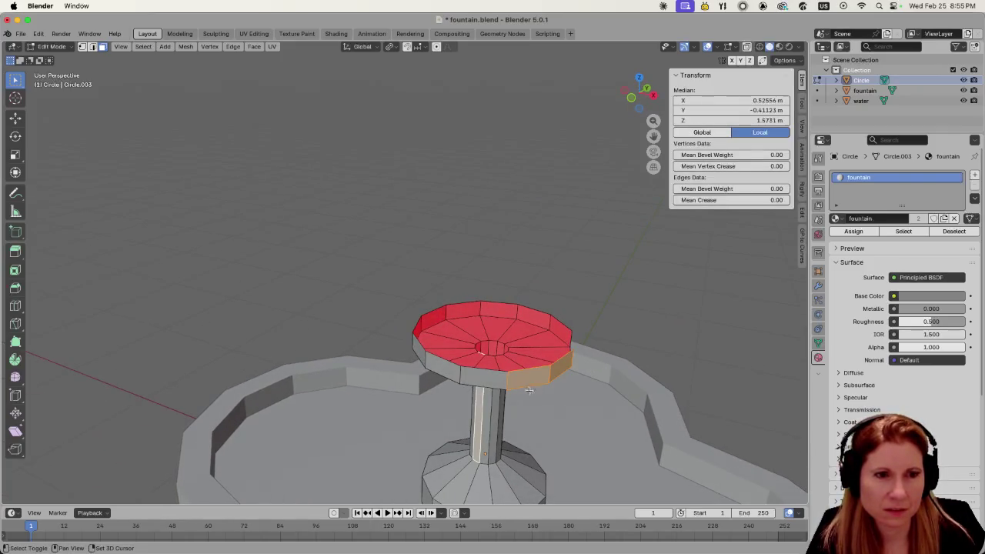
key(alt+a)
click(556, 366)
shift+click(538, 373)
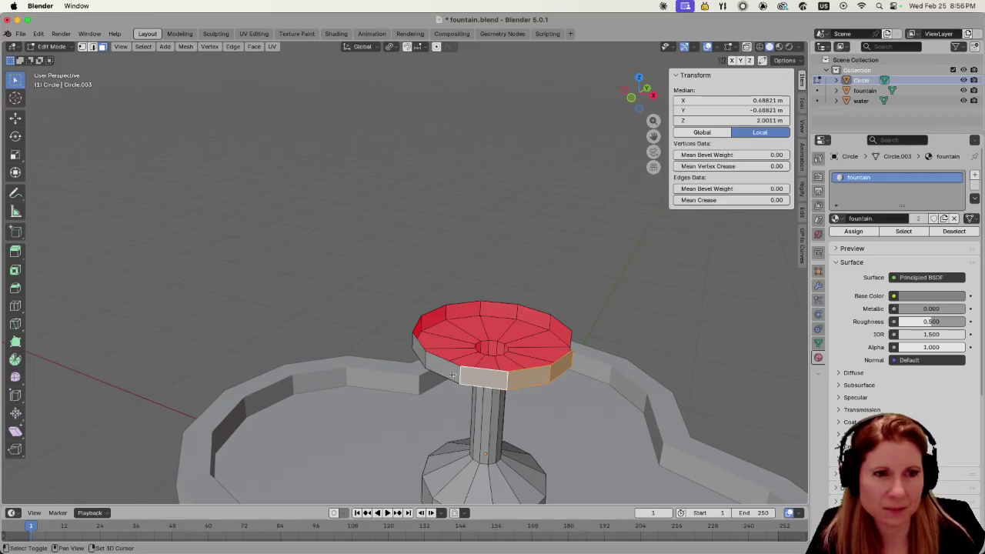
shift+click(504, 378)
shift+click(469, 377)
- Complete the ring of rim faces, delete them, and select the disc's outer edge loop
middle_drag(469, 377, 549, 356)
shift+click(499, 391)
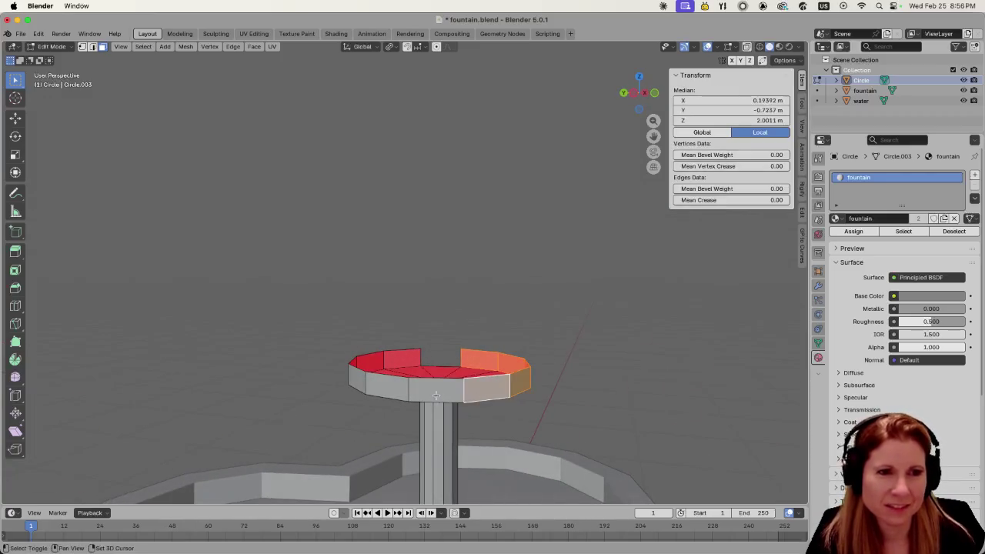
shift+click(439, 389)
shift+click(379, 381)
shift+click(345, 377)
mouse_move(346, 377)
middle_down()
mouse_move(370, 388)
mouse_move(369, 409)
mouse_move(437, 389)
mouse_move(563, 402)
mouse_move(548, 400)
middle_up()
shift+click(370, 388)
shift+click(368, 390)
shift+click(369, 409)
key(x)
click(377, 407)
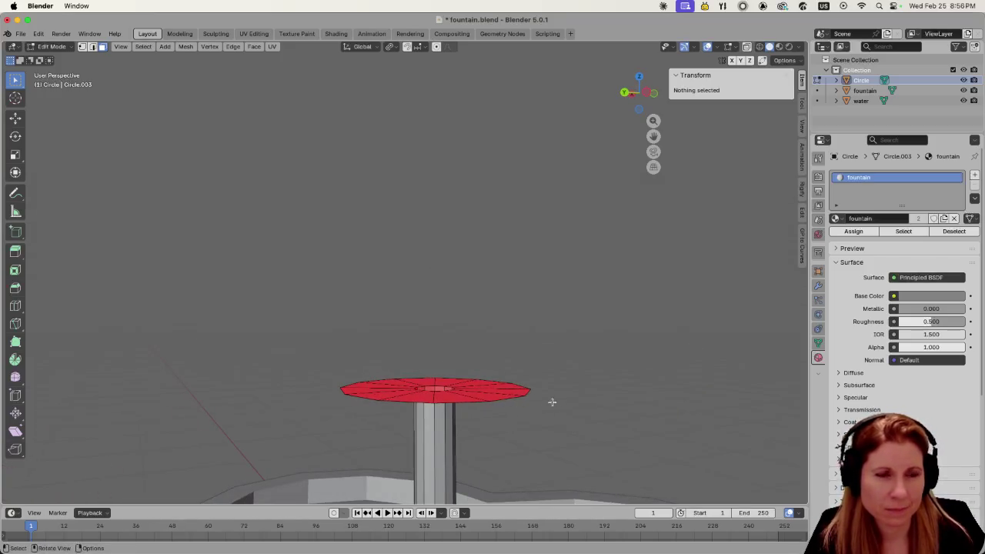
mouse_move(460, 391)
middle_down()
mouse_move(526, 387)
mouse_move(518, 388)
middle_up()
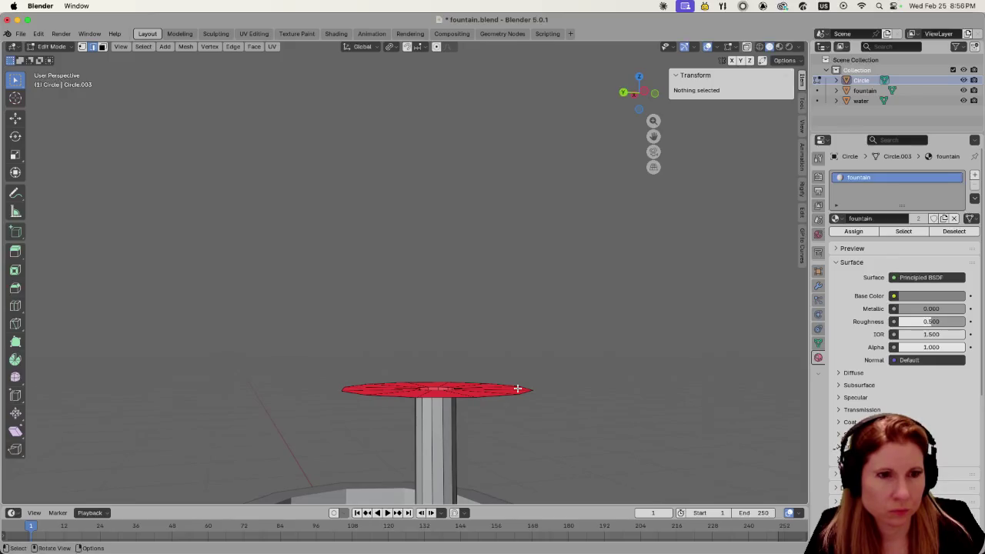
alt+click(496, 395)
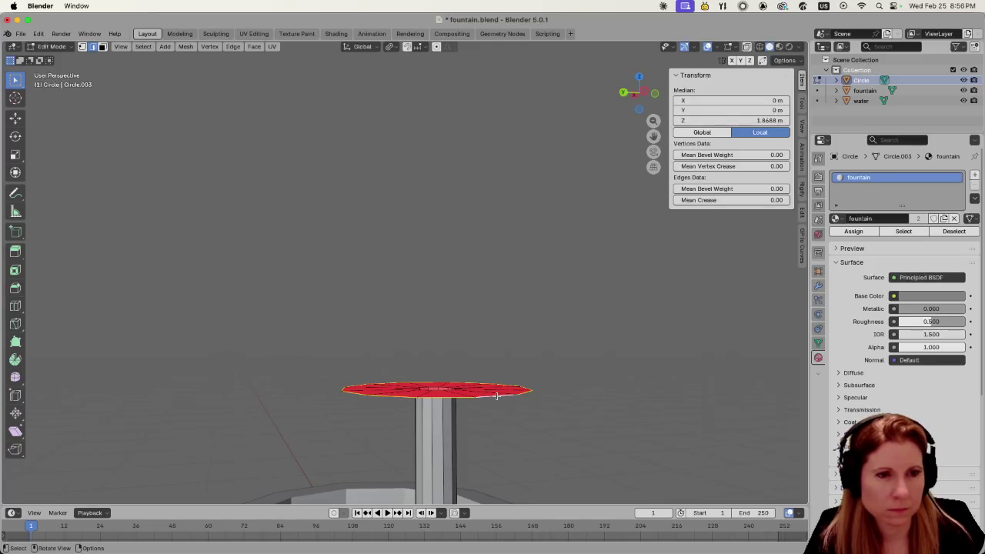
- Extrude the disc's outer edge straight up about 0.117 m
key(e)
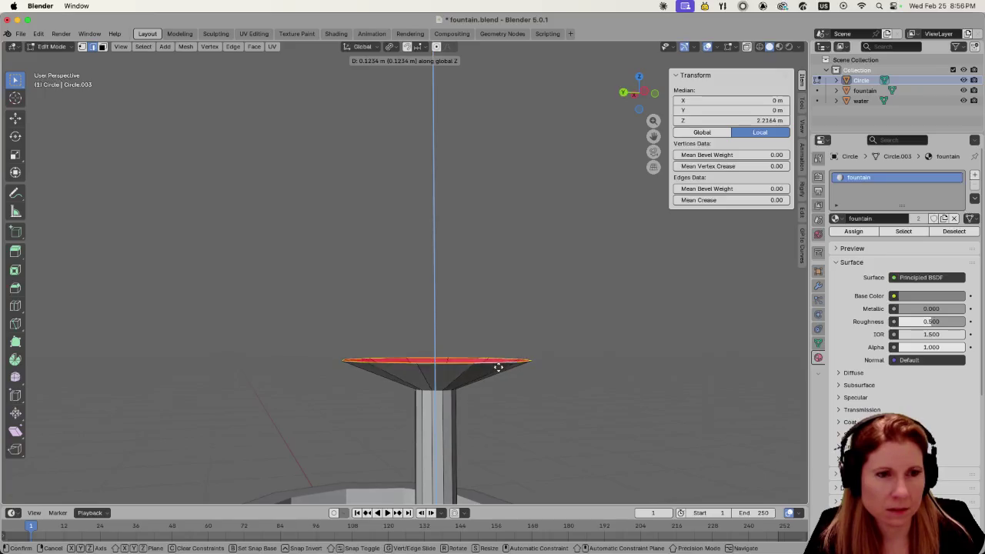
click(498, 364)
scroll(446, 367, down, 2)
scroll(446, 367, down, 2)
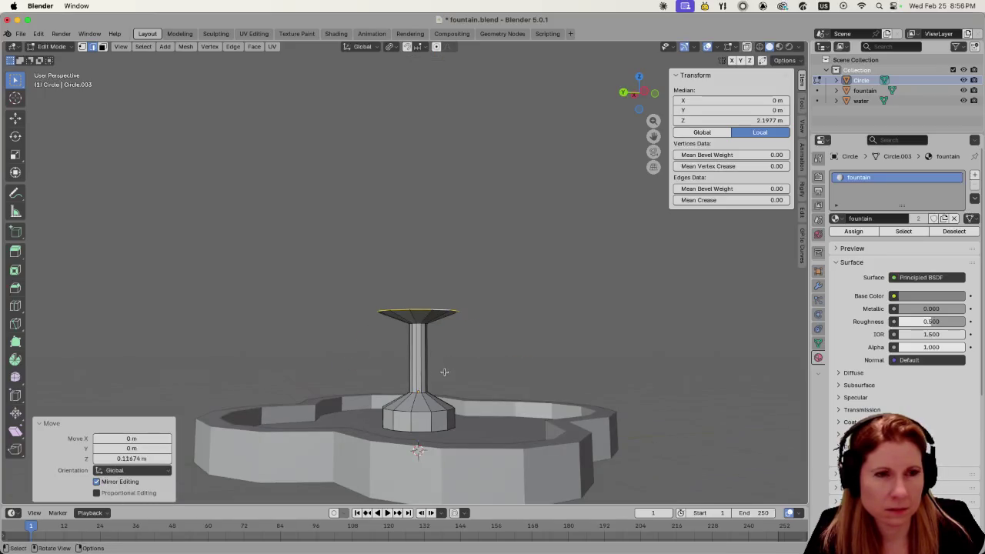
middle_drag(444, 372, 488, 385)
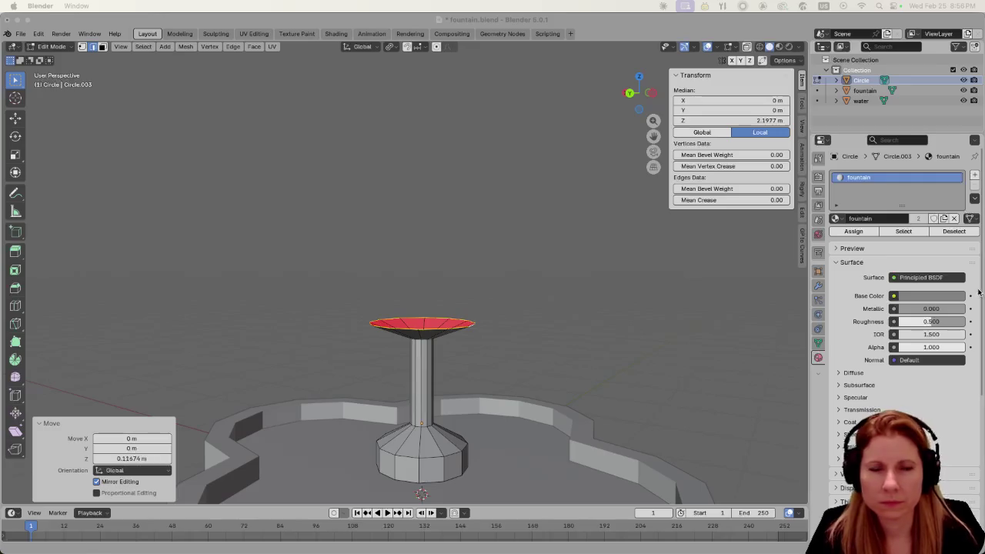
- Select the dish's outer rim loop and scale it outward by 1.233
click(530, 308)
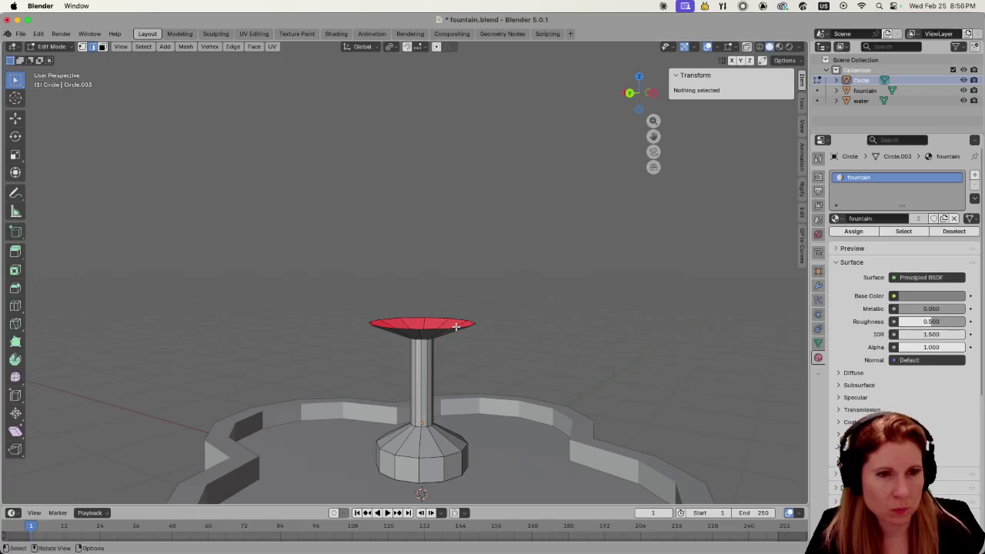
alt+click(456, 326)
middle_drag(453, 336, 467, 334)
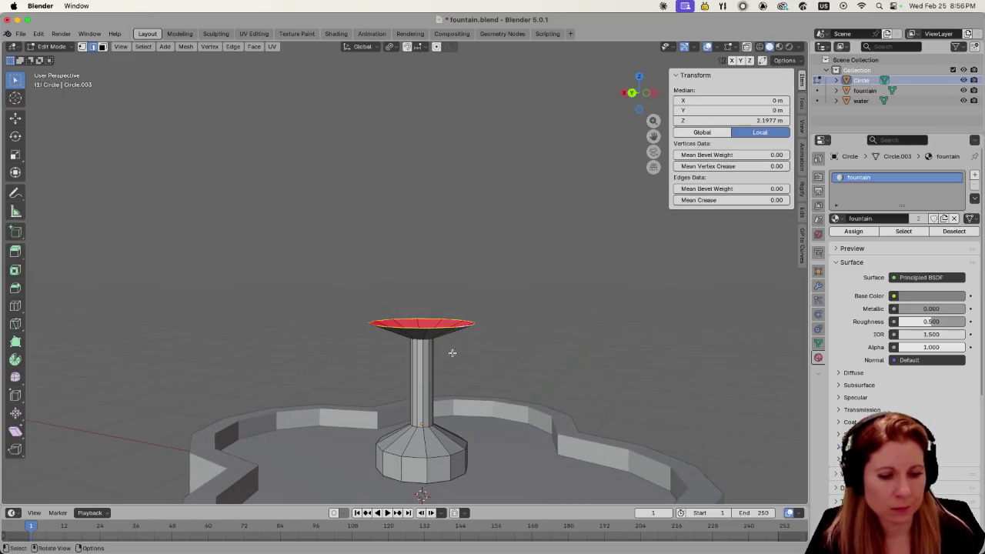
key(s)
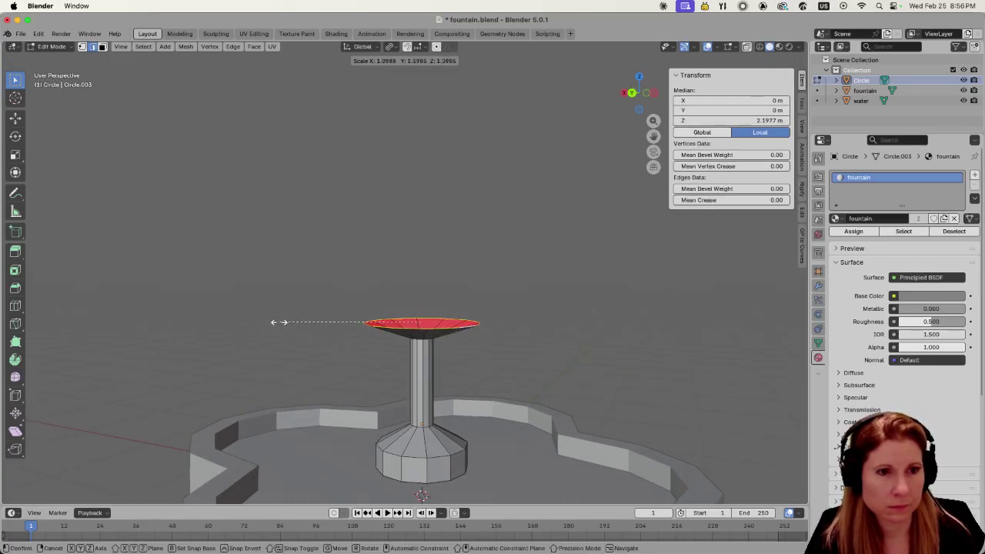
click(261, 323)
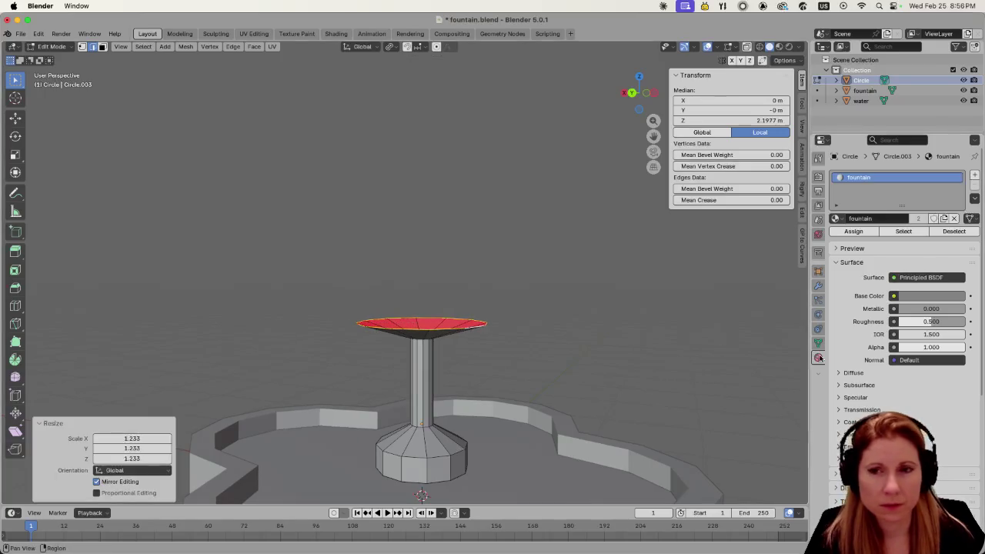
mouse_move(424, 345)
middle_down()
mouse_move(440, 326)
mouse_move(444, 334)
middle_up()
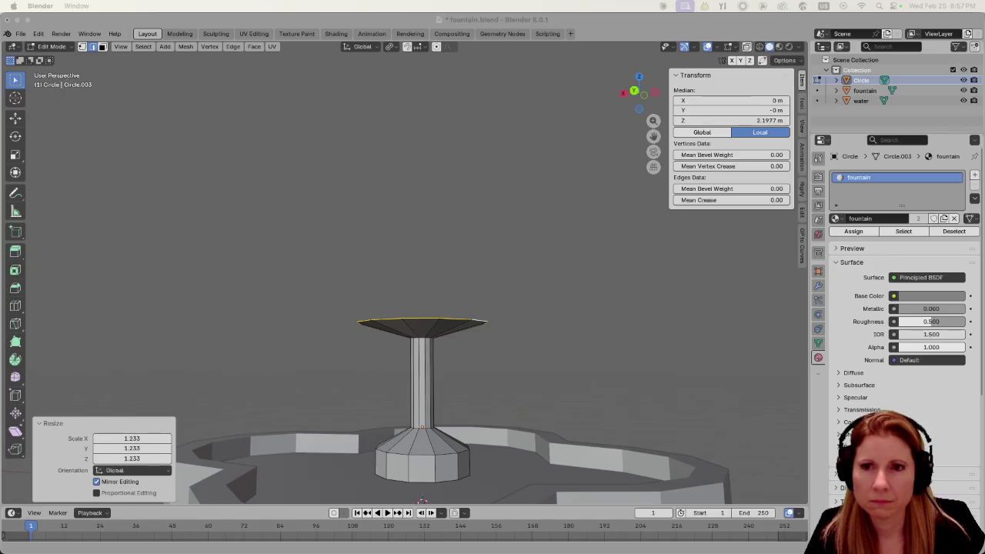
- Undo the earlier scale and widen the top ring to 1.244 instead
click(614, 22)
key(ctrl+z)
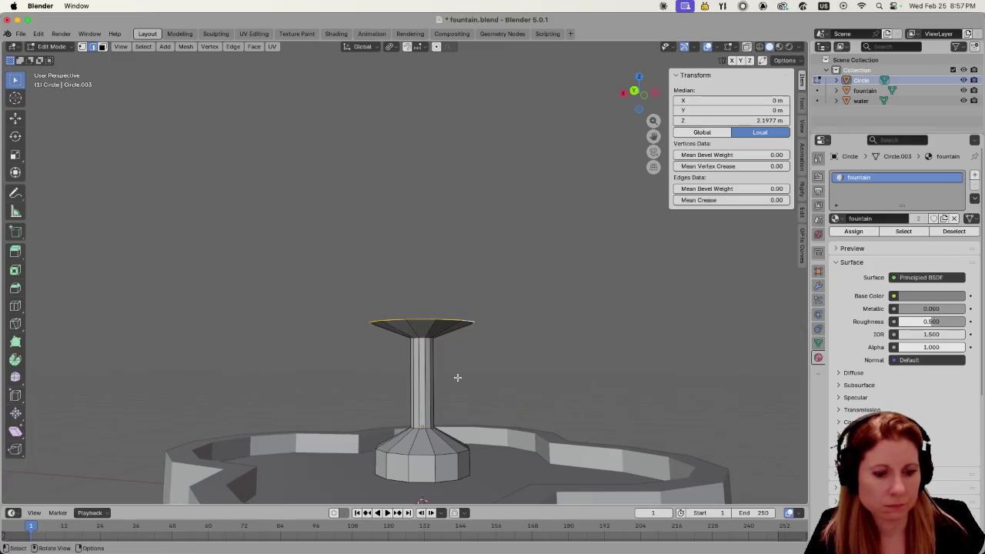
key(s)
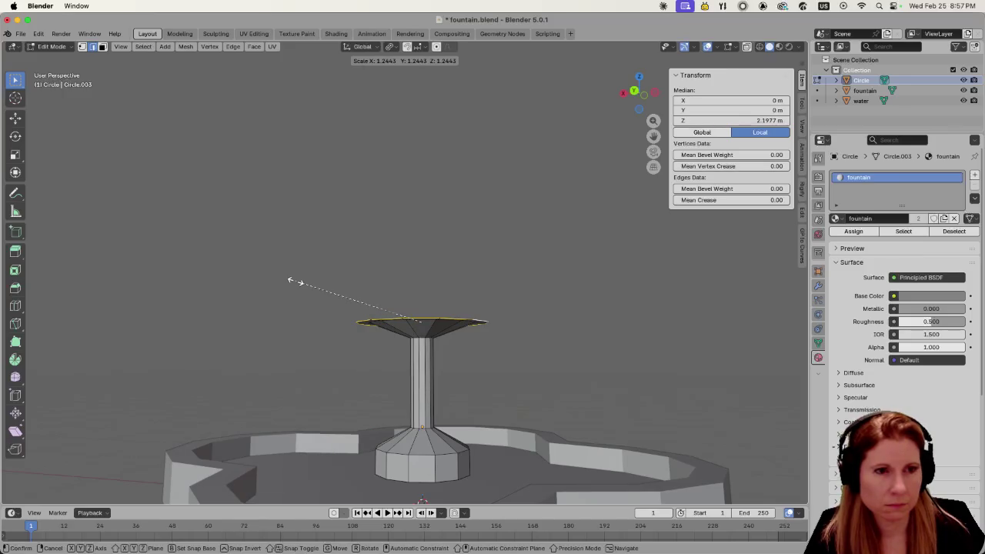
click(295, 282)
- Extrude the top ring straight up 0.1391 m into a new ring
key(e)
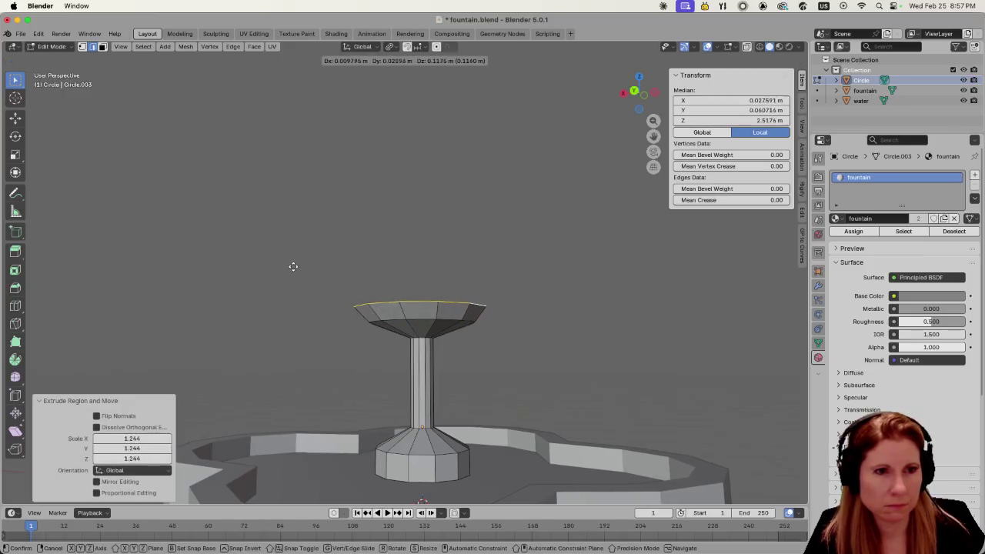
key(z)
click(295, 265)
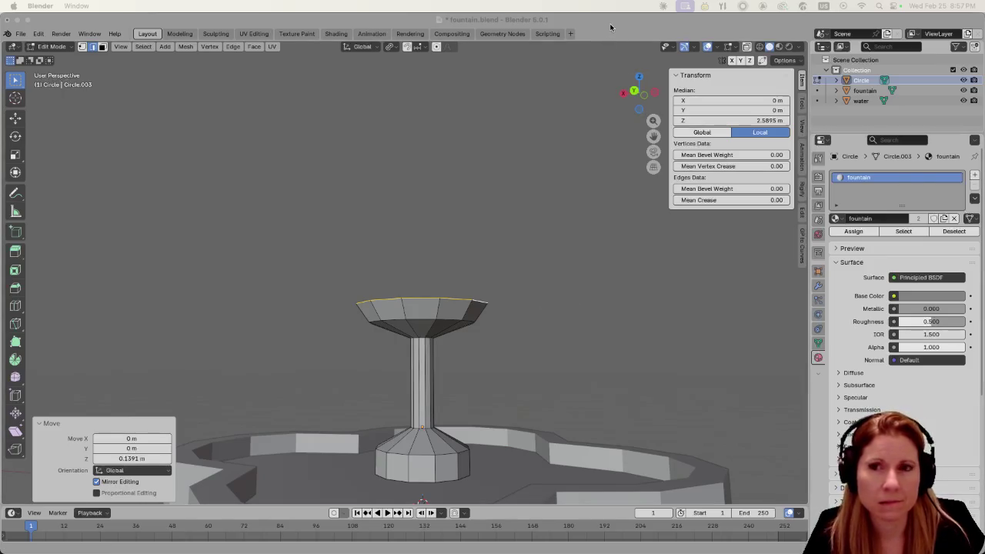
mouse_move(475, 306)
middle_down()
mouse_move(522, 393)
mouse_move(574, 362)
mouse_move(552, 345)
middle_up()
scroll(523, 393, up, 3)
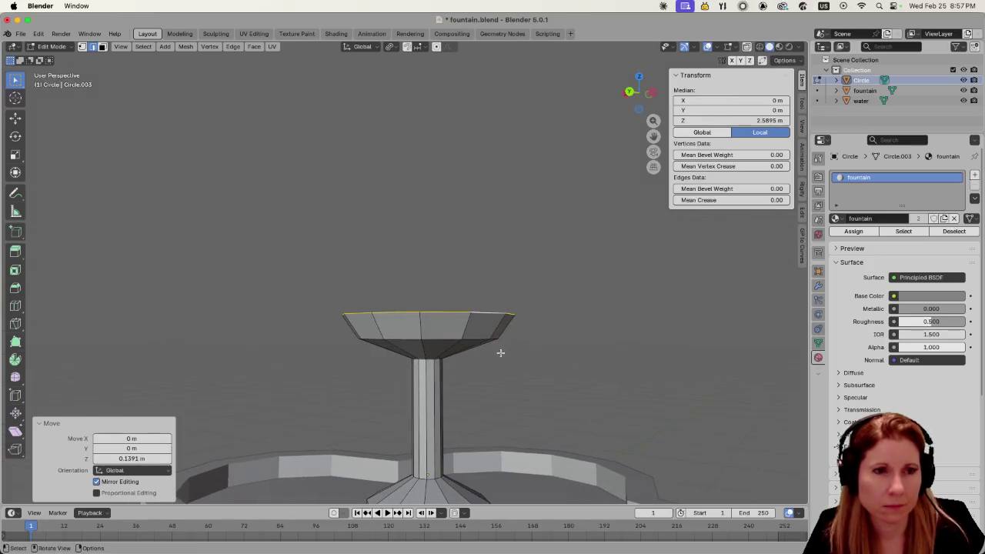
scroll(501, 342, down, 5)
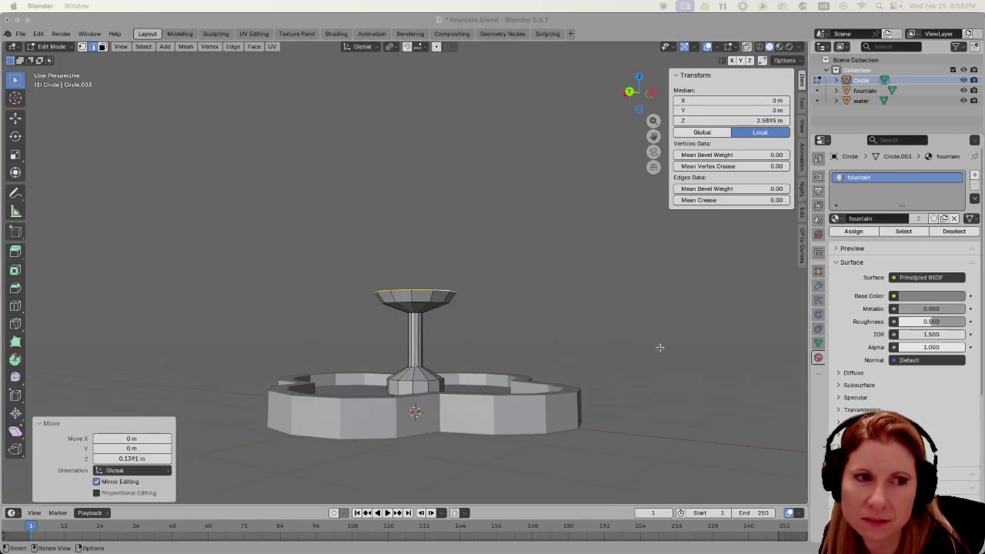
middle_drag(659, 347, 449, 372)
scroll(449, 371, up, 3)
middle_drag(510, 374, 501, 396)
scroll(499, 397, down, 3)
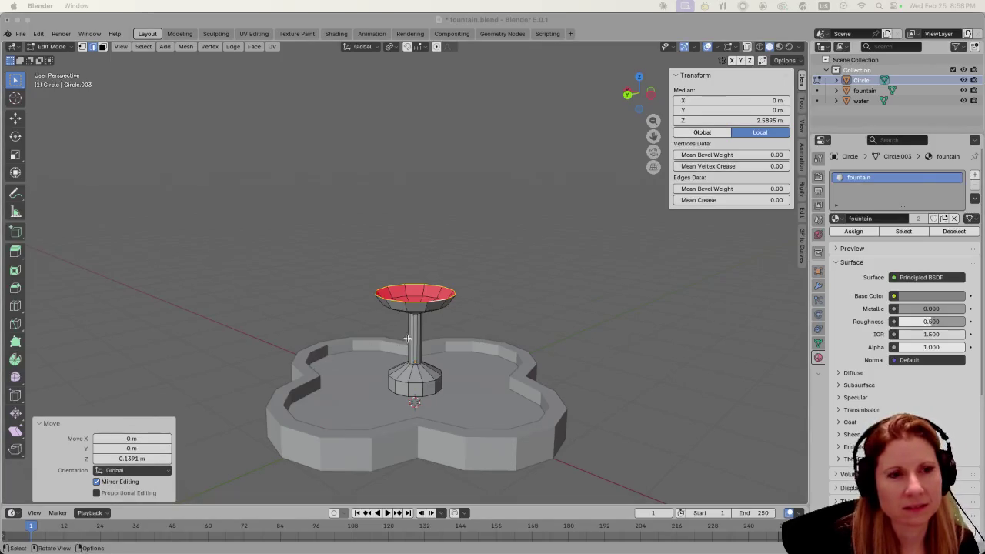
scroll(465, 330, up, 2)
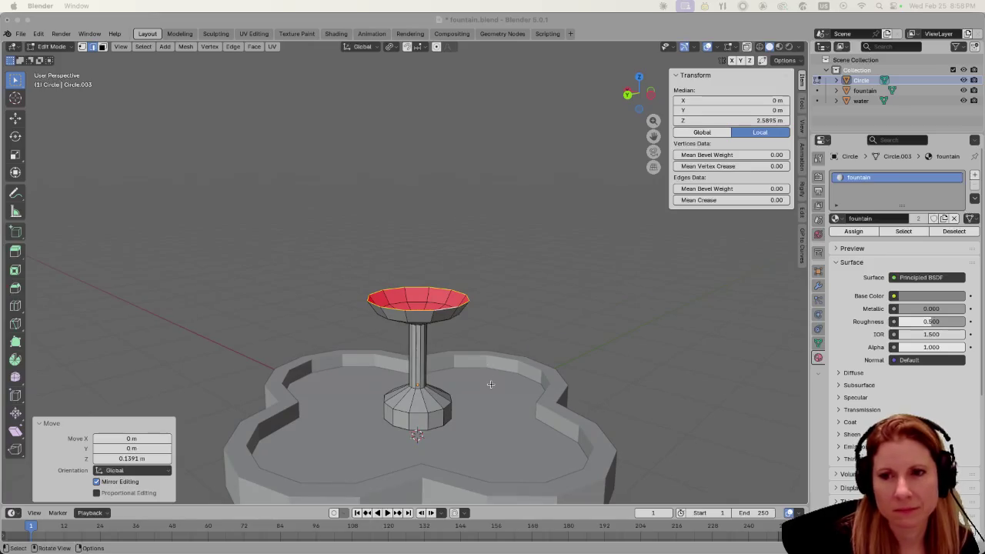
scroll(490, 384, down, 3)
mouse_move(491, 384)
middle_down()
mouse_move(457, 414)
mouse_move(452, 440)
middle_up()
scroll(453, 420, up, 2)
- Box-select the pedestal, column and bowl, scale them uniformly by 1.19, then deselect everything
drag(352, 275, 453, 430)
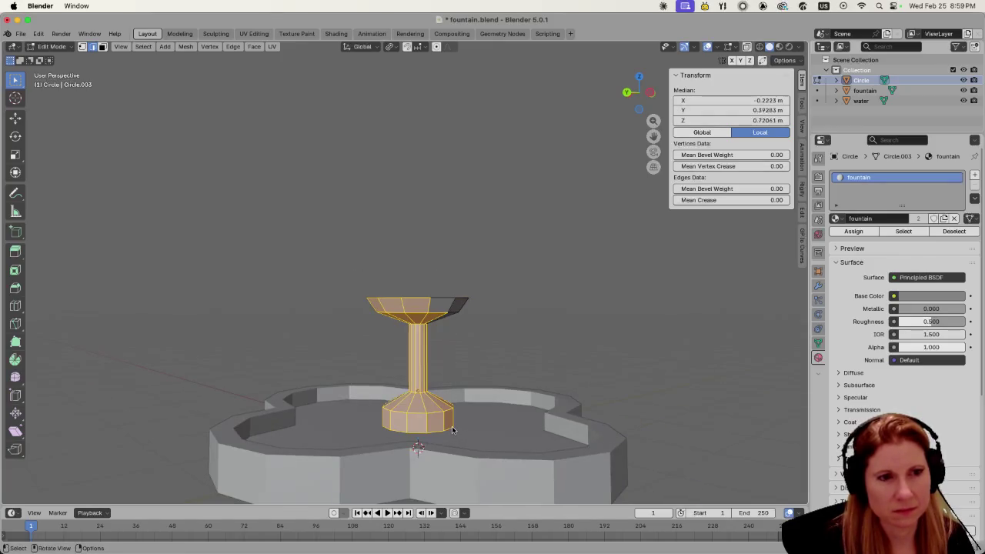
drag(334, 256, 469, 431)
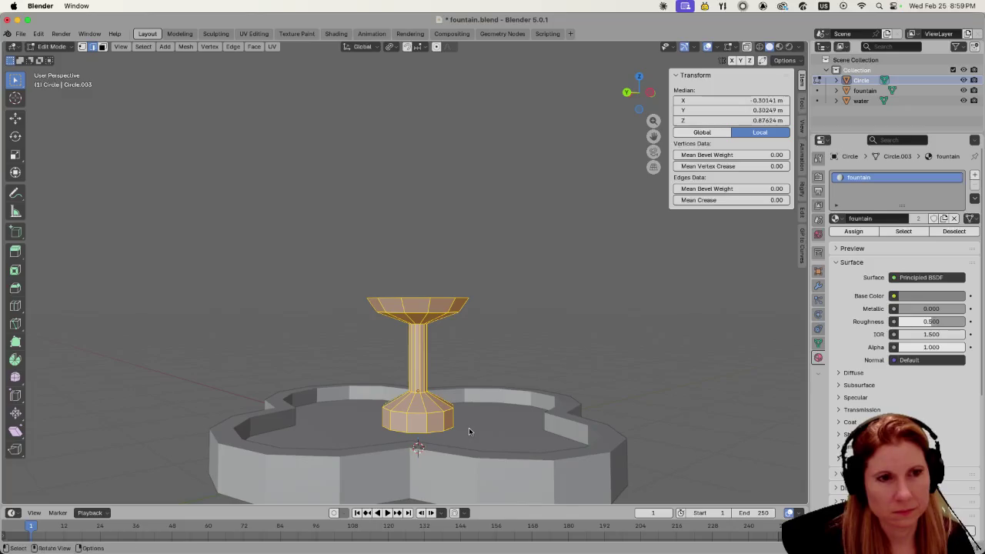
key(g)
right_click(313, 380)
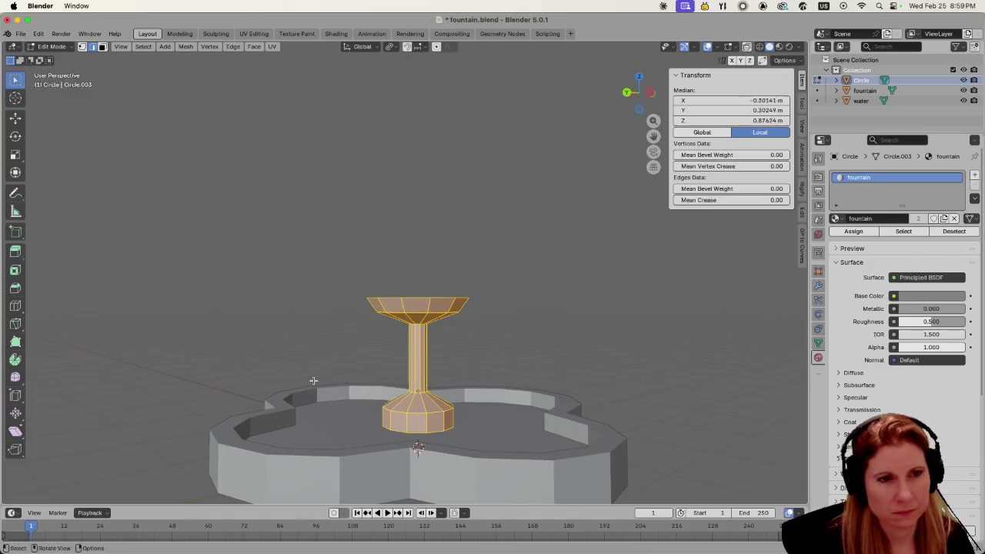
key(s)
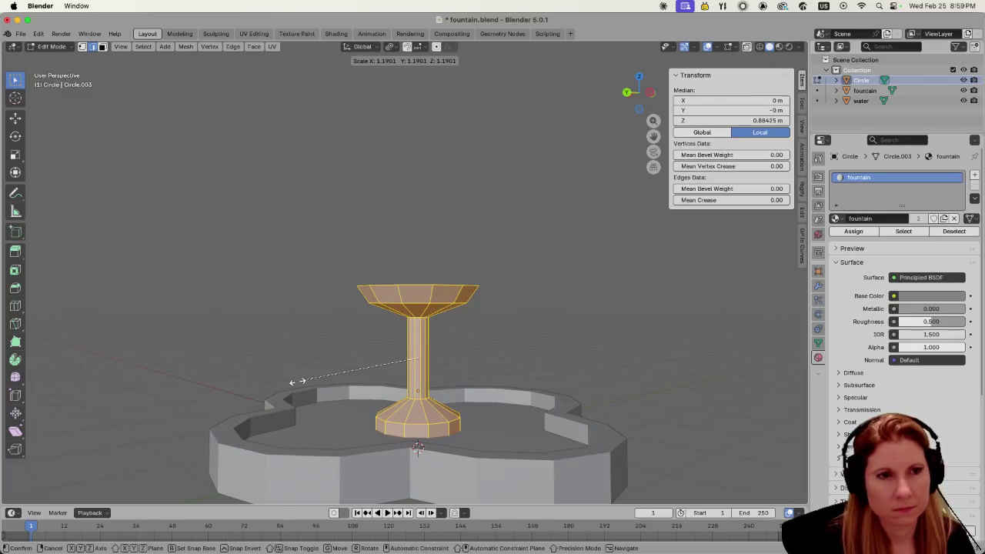
click(297, 382)
mouse_move(314, 372)
middle_down()
mouse_move(431, 387)
mouse_move(428, 371)
middle_up()
scroll(431, 387, up, 3)
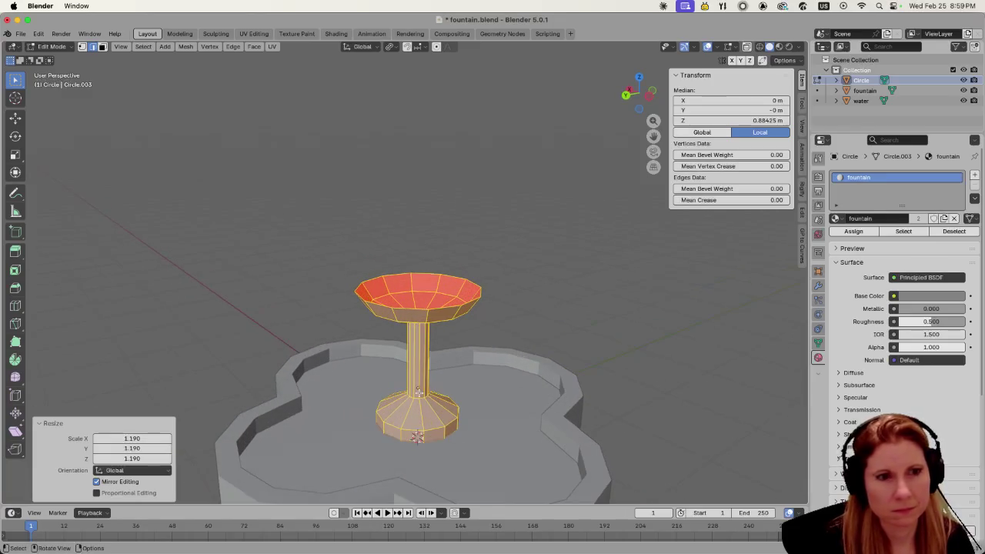
key(alt+a)
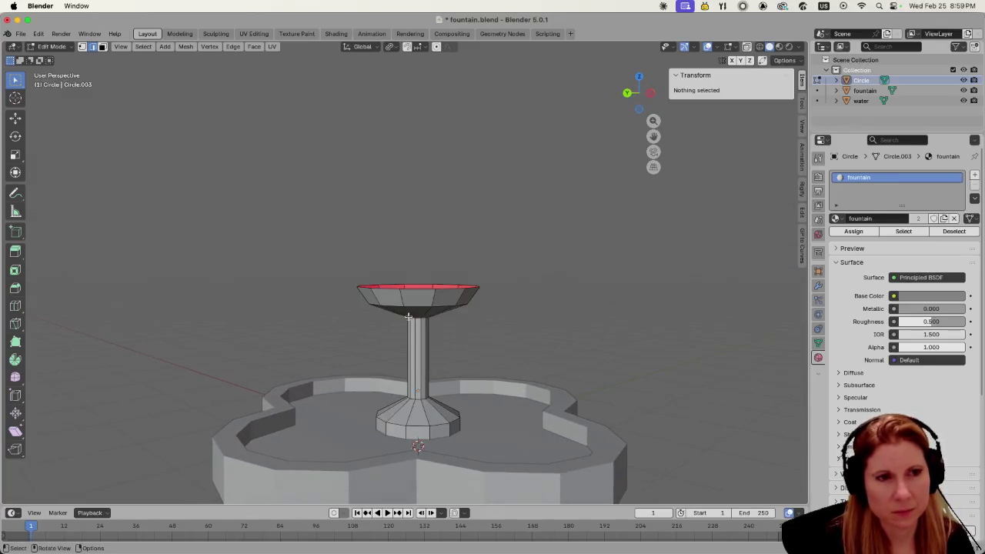
alt+click(408, 317)
key(alt+a)
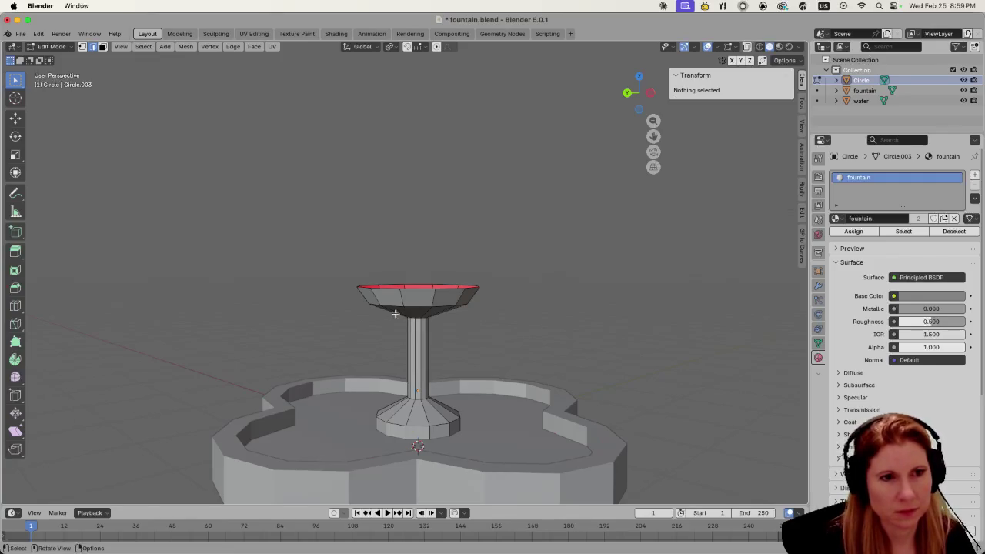
- Box-select the entire bowl, including its underside, in wireframe view, then return to solid shading
alt+click(420, 318)
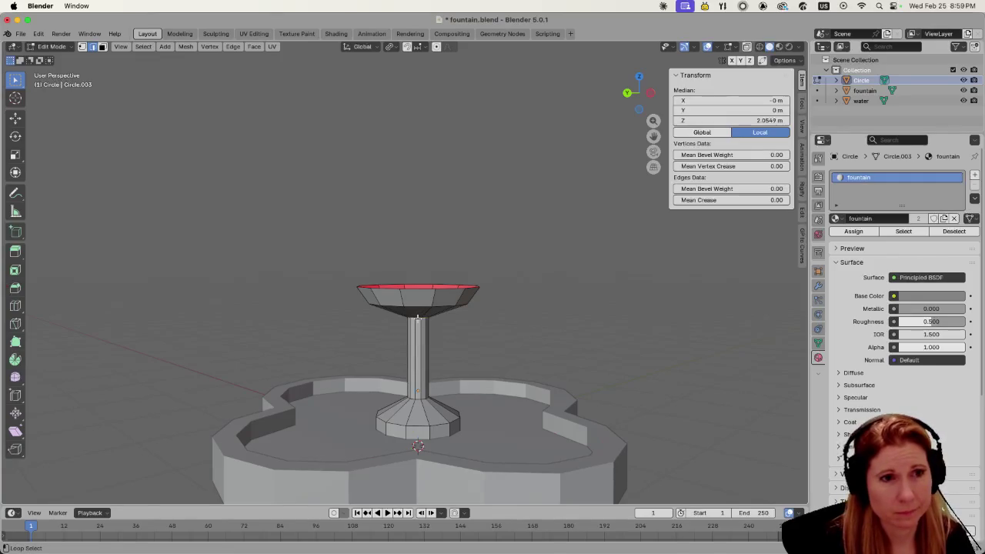
drag(341, 261, 509, 315)
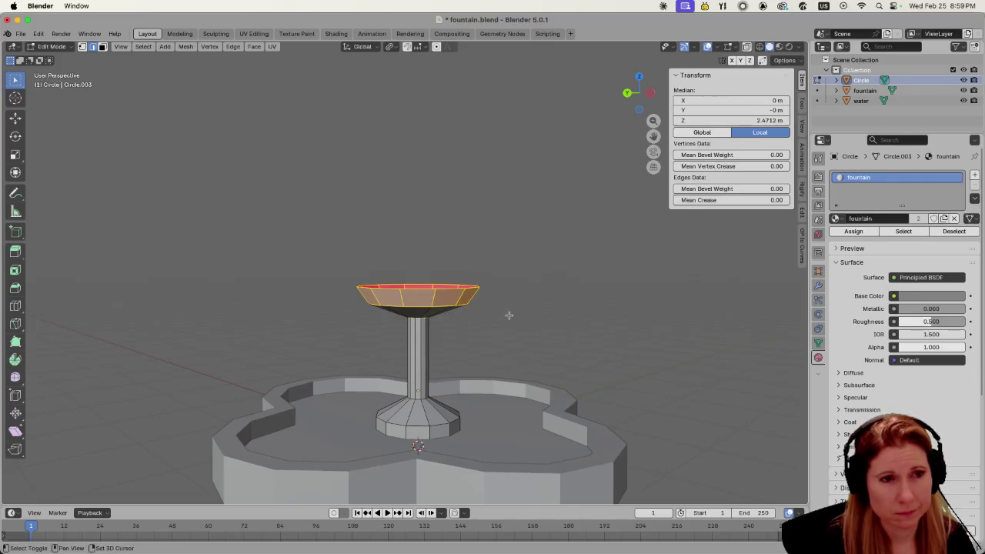
click(761, 47)
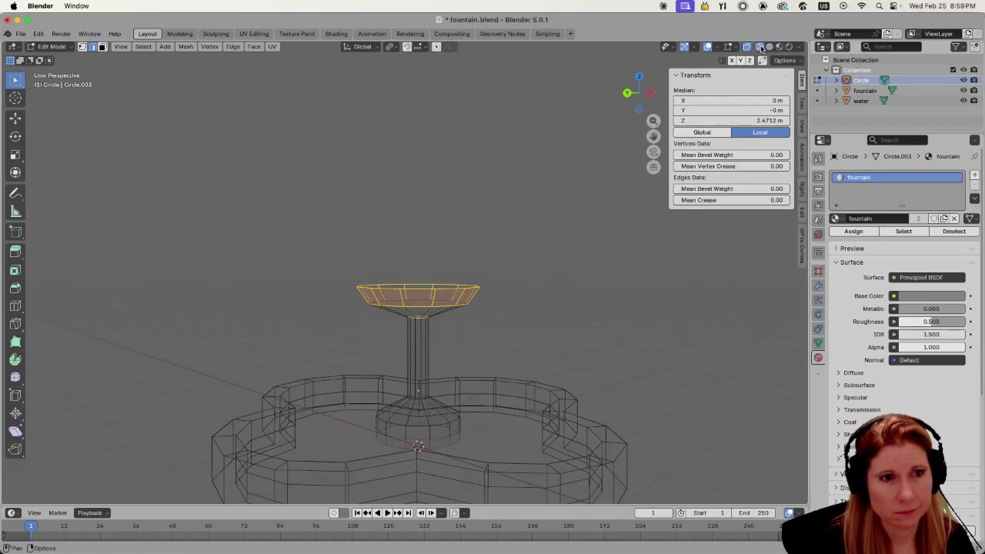
drag(328, 257, 497, 312)
drag(315, 272, 493, 312)
scroll(428, 318, up, 4)
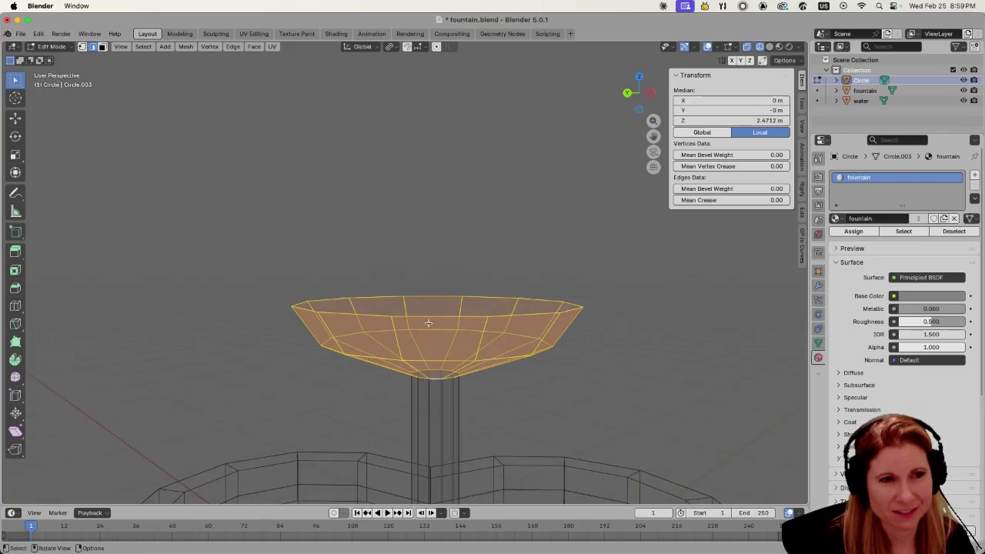
scroll(456, 339, down, 1)
scroll(433, 336, down, 3)
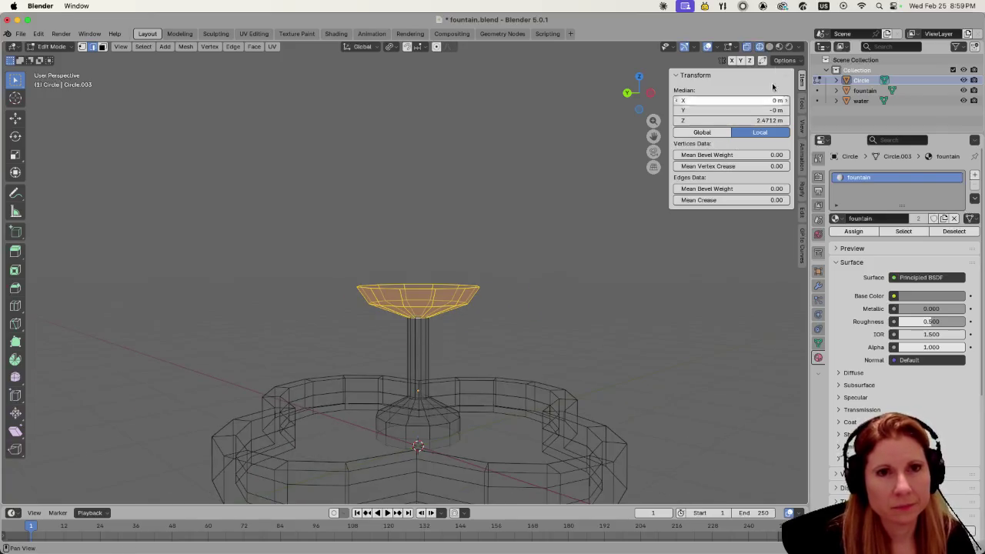
click(769, 46)
- Lower the bowl 0.417 m along Z and scale it up 1.323 times
key(g)
key(z)
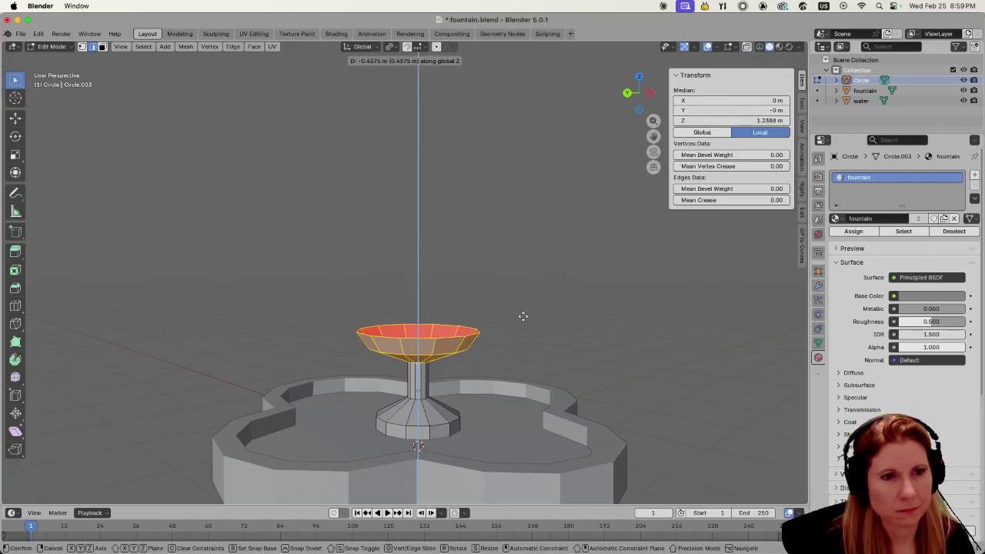
click(523, 312)
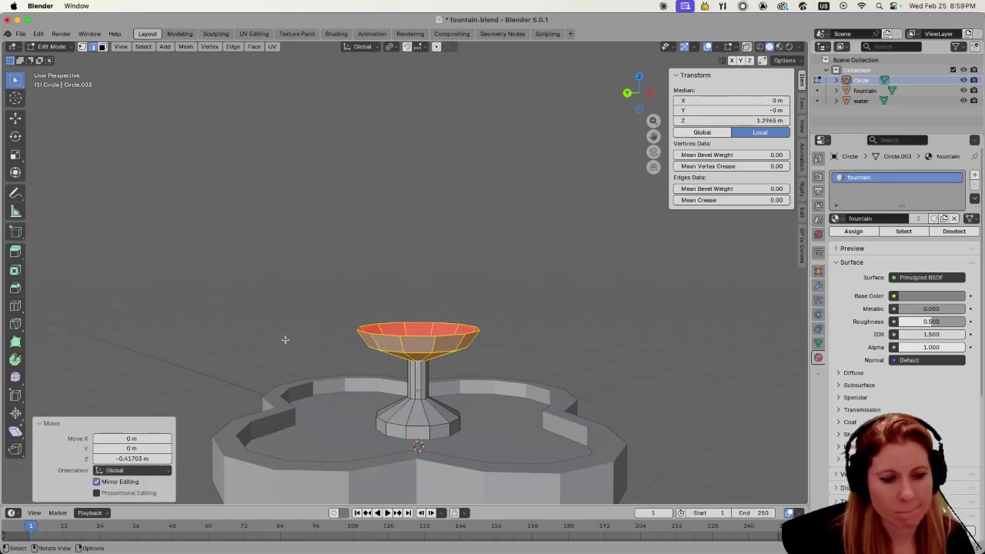
key(s)
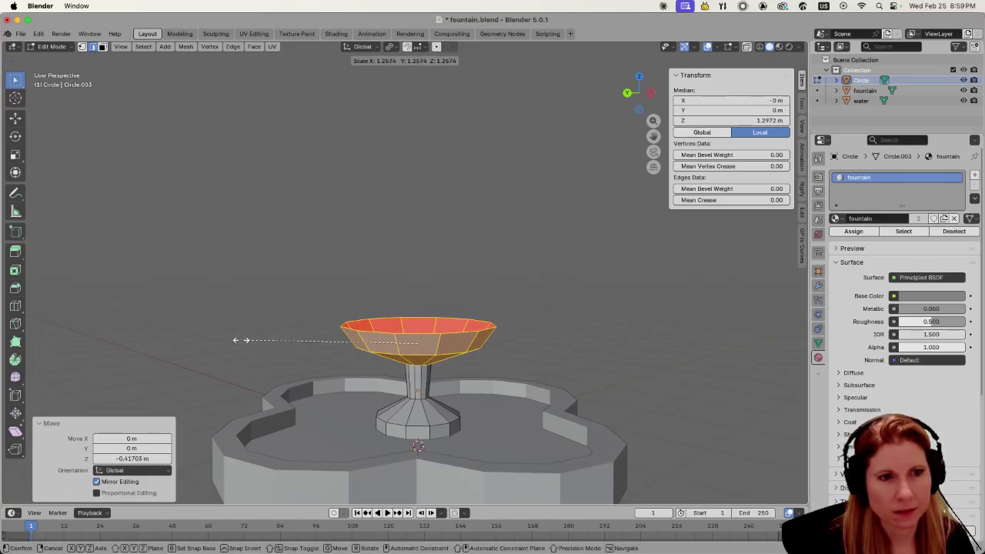
click(231, 340)
scroll(392, 367, up, 2)
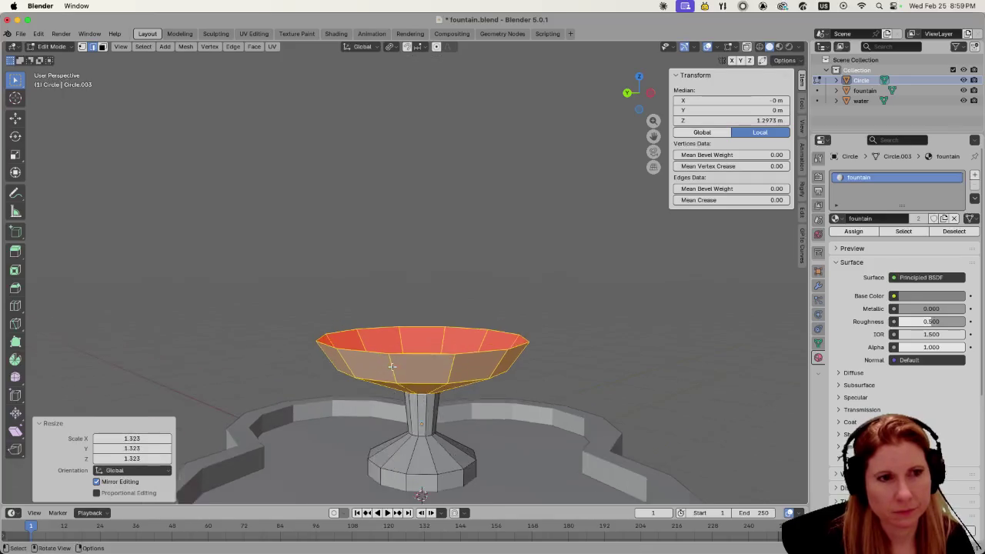
mouse_move(392, 367)
middle_down()
mouse_move(363, 352)
mouse_move(454, 332)
middle_up()
- Clear the selection, select the bowl's top rim edge loop, and check it from several angles
key(alt+a)
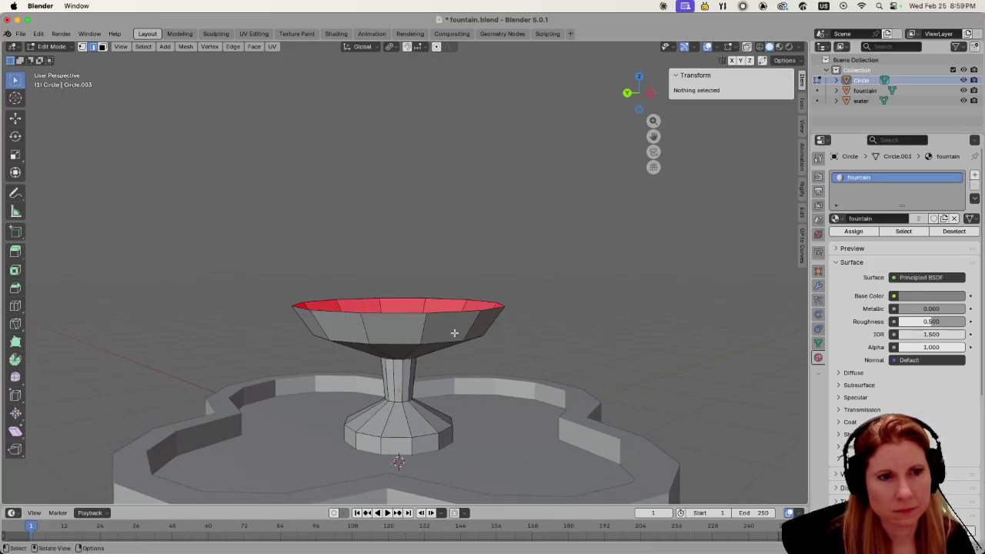
alt+click(377, 314)
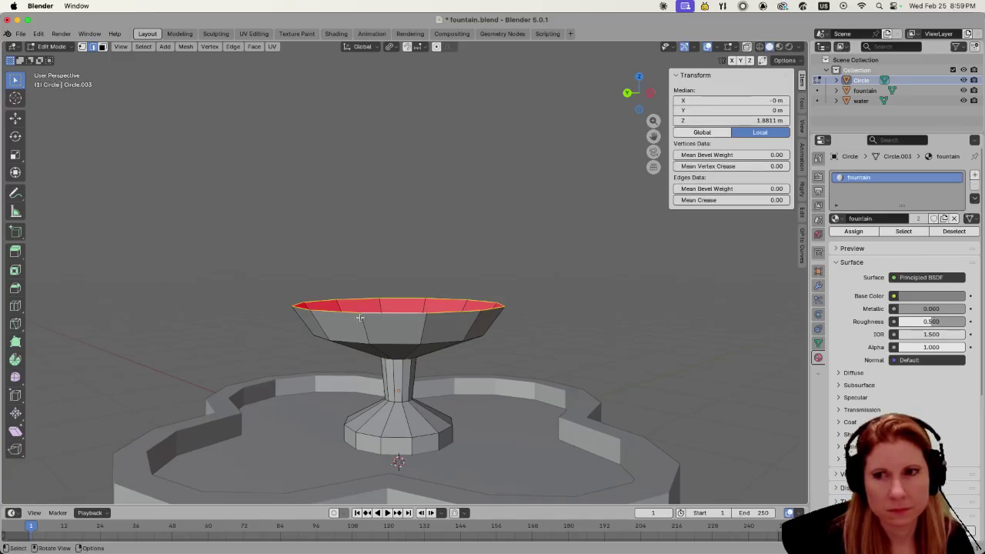
middle_drag(319, 320, 296, 328)
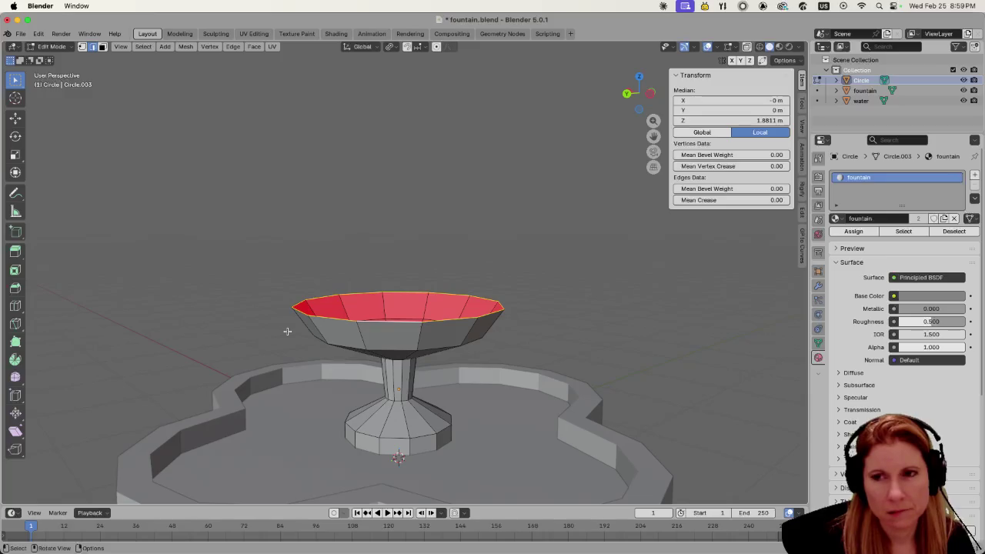
middle_drag(287, 330, 237, 367)
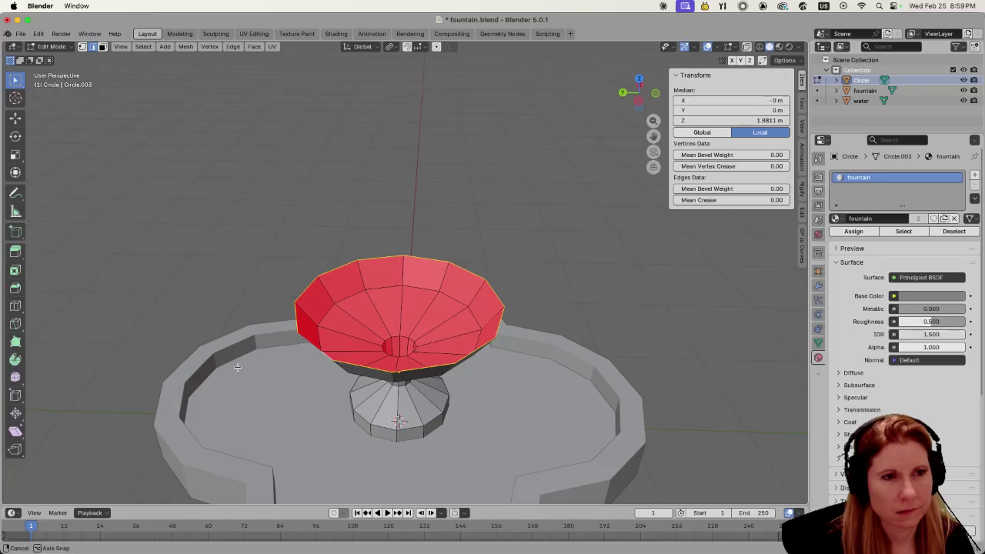
middle_drag(237, 367, 270, 350)
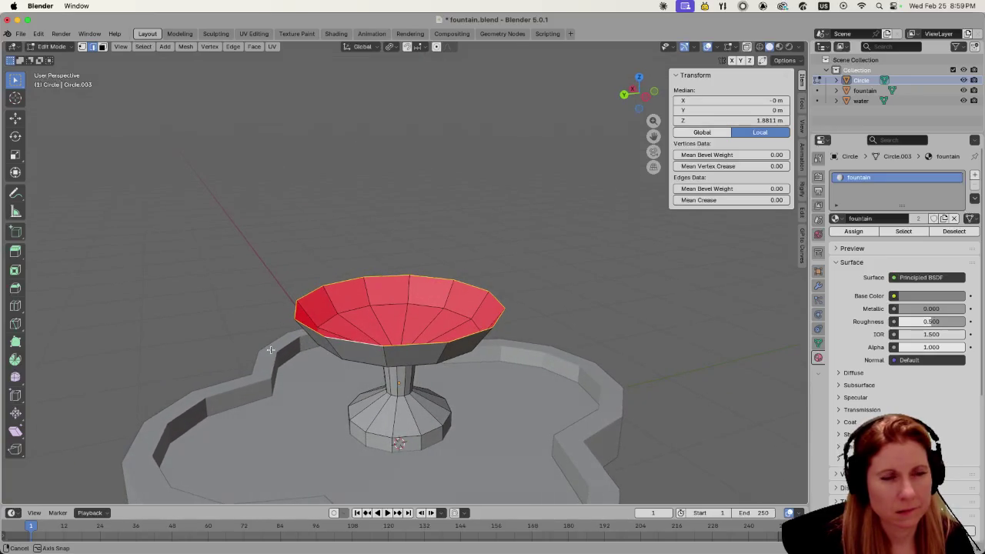
middle_drag(270, 351, 270, 351)
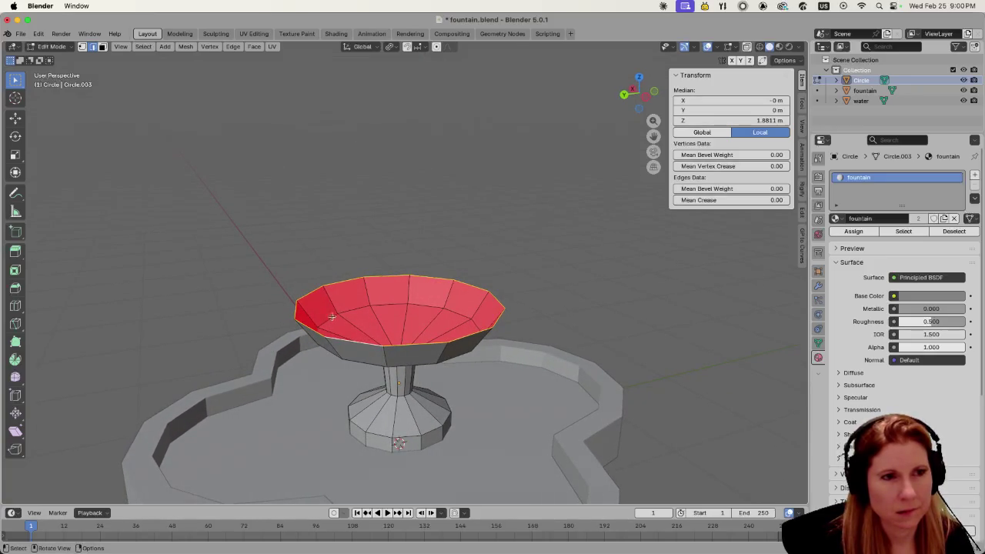
- Loop-cut a new edge ring into the bowl wall, placed just below the top rim
key(ctrl+r)
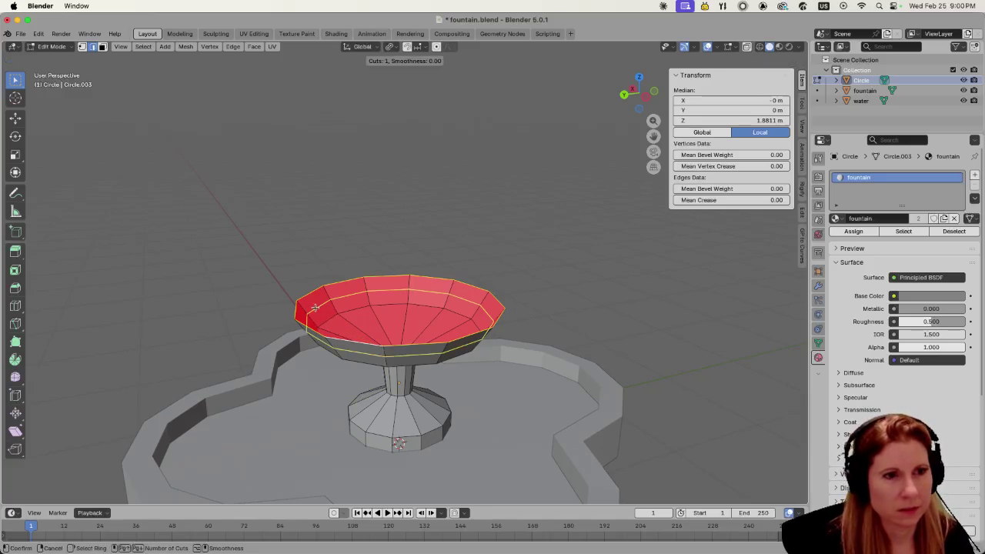
click(314, 308)
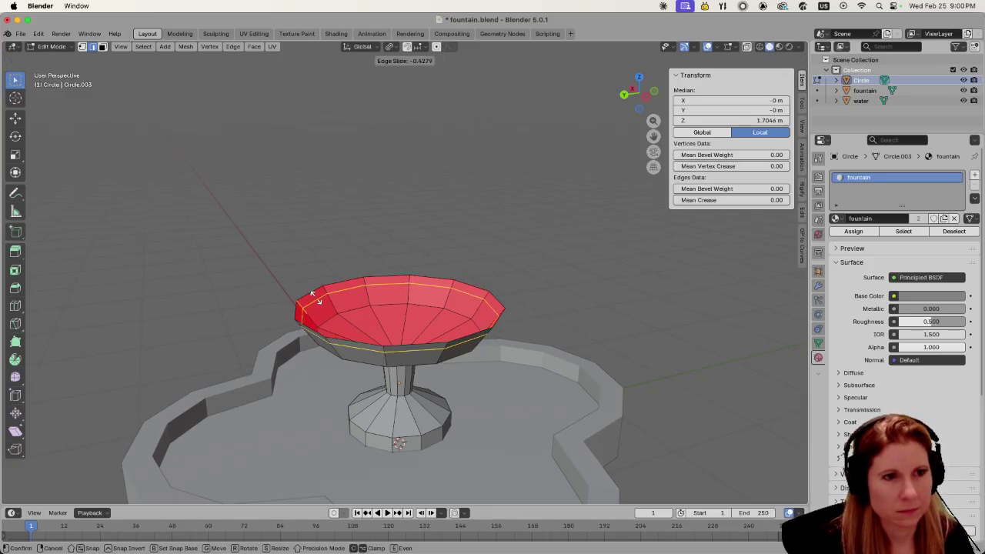
click(312, 294)
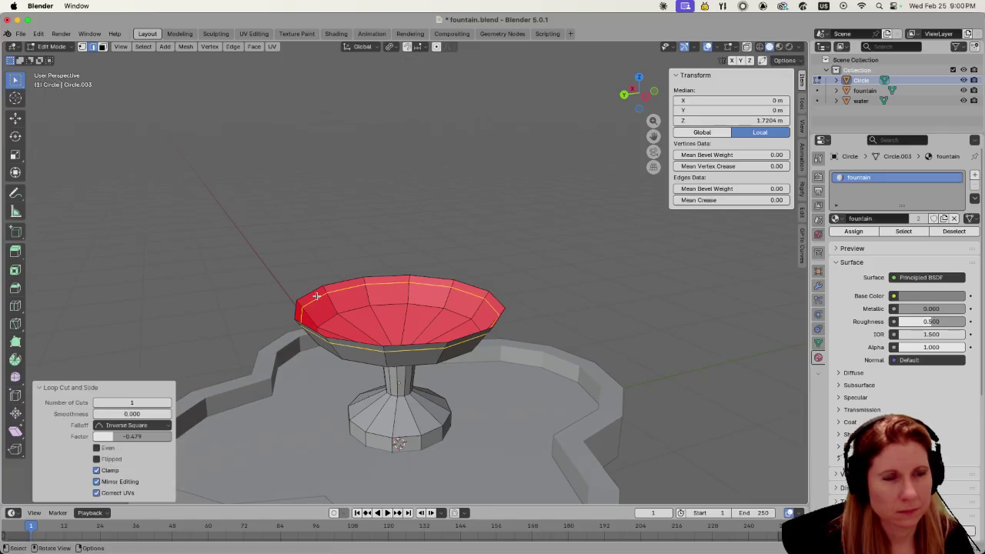
middle_drag(279, 324, 301, 320)
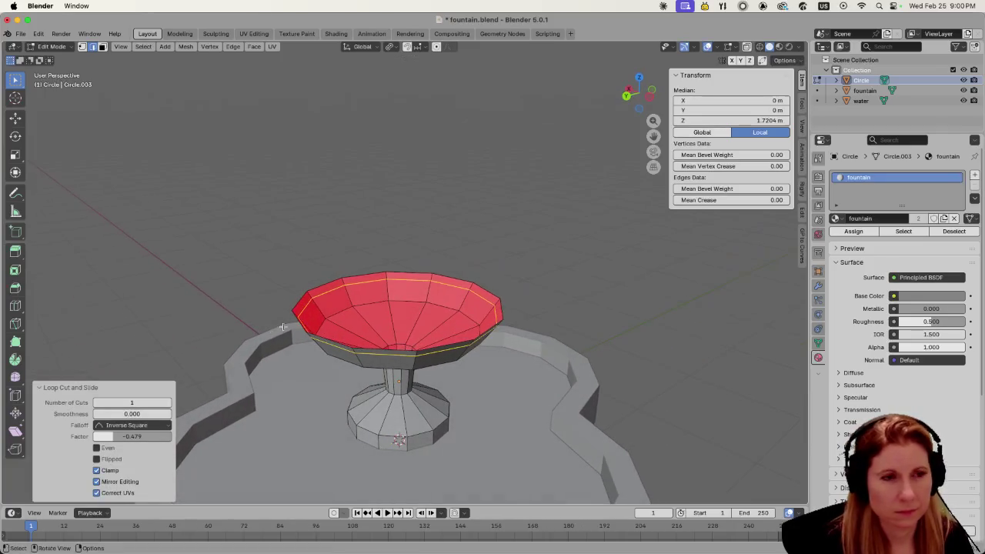
click(301, 300)
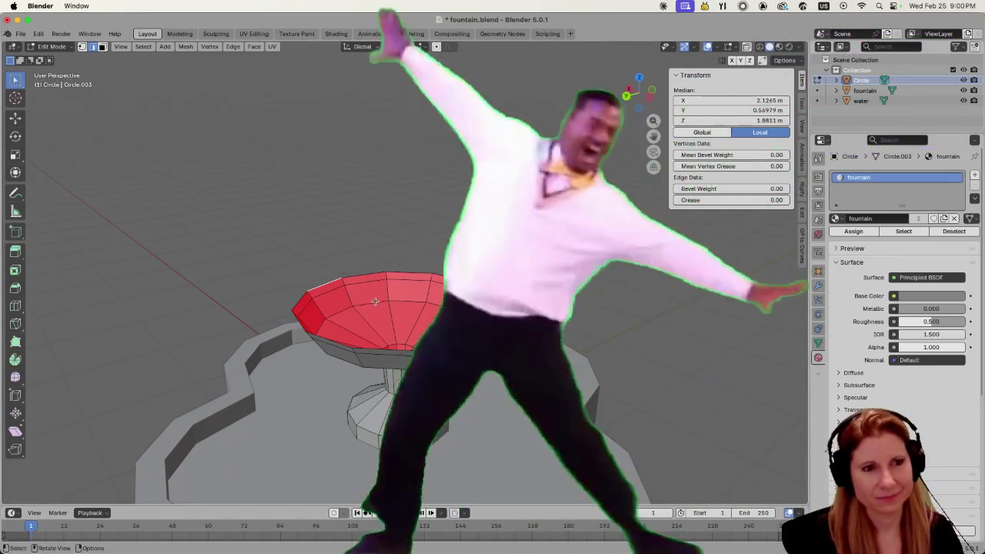
click(336, 341)
- In face select mode, select the full ring of faces along the bowl's top rim
key(3)
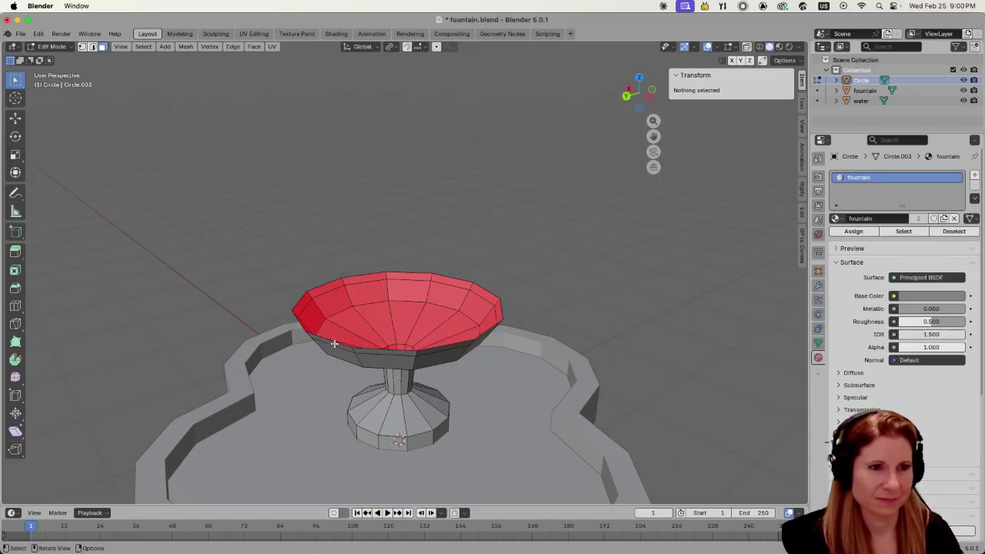
click(336, 343)
click(330, 346)
middle_drag(332, 344, 339, 327)
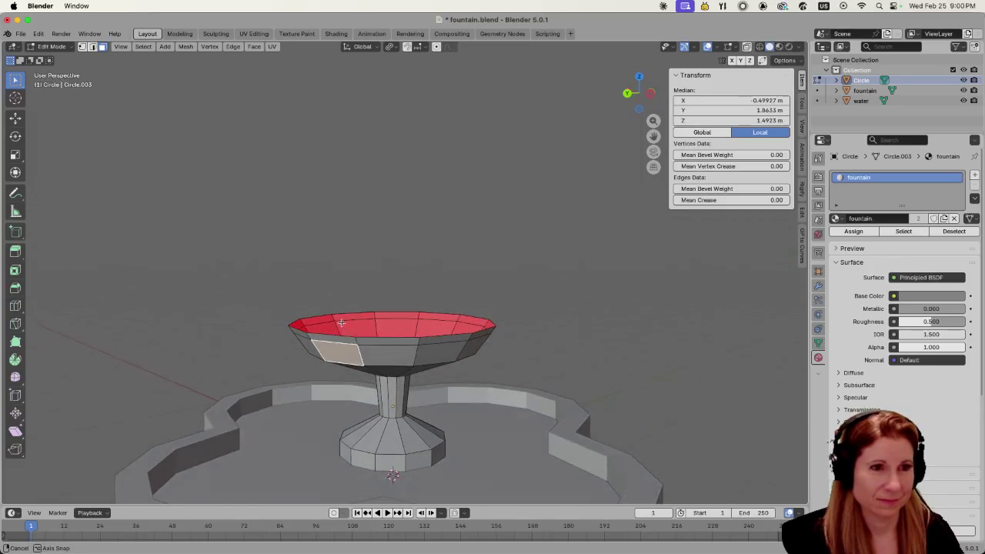
click(346, 337)
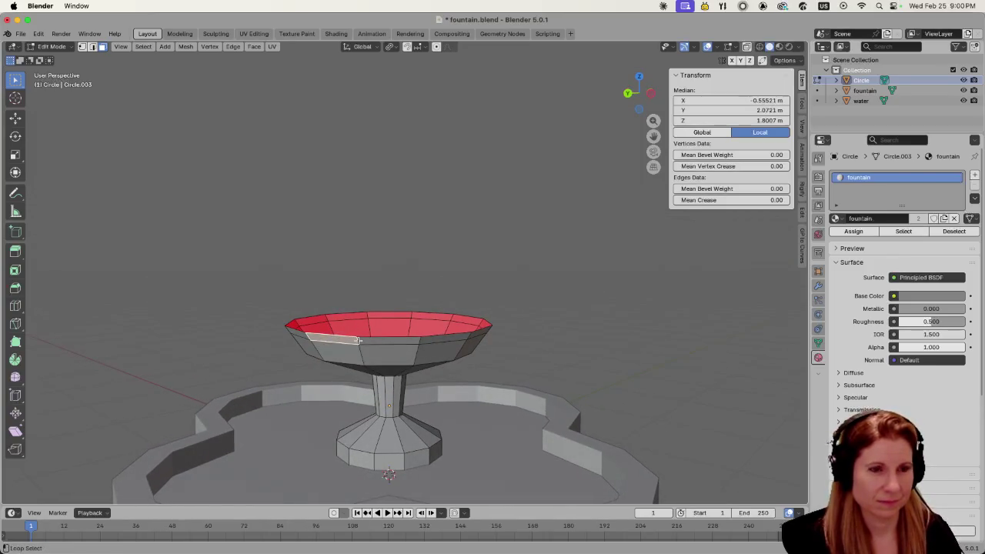
key(alt+a)
alt+click(356, 343)
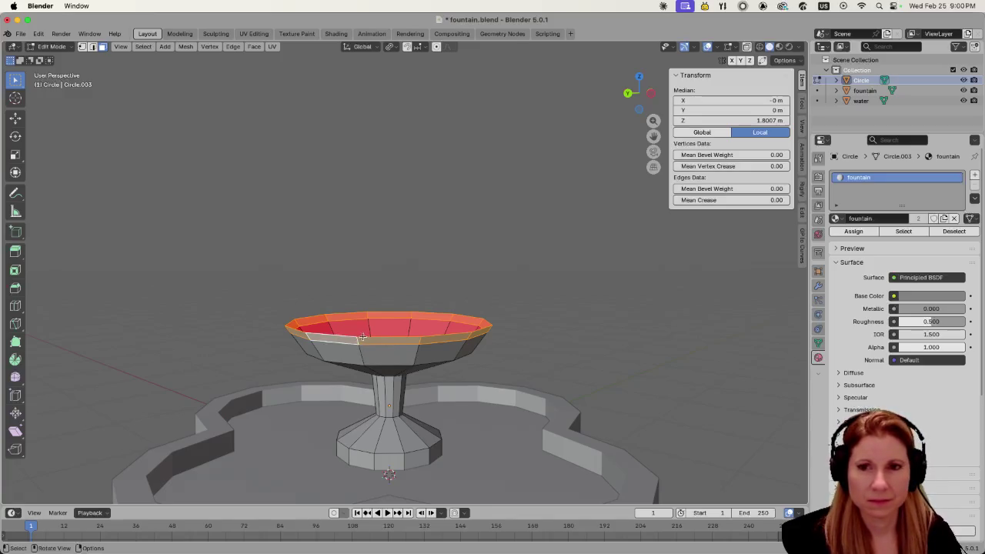
mouse_move(397, 338)
middle_down()
mouse_move(463, 383)
mouse_move(464, 399)
middle_up()
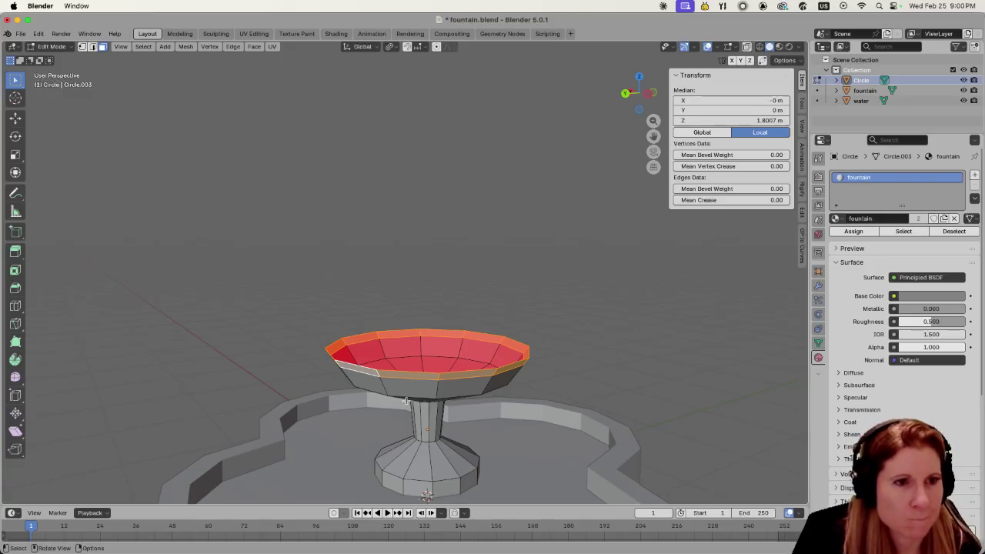
middle_drag(368, 411, 377, 409)
- Extrude the rim face ring in place and scale it outward about 1.125
key(g)
key(z)
key(z)
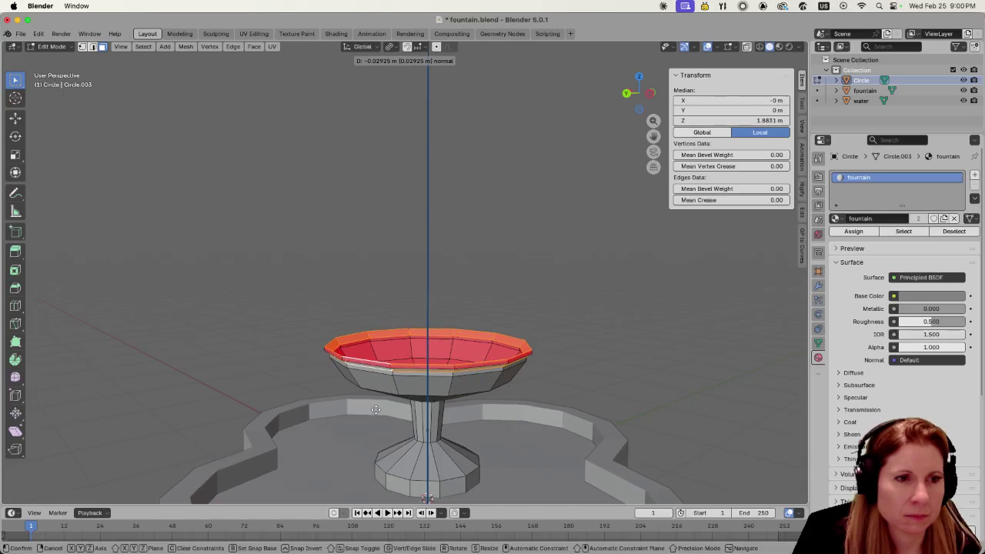
key(Escape)
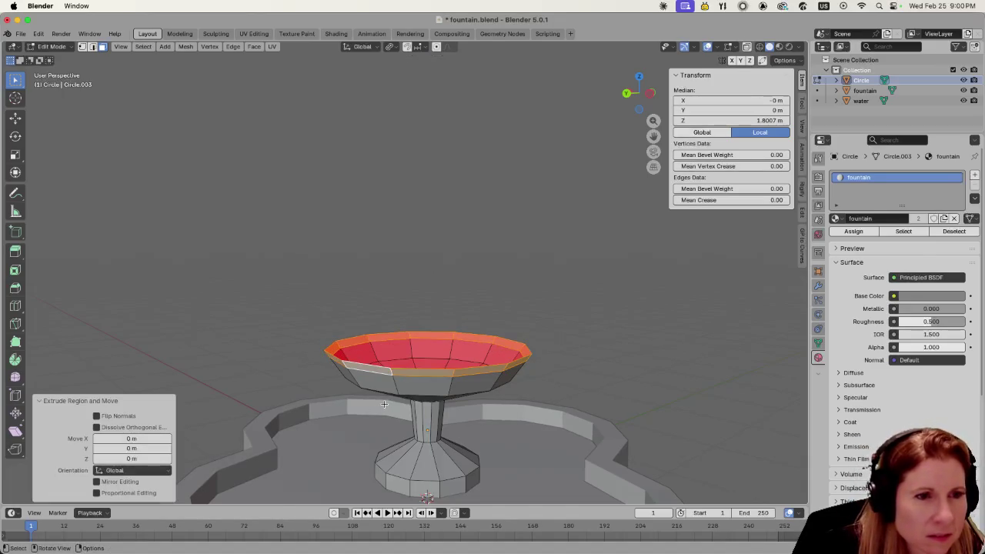
middle_drag(384, 404, 353, 412)
key(e)
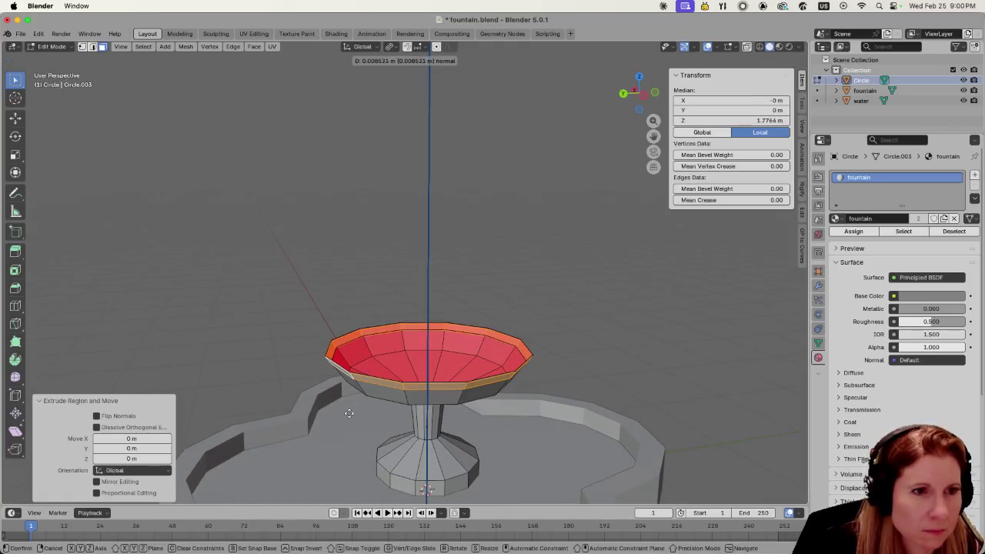
key(Escape)
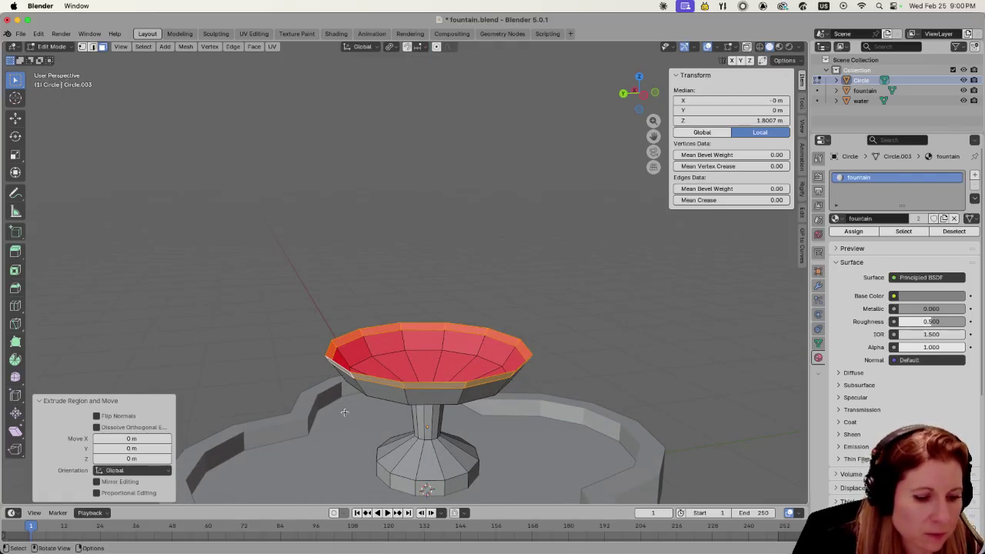
key(s)
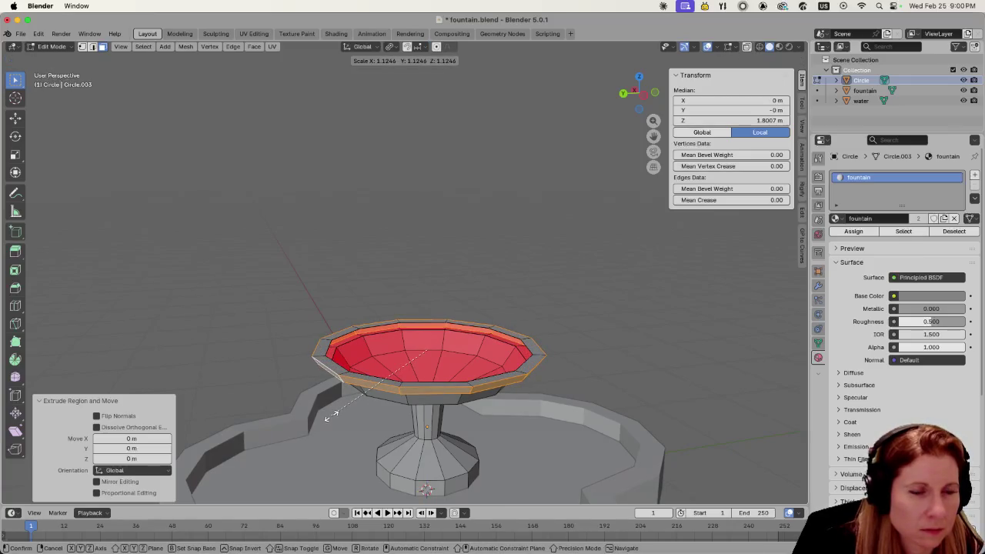
click(332, 415)
mouse_move(331, 416)
middle_down()
mouse_move(359, 399)
mouse_move(523, 386)
middle_up()
- Return to object mode and save fountain.blend
key(Tab)
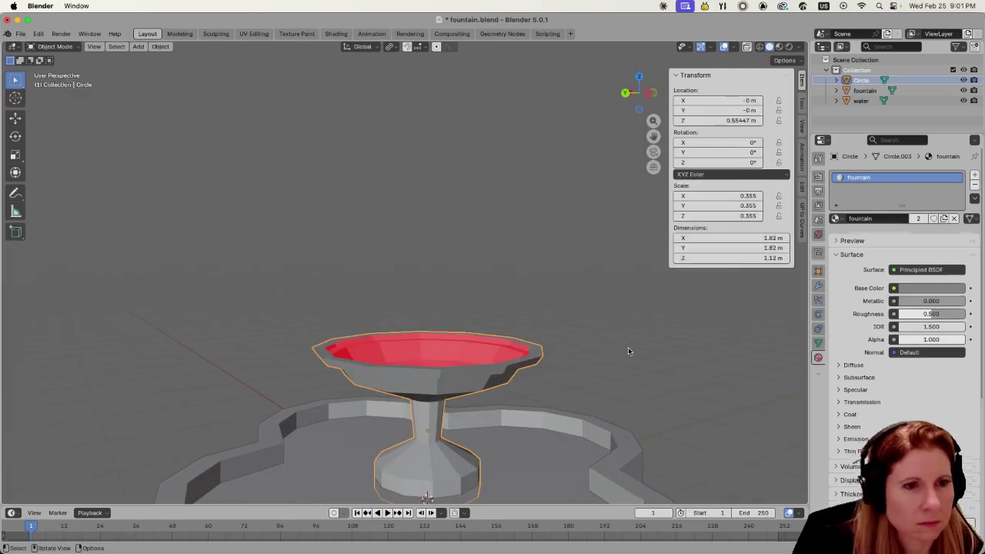
mouse_move(585, 374)
middle_down()
mouse_move(565, 392)
mouse_move(441, 362)
mouse_move(401, 370)
middle_up()
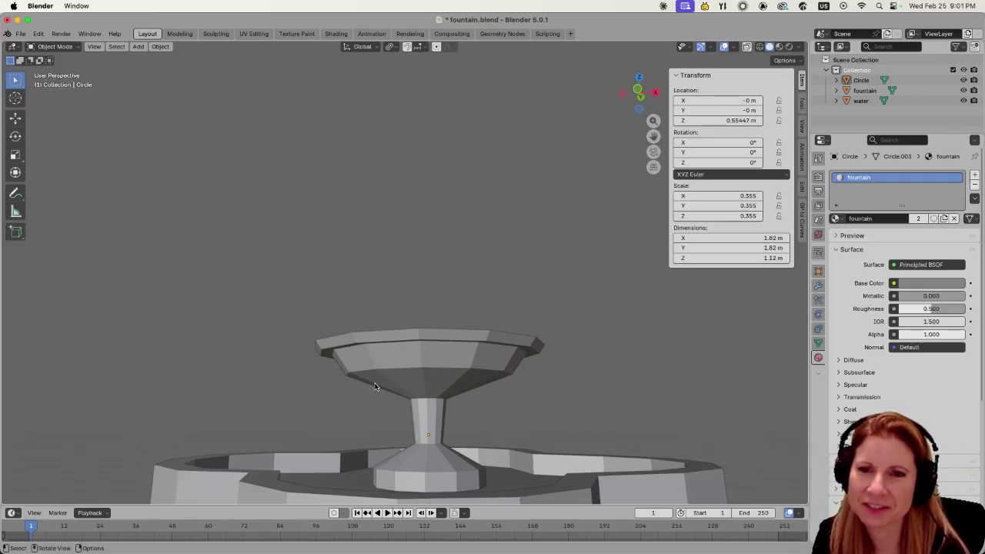
middle_drag(639, 360, 641, 378)
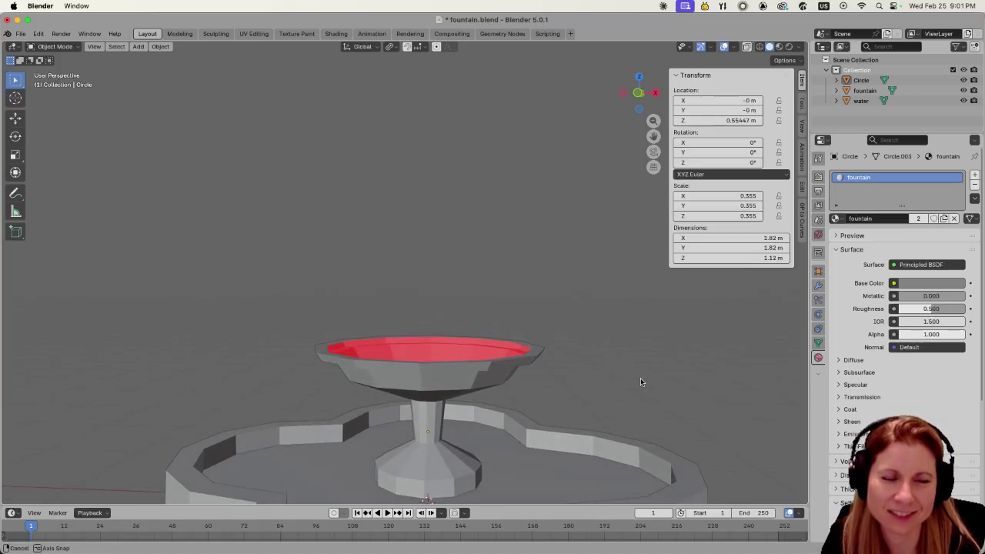
scroll(612, 380, up, 2)
key(ctrl+s)
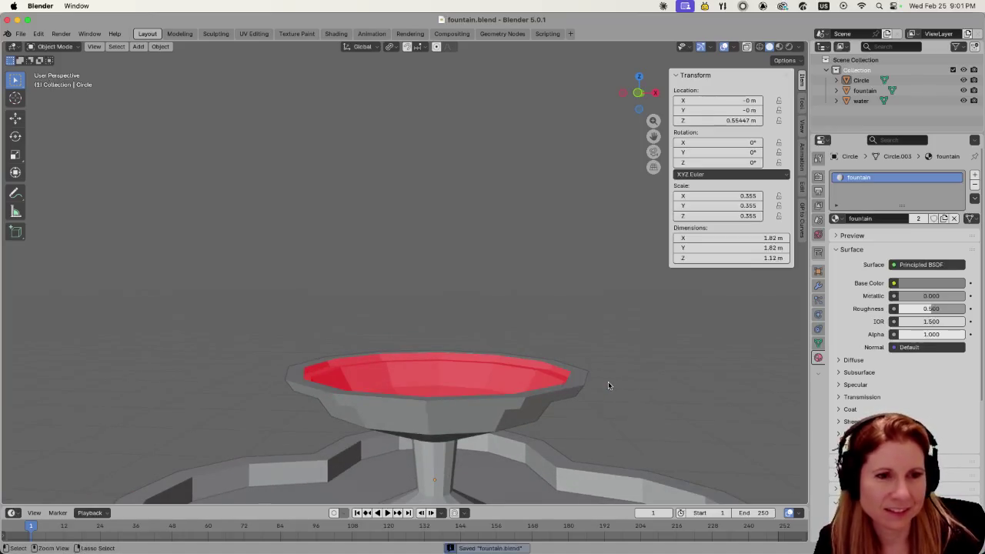
- Orbit around the fountain to inspect the bowl's red back-facing inner surface
mouse_move(637, 376)
middle_down()
mouse_move(633, 387)
mouse_move(672, 381)
middle_up()
scroll(672, 380, down, 2)
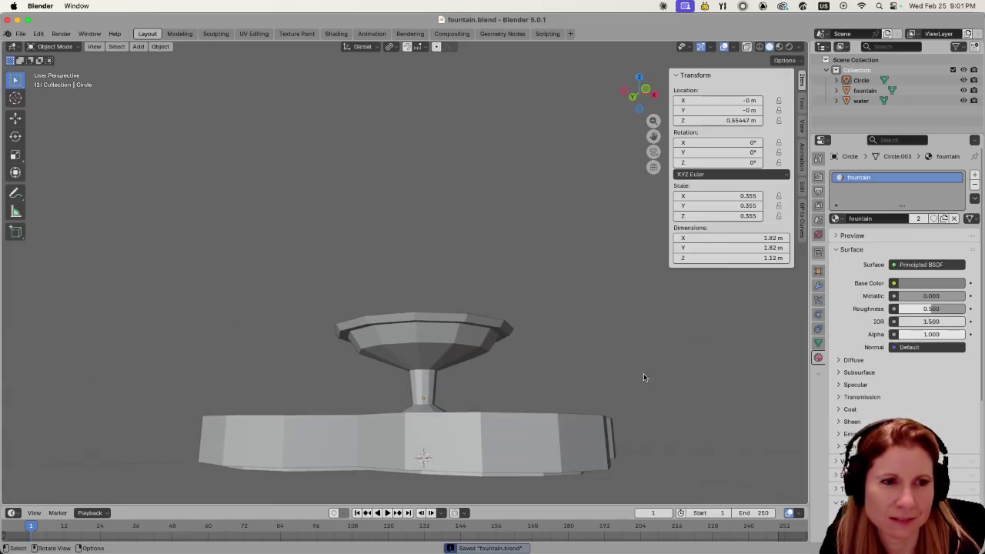
mouse_move(606, 367)
middle_down()
mouse_move(586, 371)
mouse_move(582, 387)
middle_up()
scroll(569, 390, up, 3)
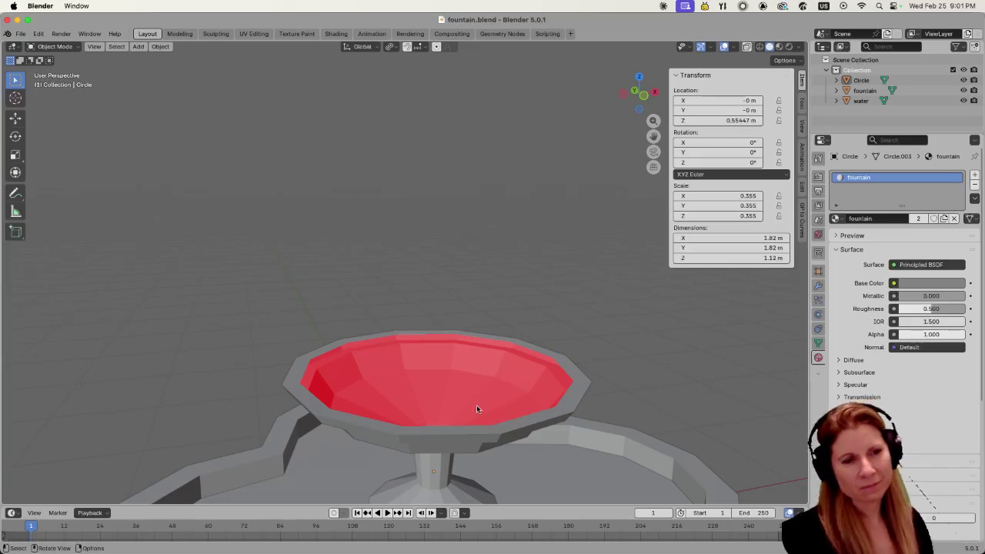
scroll(348, 420, up, 2)
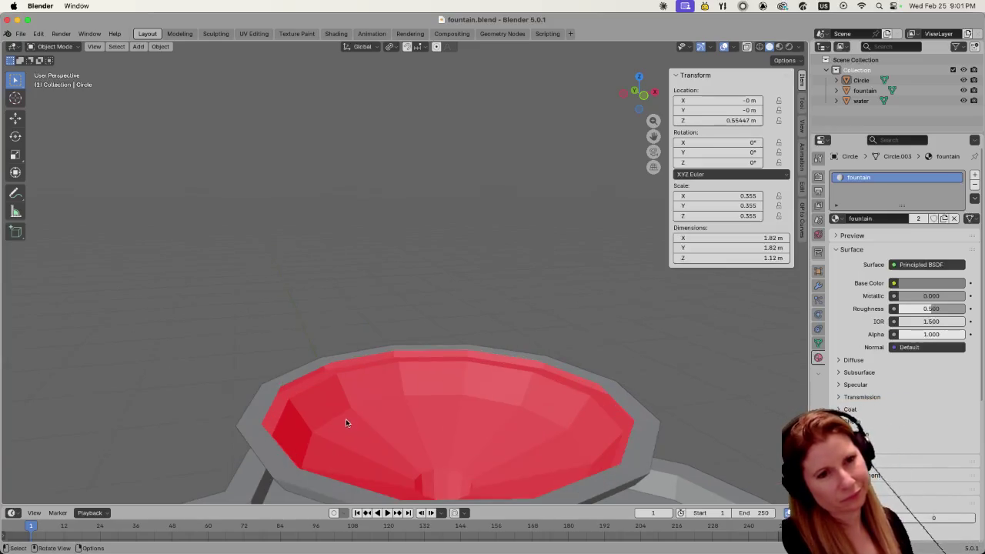
scroll(342, 420, down, 2)
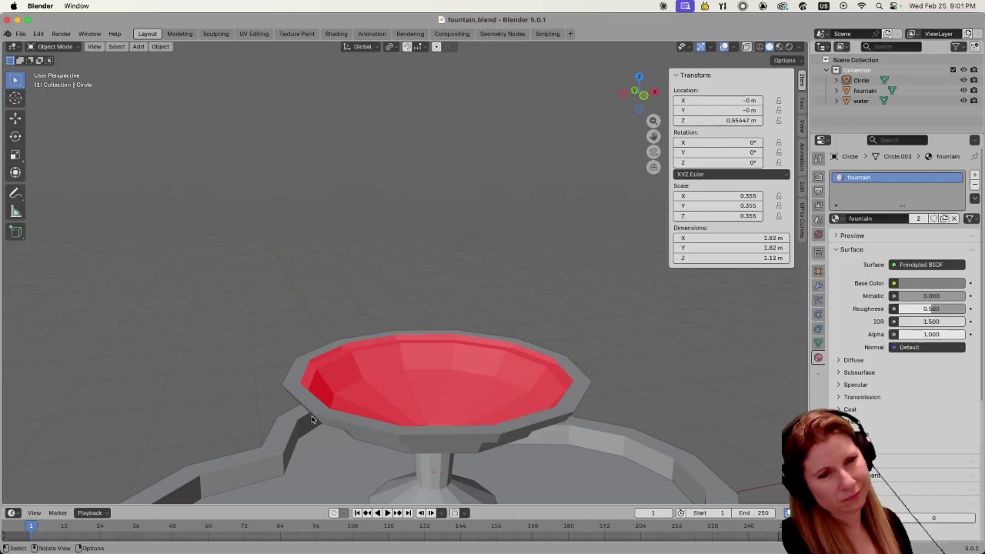
middle_drag(311, 420, 299, 381)
right_click(352, 380)
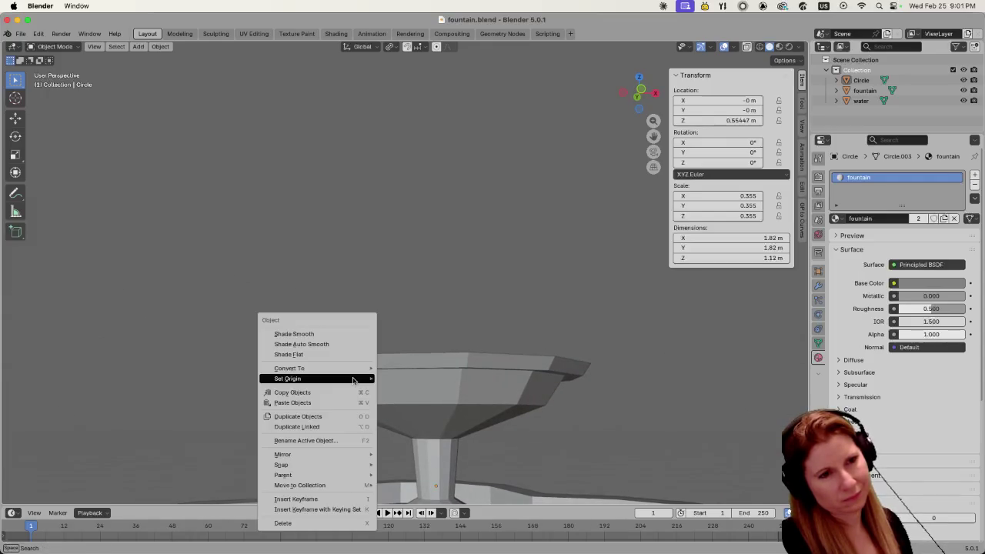
click(340, 333)
mouse_move(228, 315)
middle_down()
mouse_move(256, 354)
mouse_move(247, 366)
middle_up()
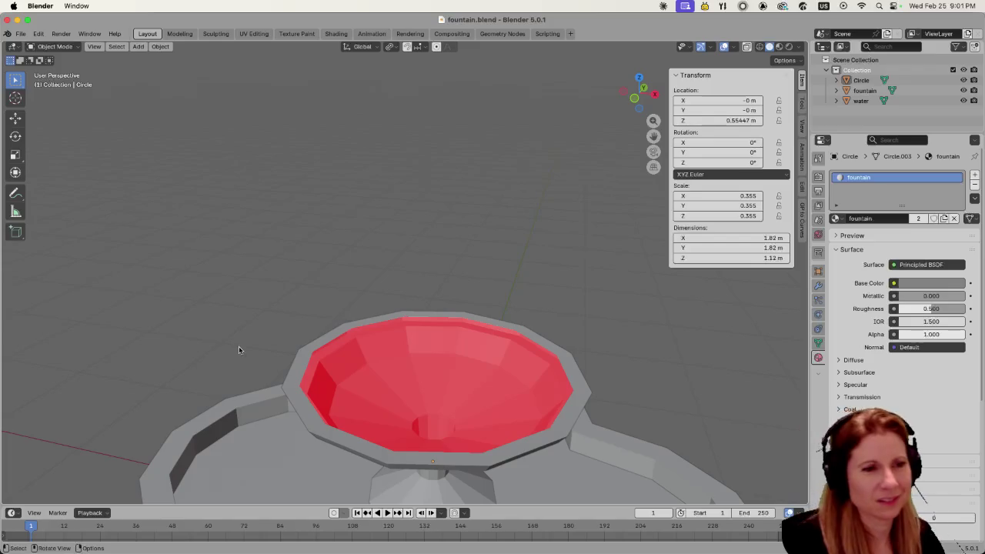
middle_drag(300, 398, 312, 389)
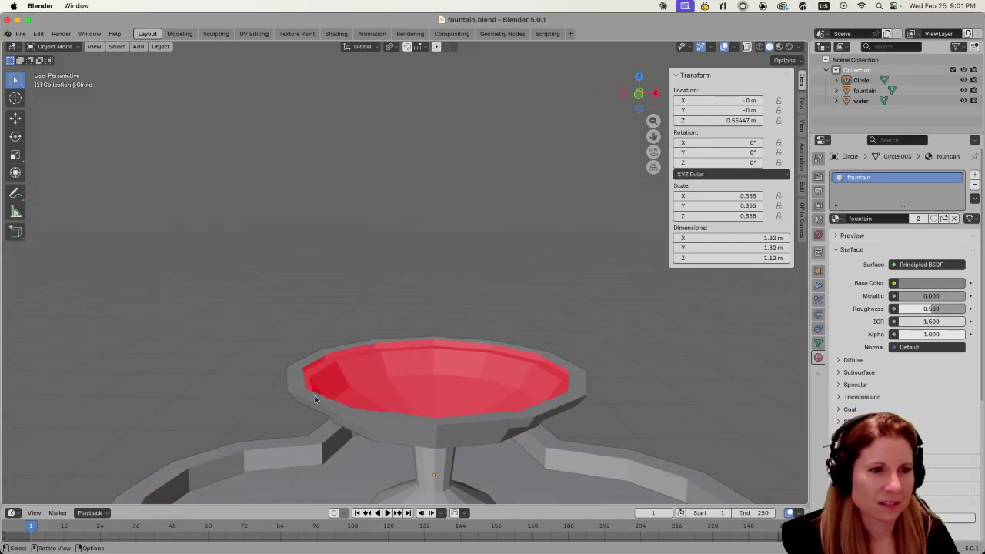
- Extrude the bowl's outer rim edge loop slightly upward, making the piece 1.16 m tall
click(314, 399)
key(Tab)
click(313, 399)
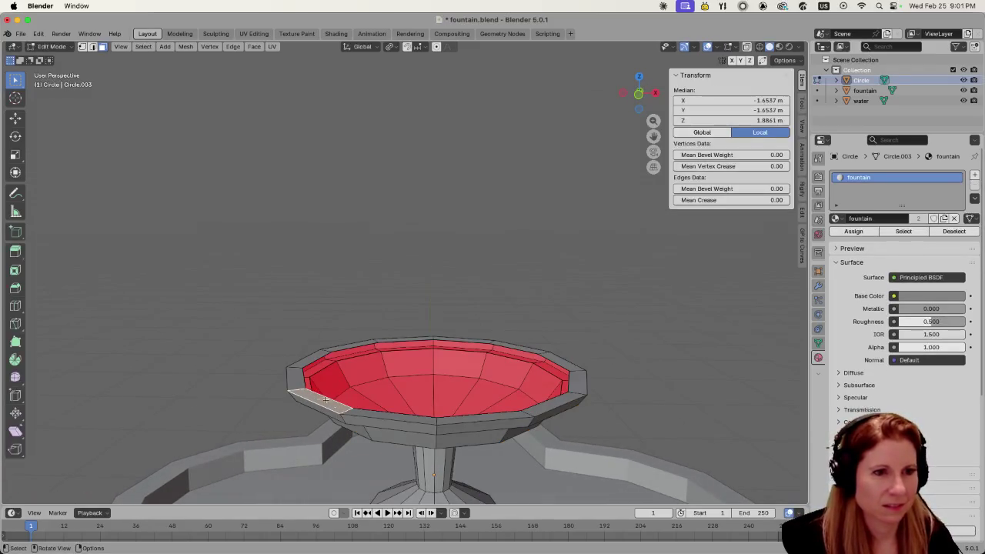
key(alt+a)
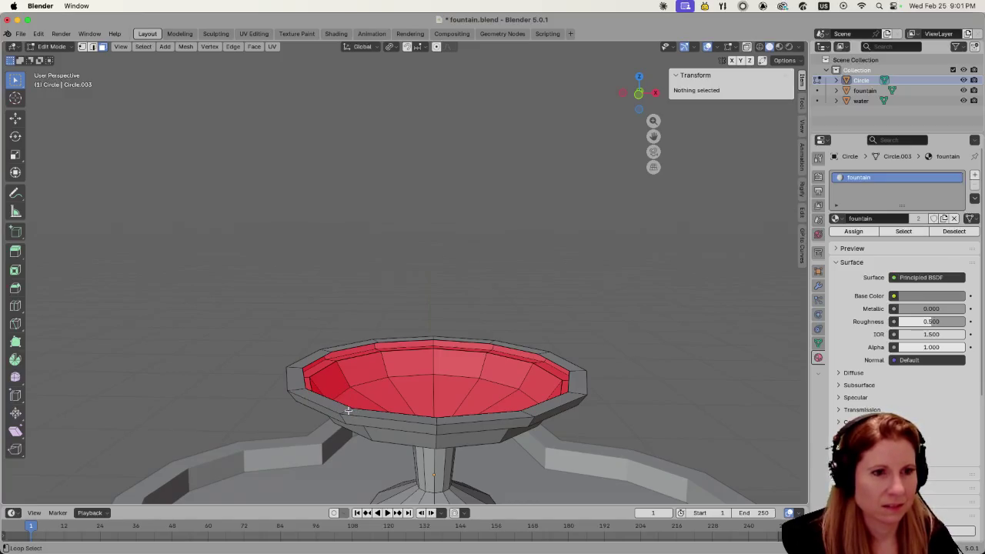
alt+click(348, 411)
key(e)
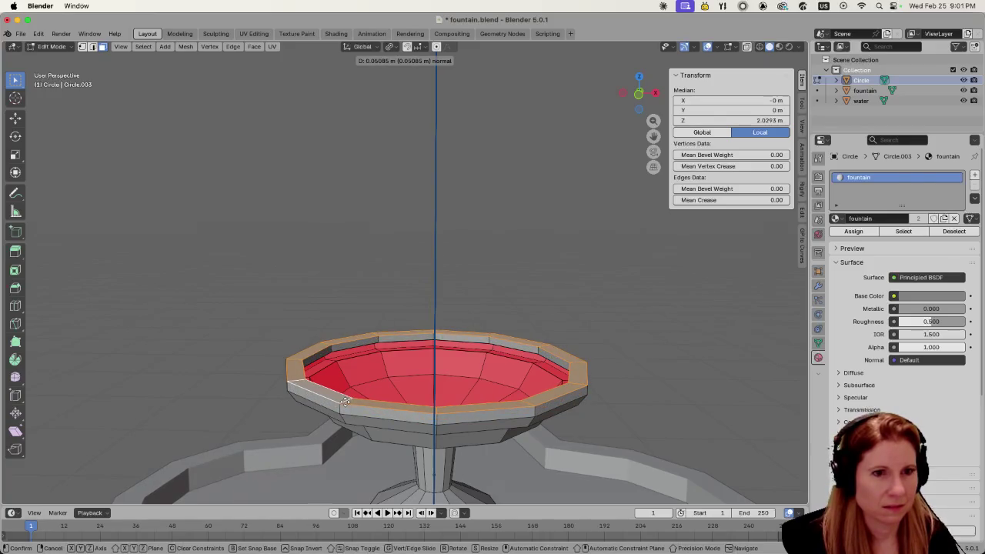
click(346, 401)
click(254, 334)
key(Tab)
scroll(236, 331, down, 4)
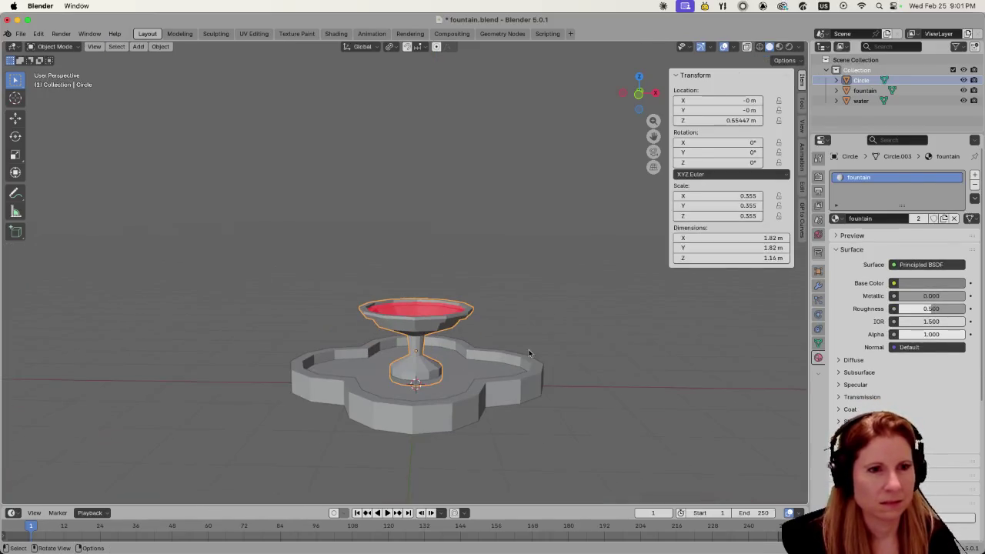
click(529, 353)
mouse_move(503, 480)
middle_down()
mouse_move(504, 432)
mouse_move(495, 451)
middle_up()
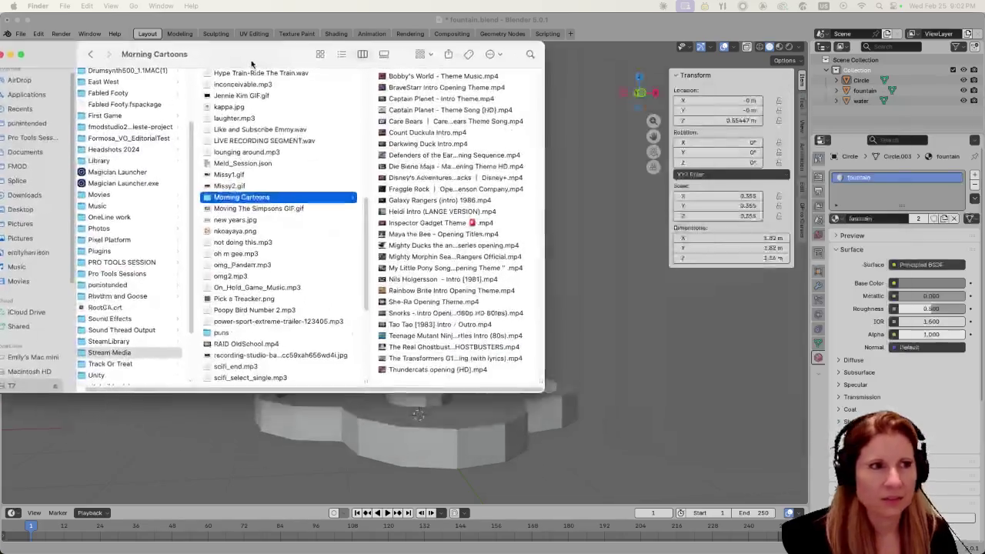
- Open Thundercats opening [HD].mp4 from the Cartoons folder with QuickTime Player
drag(384, 46, 3, 51)
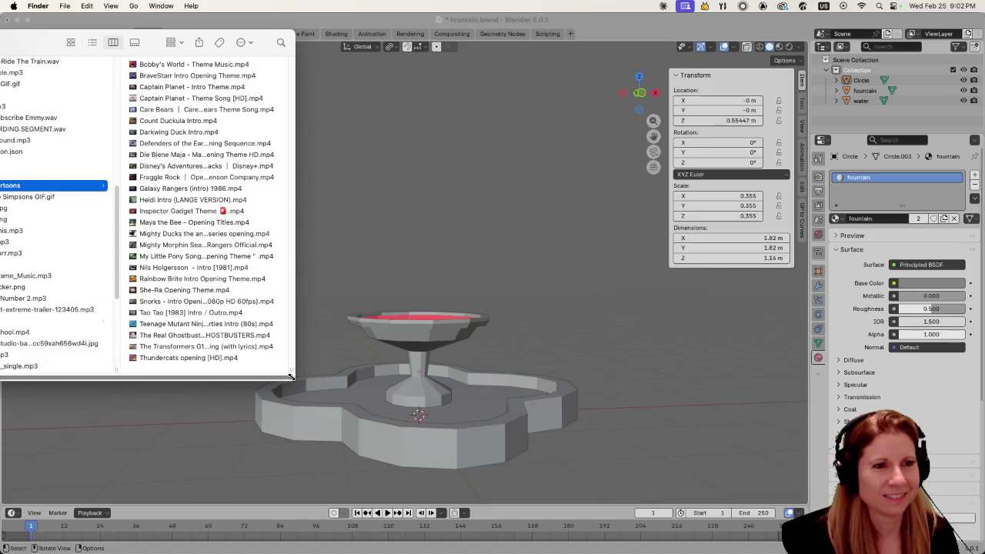
drag(294, 377, 403, 466)
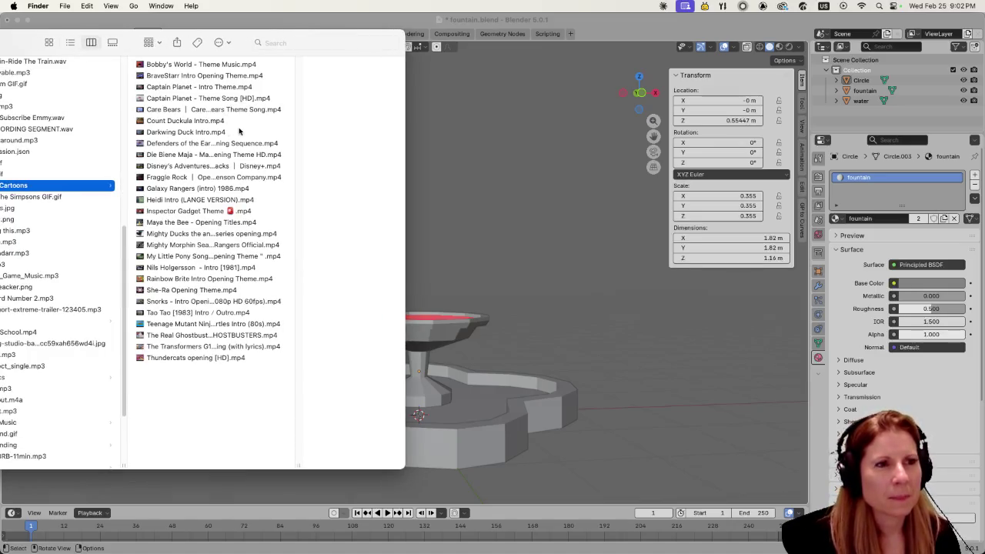
drag(299, 460, 411, 490)
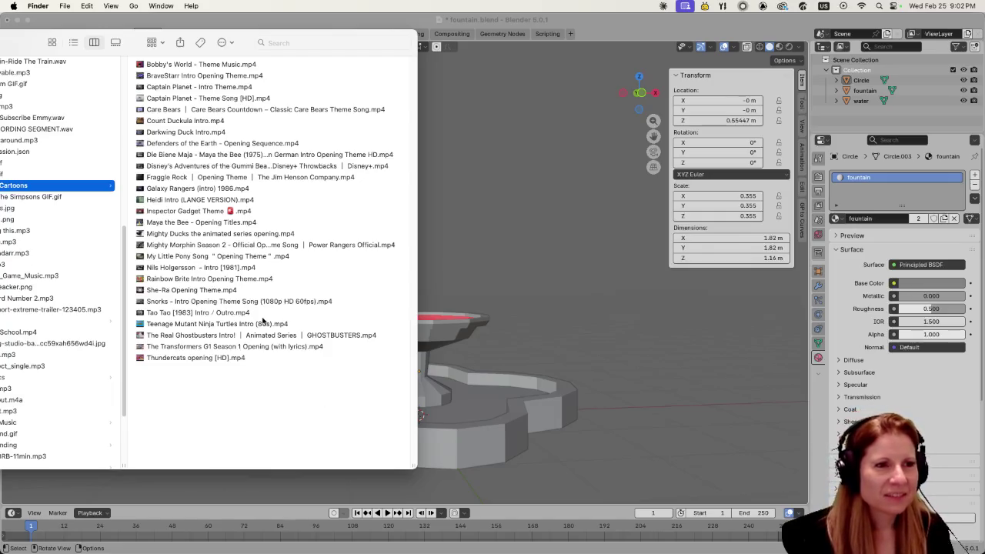
click(236, 356)
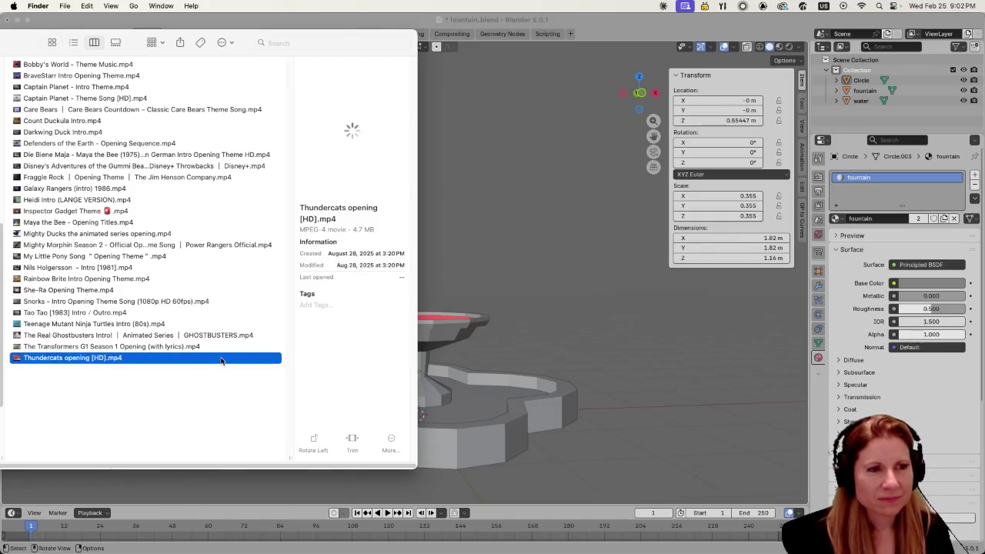
right_click(224, 360)
mouse_move(247, 320)
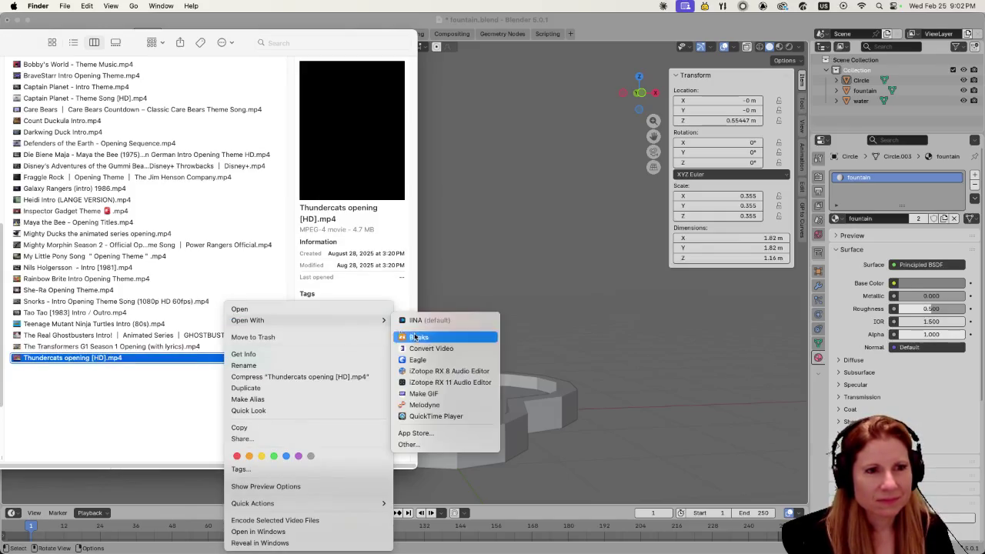
click(451, 416)
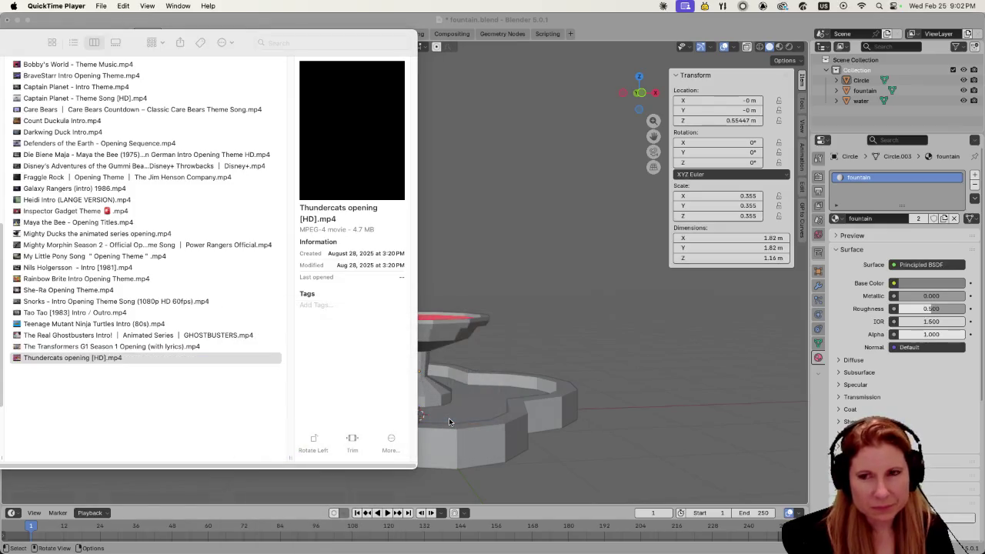
- Play the Thundercats video full screen with the volume turned down
key(ctrl+super+f)
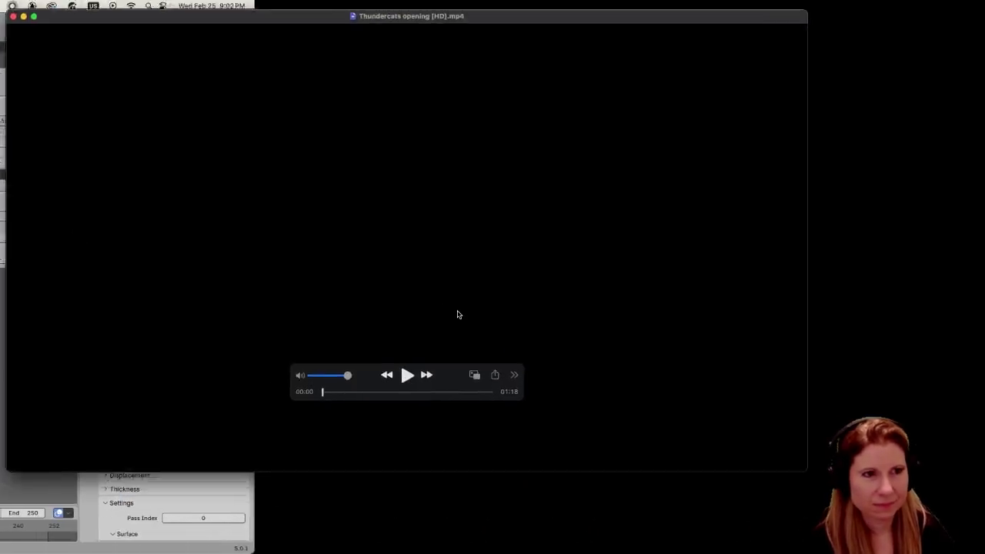
key(space)
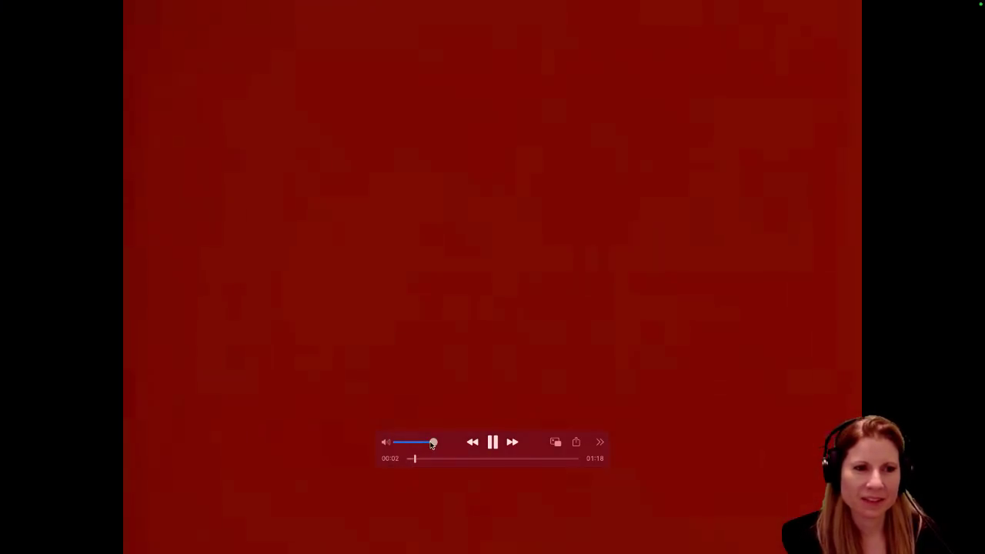
drag(433, 444, 406, 444)
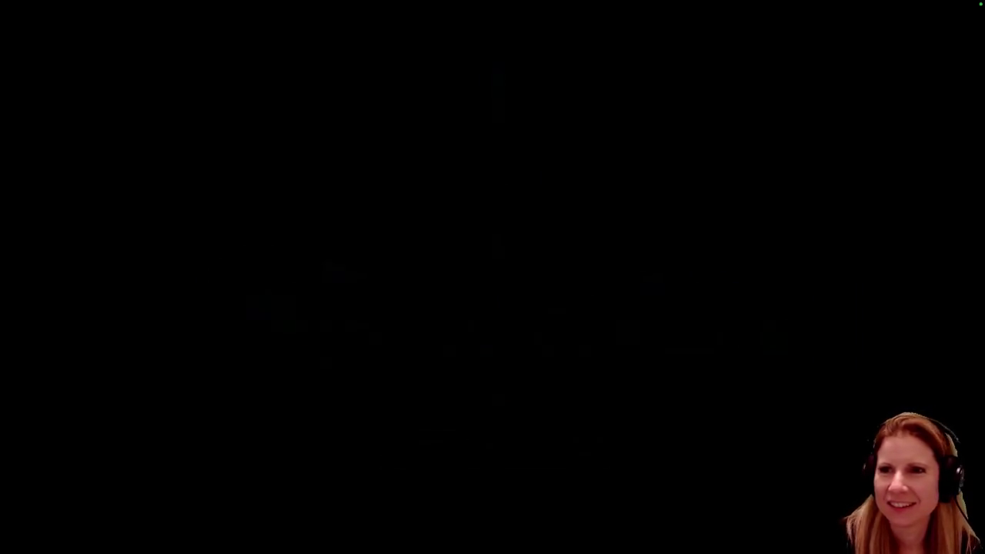
- Close the finished video, refocus the Blender fountain window, then switch to Godot
key(Escape)
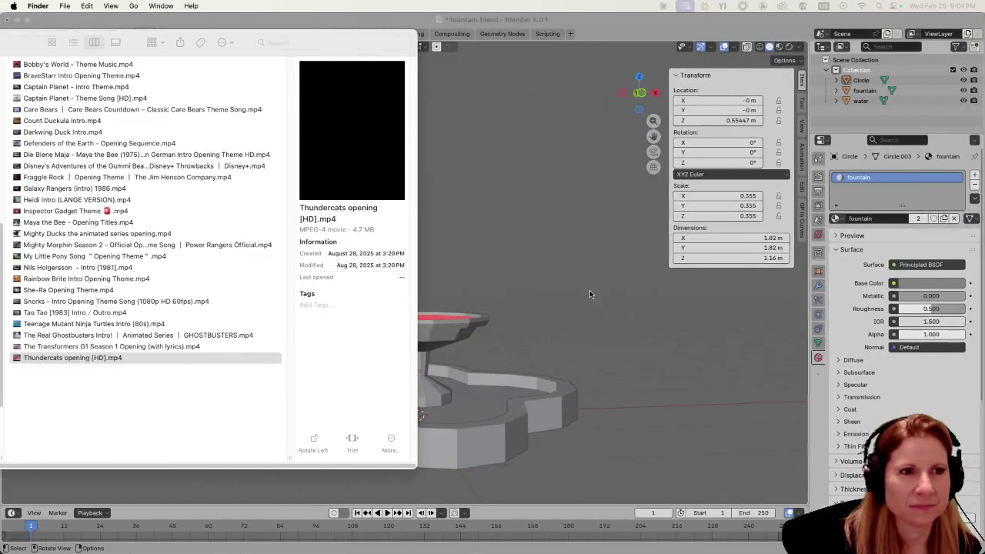
click(544, 215)
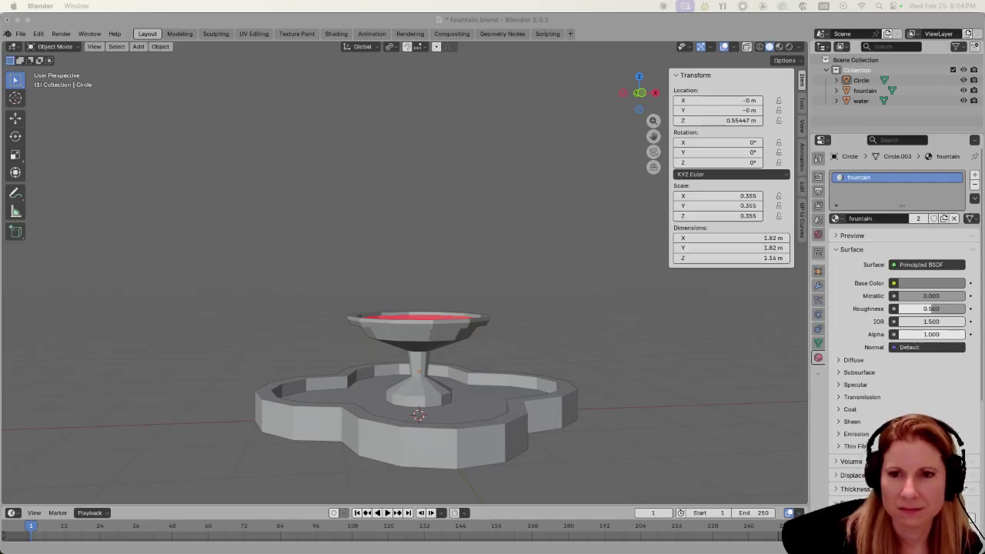
click(828, 374)
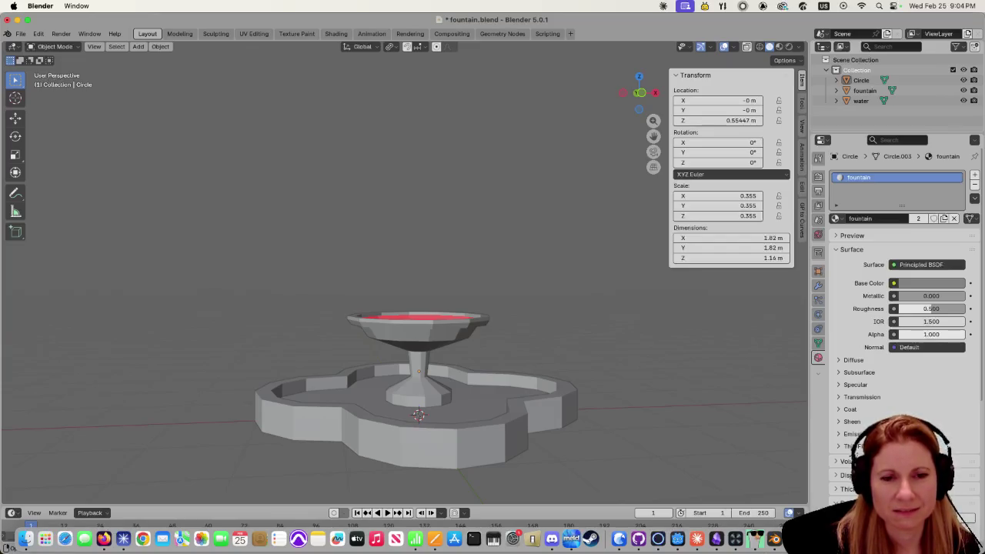
click(639, 539)
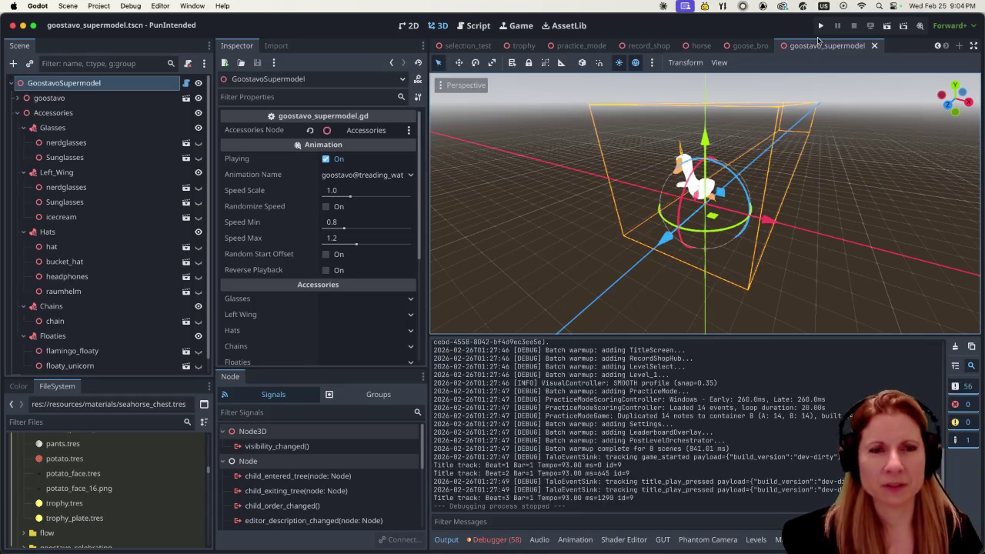
- Run the Rhythm and Goose project and choose Play to enter the Cool Record Shop
click(820, 26)
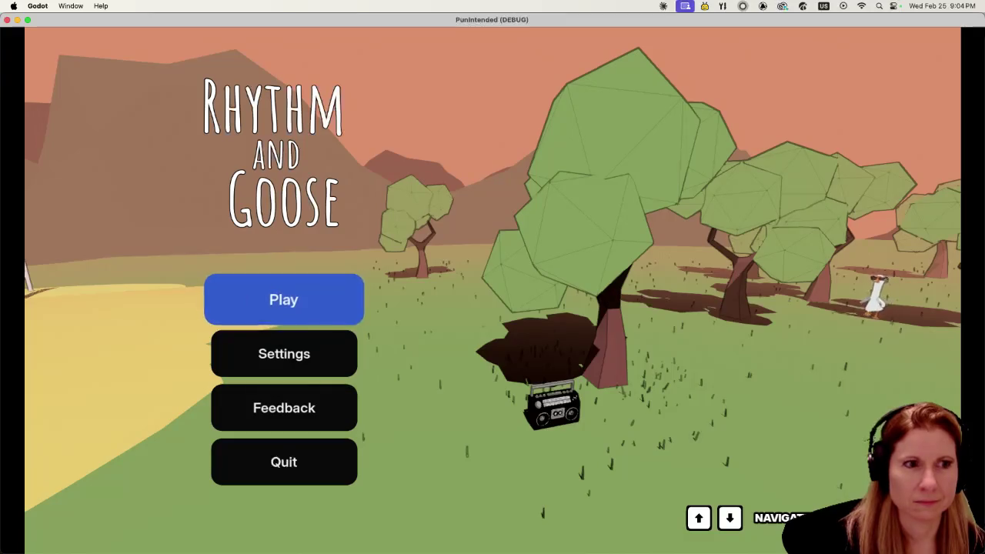
key(Return)
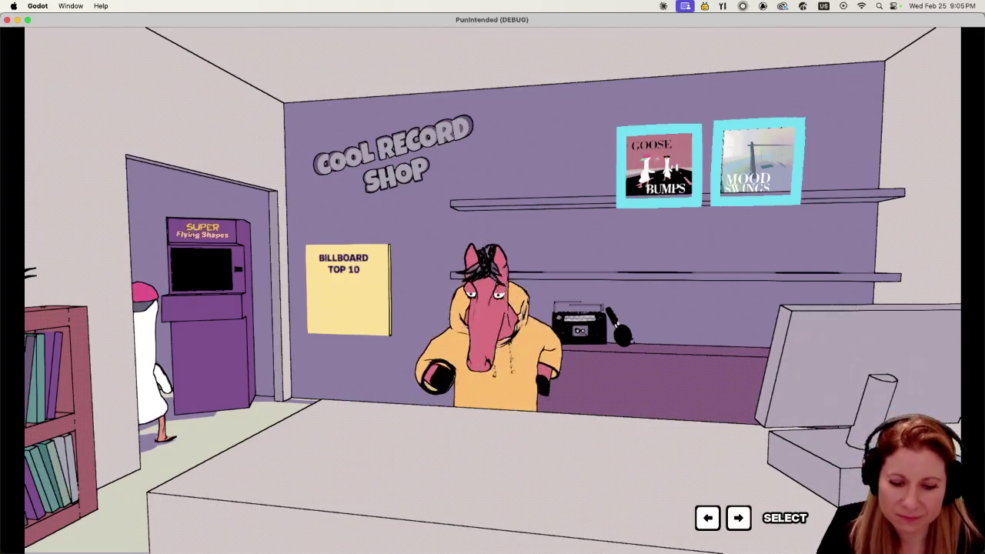
- Cycle the shop selection across the horse, Billboard poster and record covers, then zoom into the record shelf
key(Left)
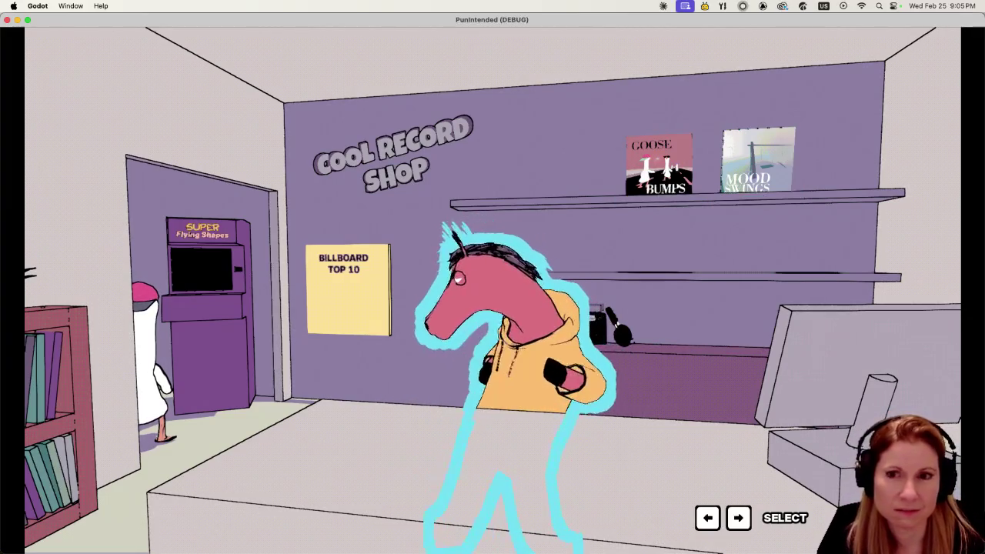
key(Left)
key(Left)
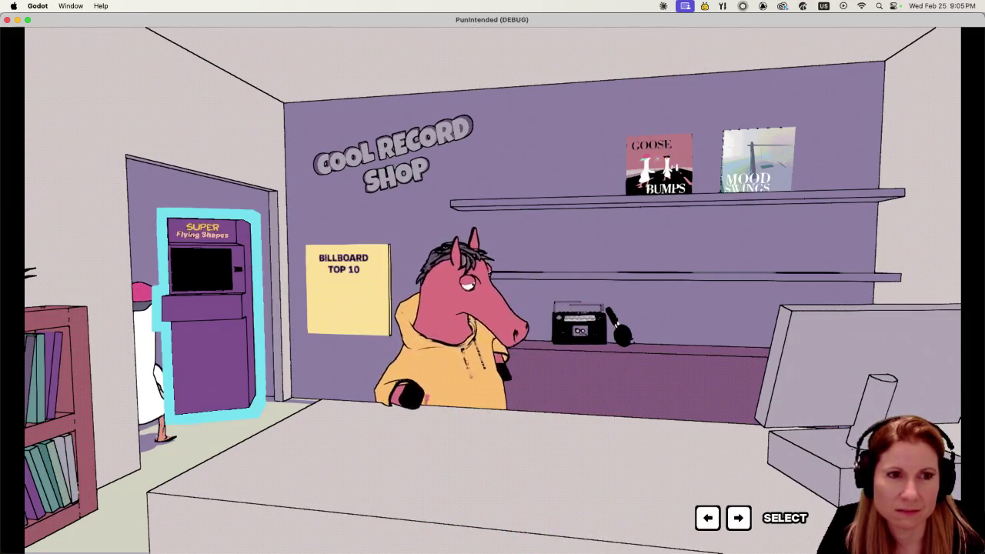
key(Right)
key(Right)
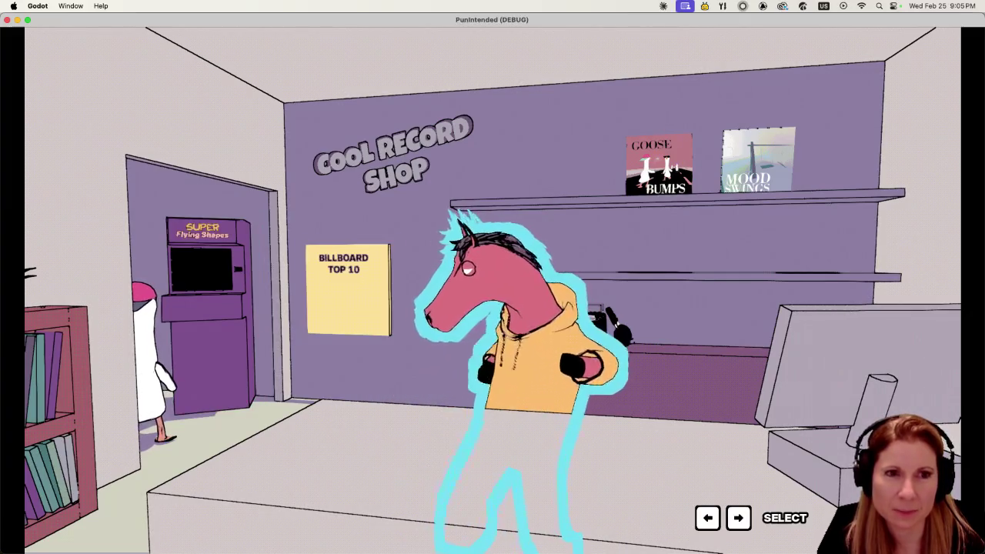
key(Right)
key(Return)
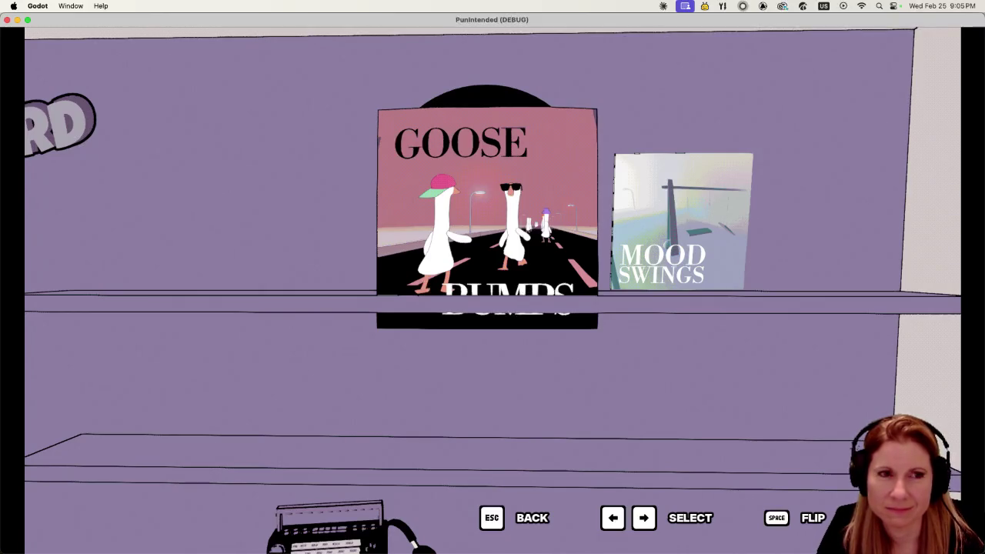
- Back out to the full shop view, cycle the selection back to the records, and quit the game
key(Escape)
key(Left)
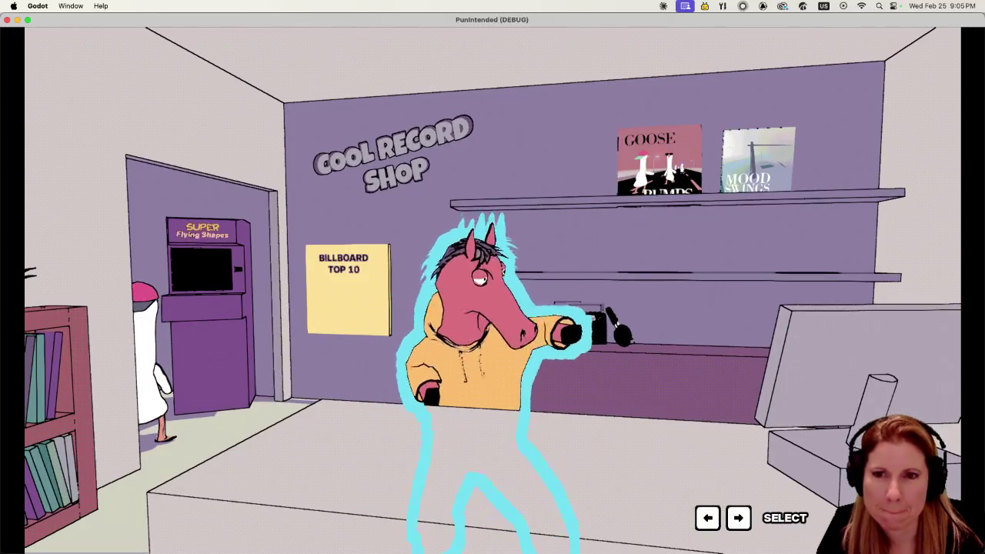
key(Left)
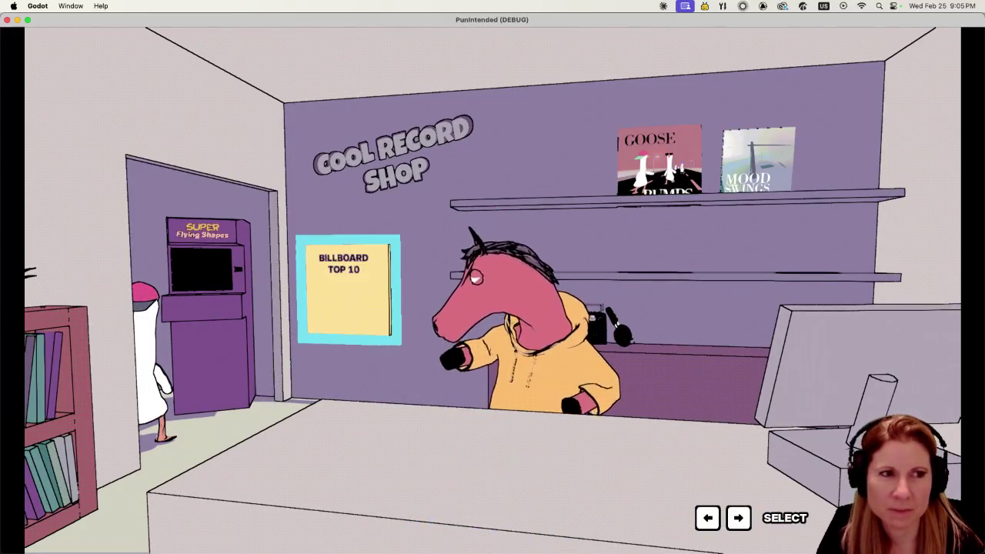
key(Left)
key(Left)
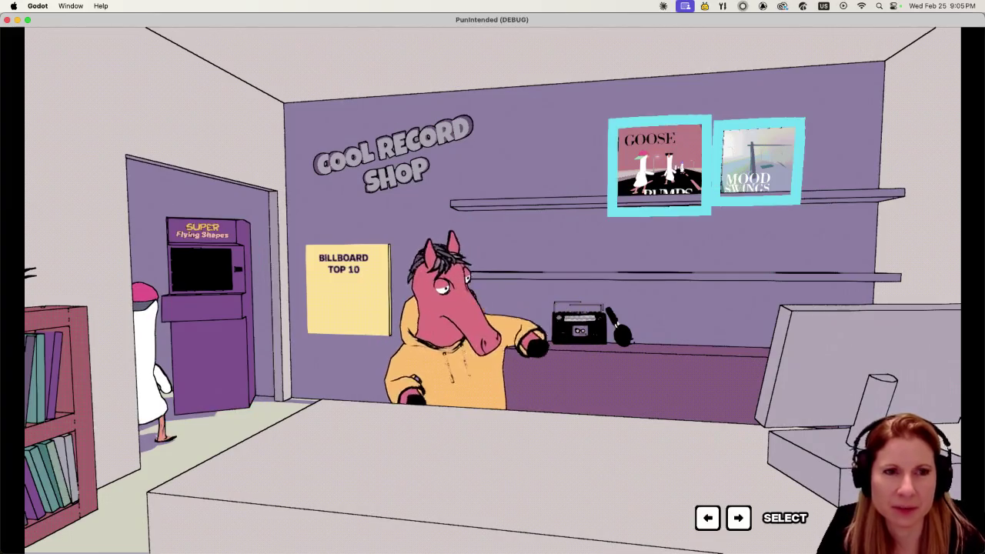
key(Left)
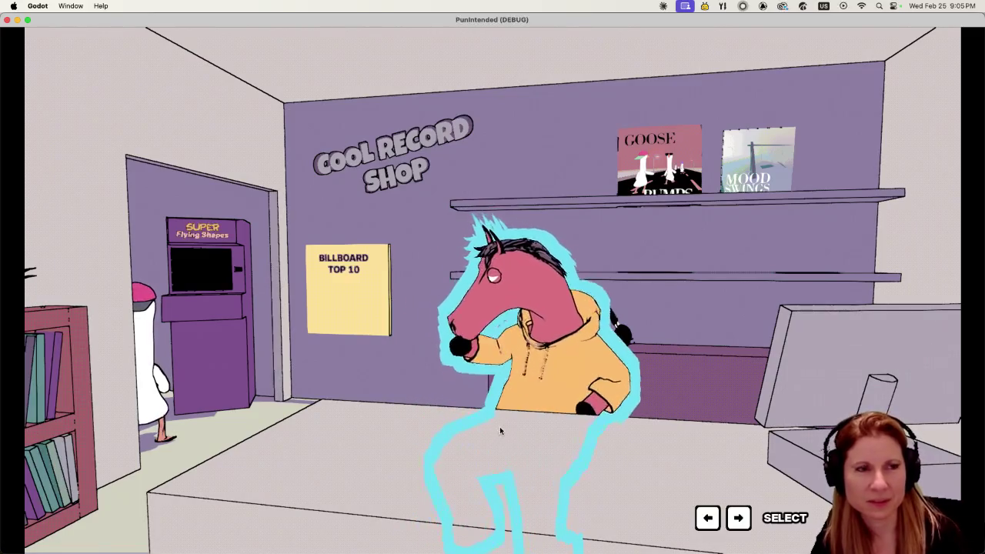
key(super+q)
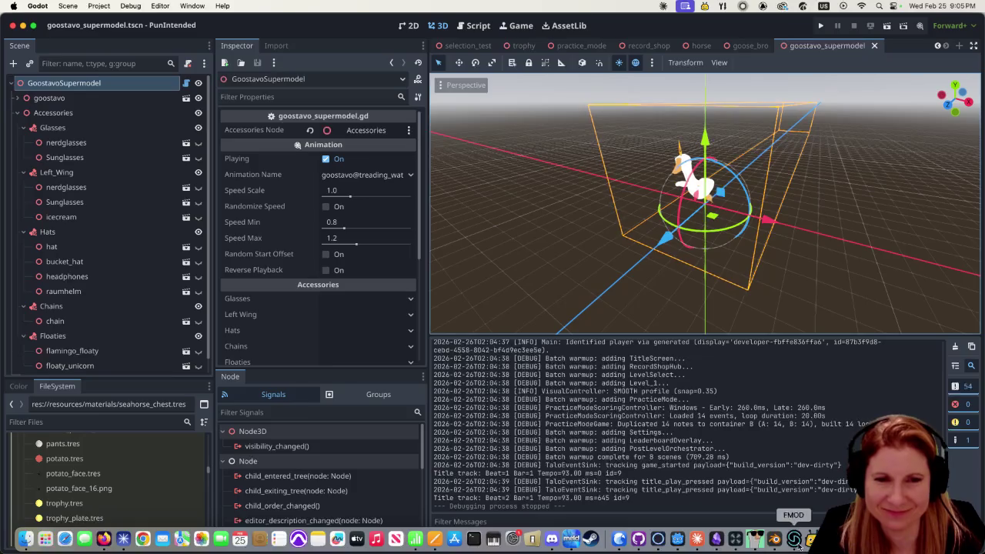
- Back in Blender, select the fountain's bowl-and-column object Circle and view it head-on
click(774, 538)
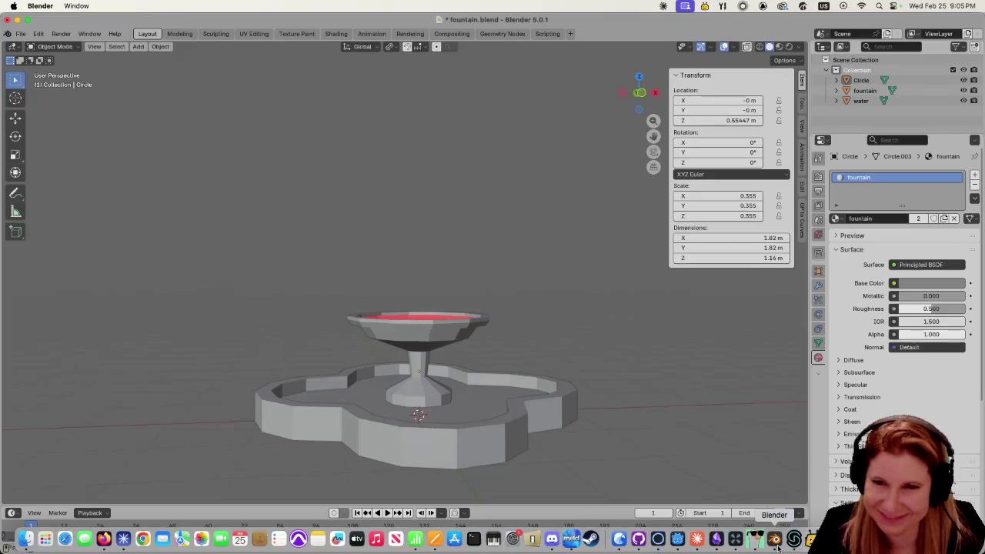
mouse_move(566, 381)
middle_down()
mouse_move(577, 440)
mouse_move(549, 463)
mouse_move(475, 380)
mouse_move(517, 385)
middle_up()
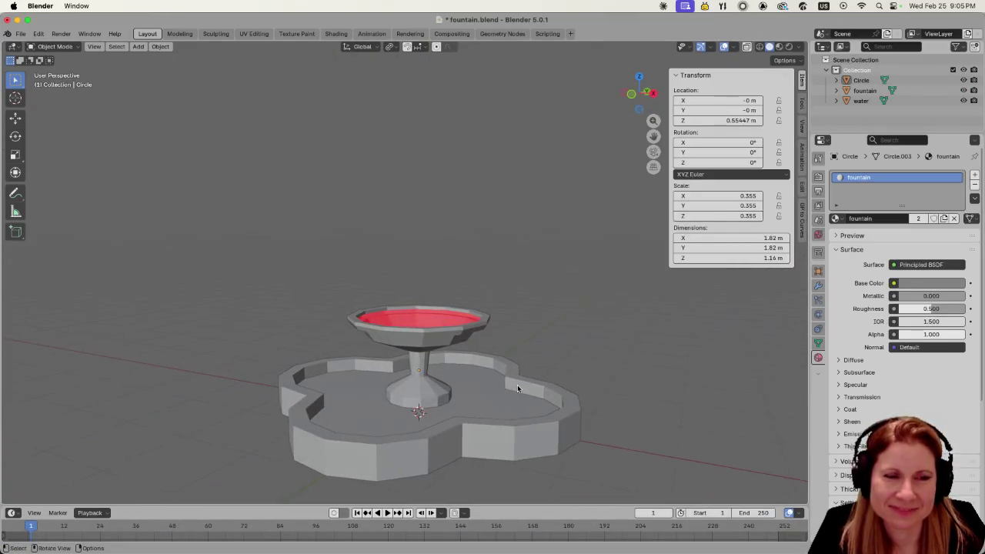
click(413, 310)
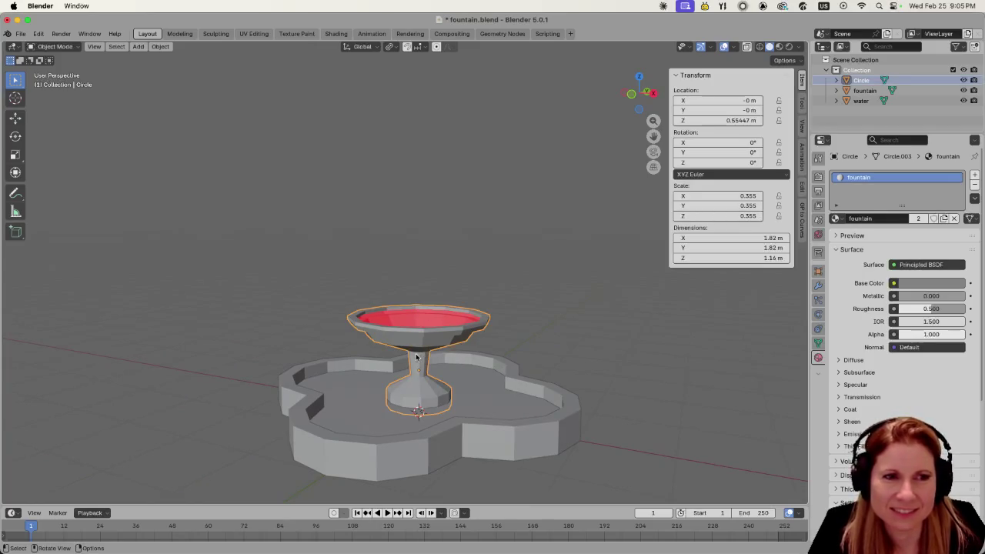
middle_drag(416, 355, 443, 352)
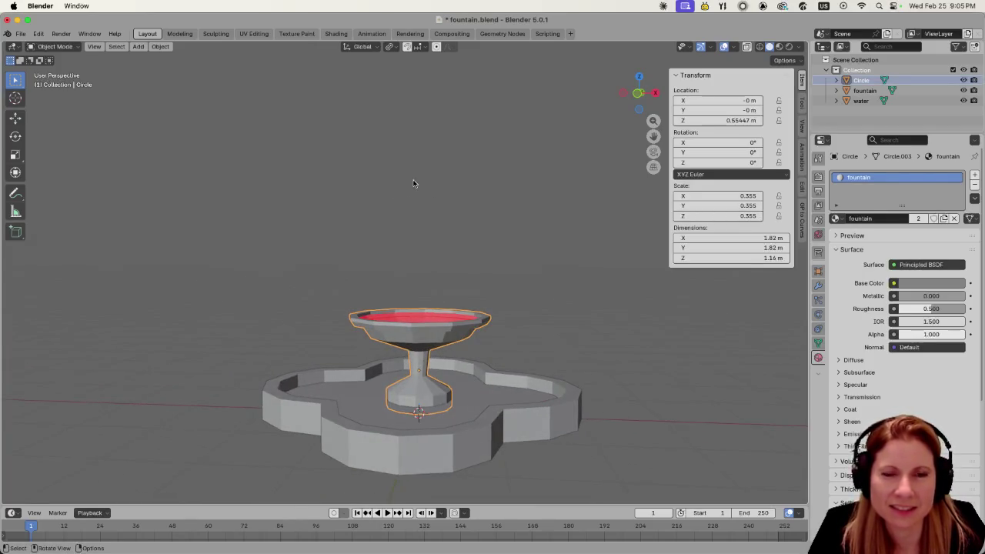
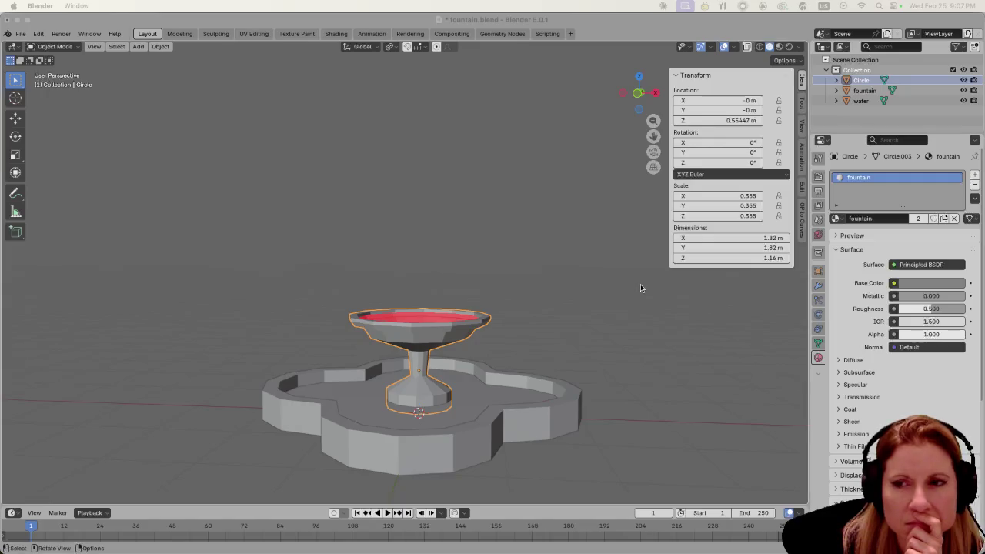
- Add a circle mesh, raise it above the fountain, and scale it to 0.403
click(216, 308)
key(shift+a)
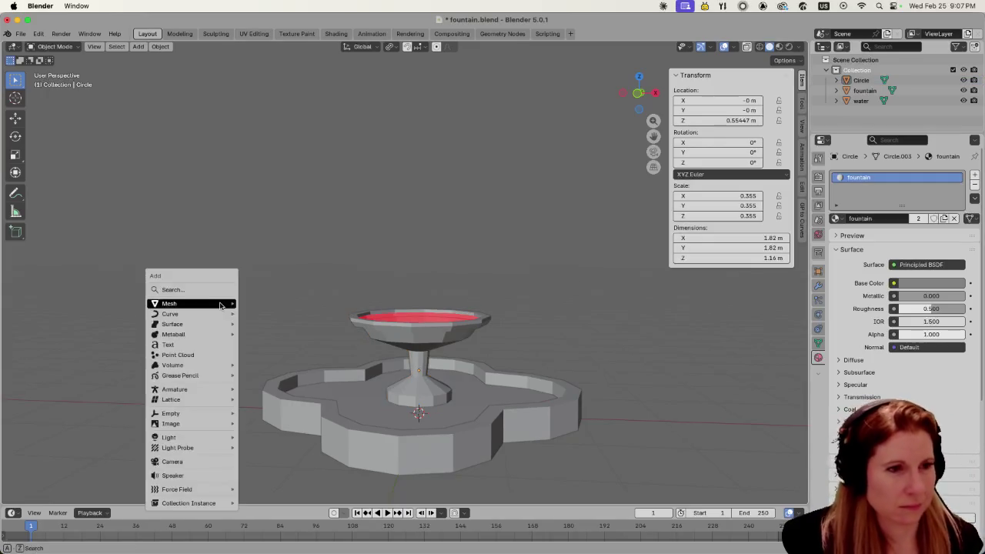
mouse_move(169, 303)
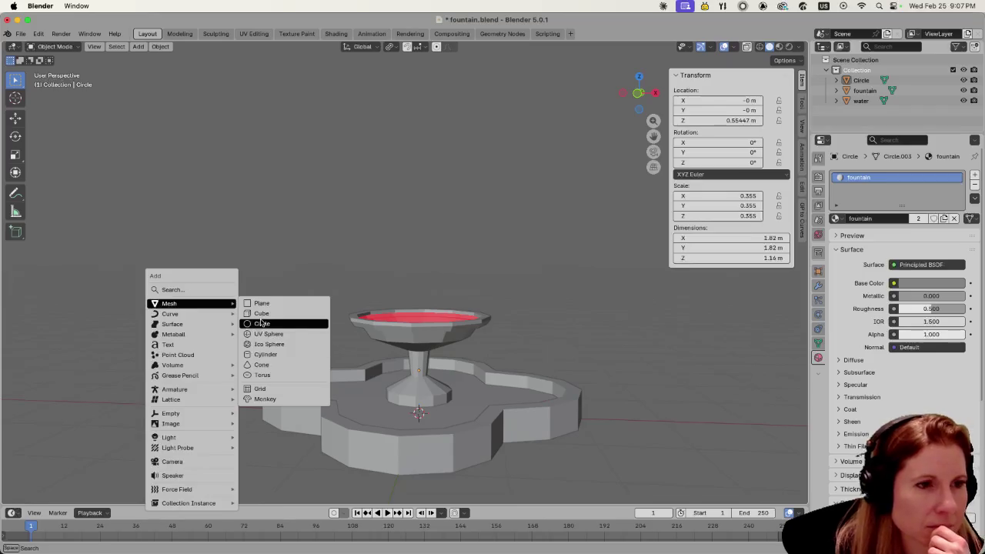
click(262, 323)
key(g)
key(z)
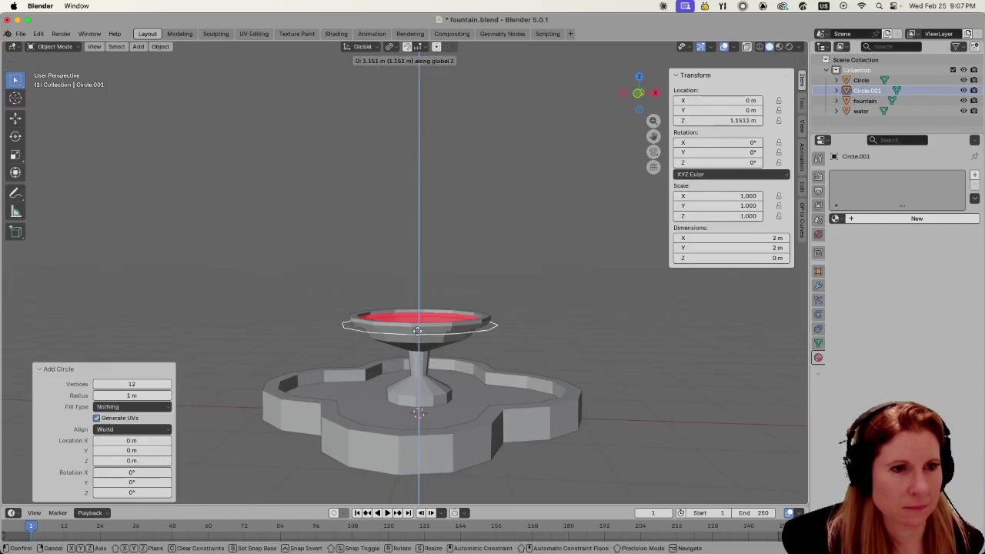
click(420, 271)
key(s)
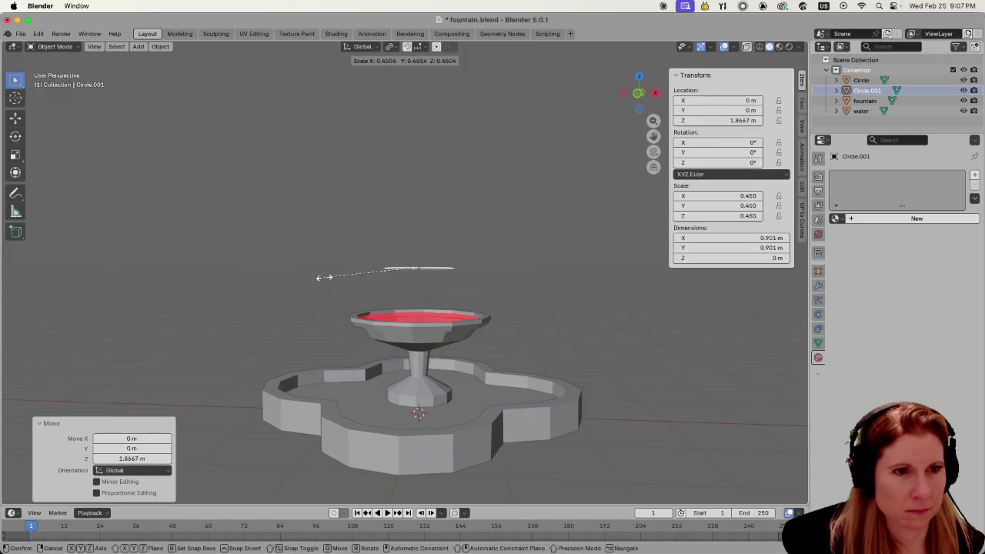
click(410, 283)
- Lower the circle into the upper bowl and shrink it to 0.319
key(g)
key(z)
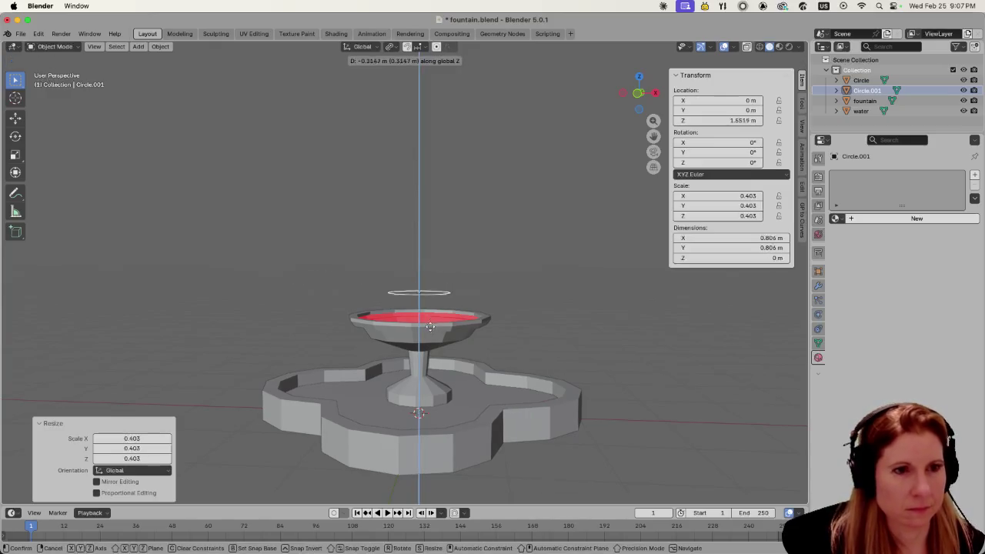
click(429, 333)
scroll(437, 329, up, 4)
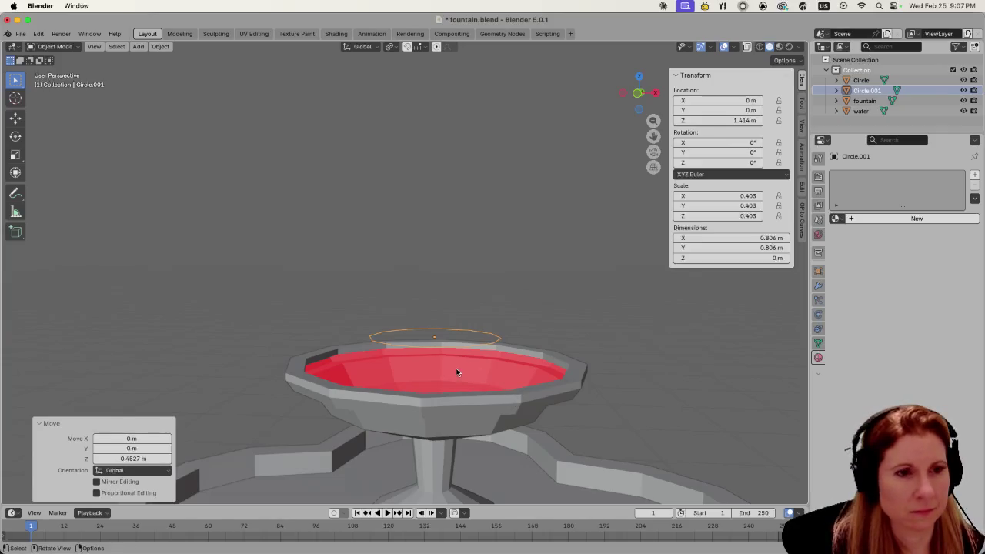
scroll(456, 373, down, 2)
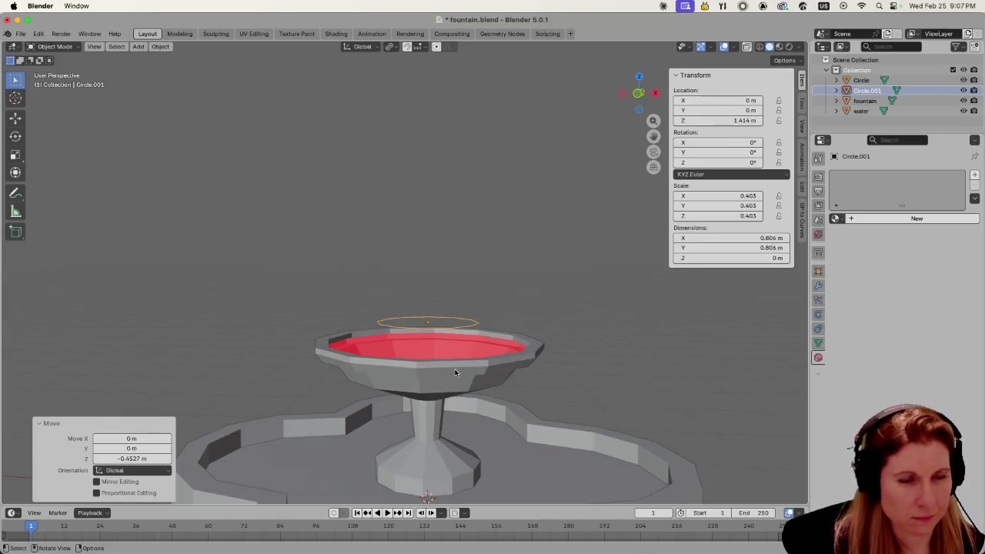
key(g)
key(z)
click(454, 390)
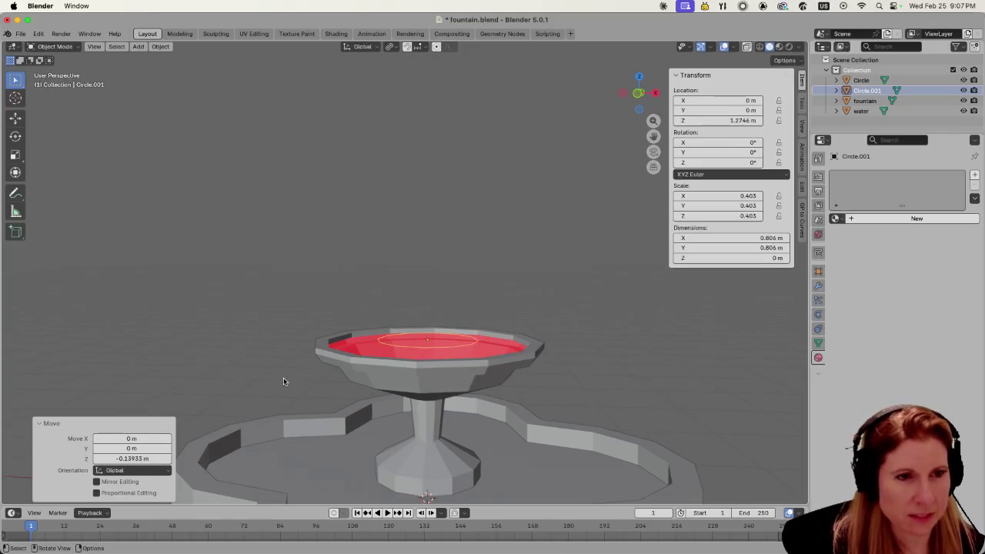
key(s)
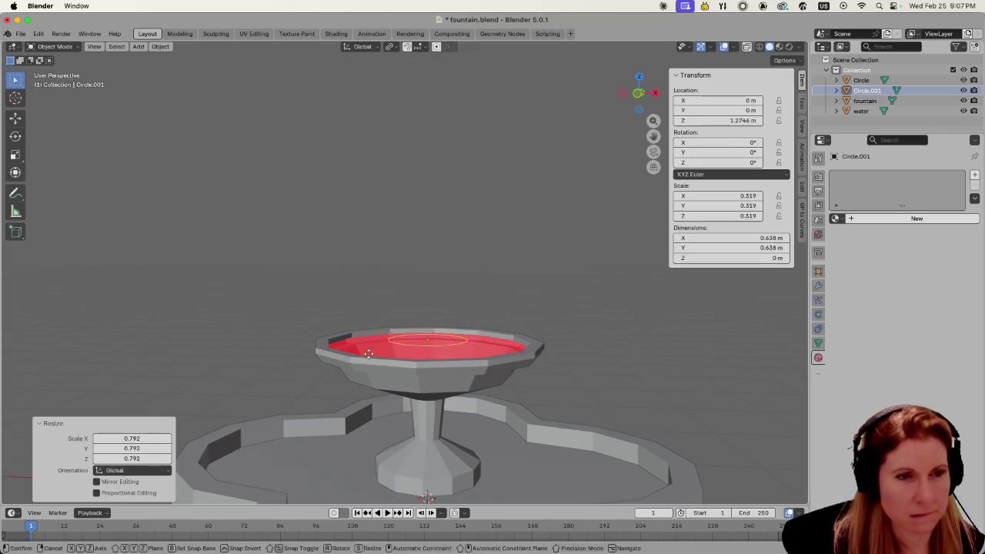
click(369, 353)
- Drop the circle onto the red water surface at Z 1.1967 and check it from above
key(g)
key(z)
click(367, 363)
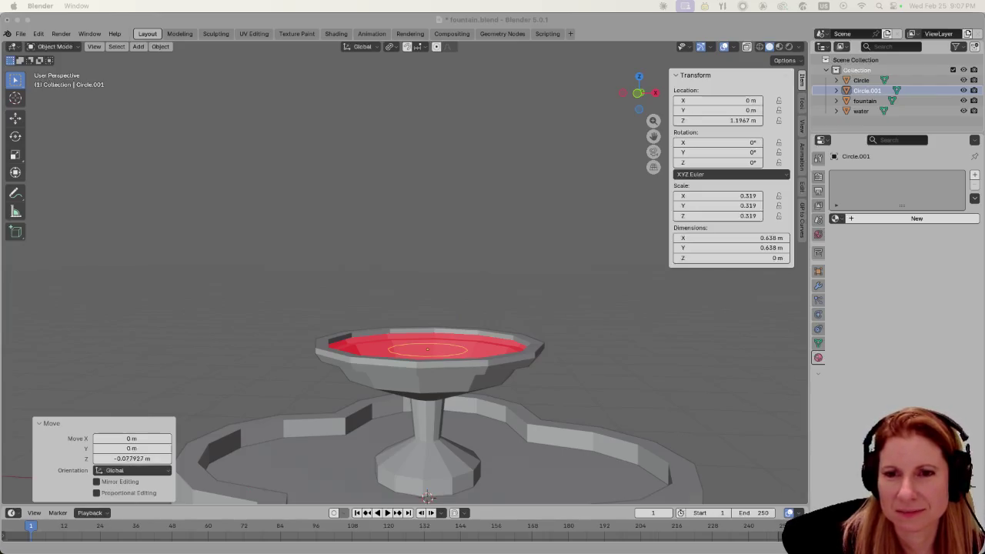
click(466, 248)
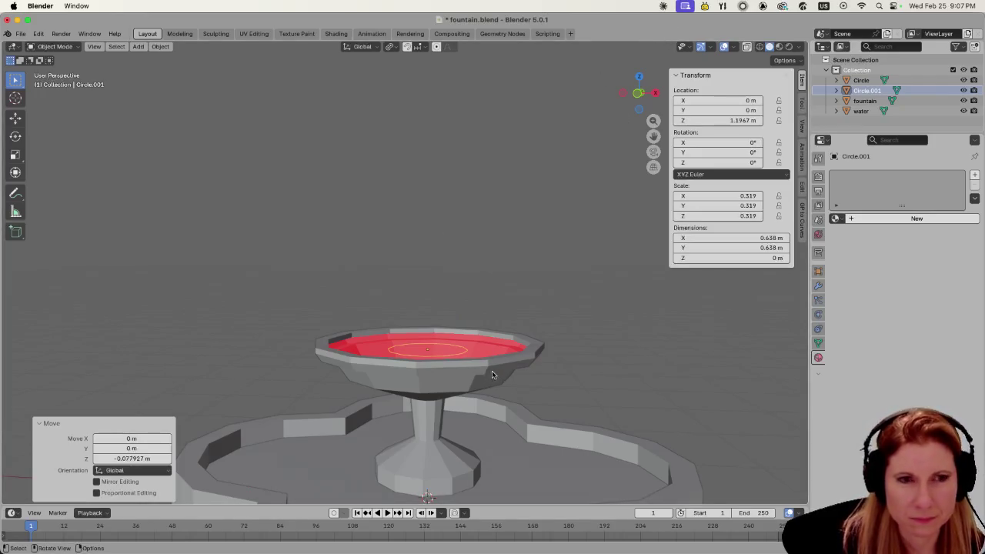
middle_drag(492, 374, 493, 392)
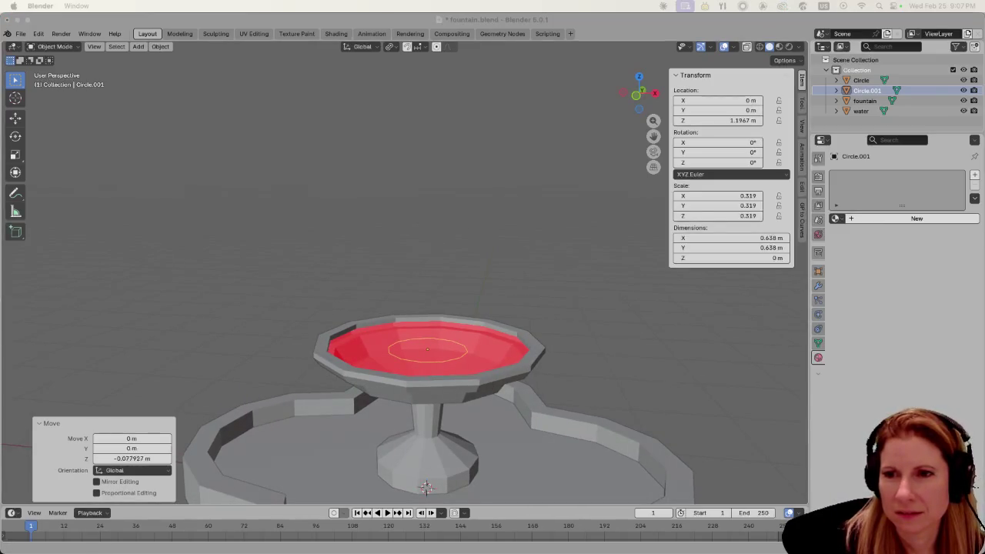
click(501, 245)
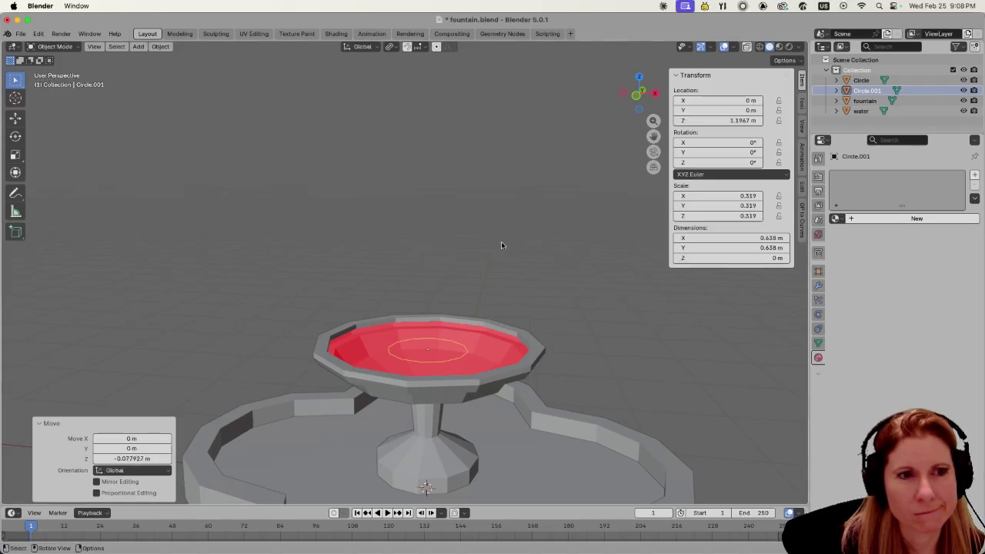
click(444, 360)
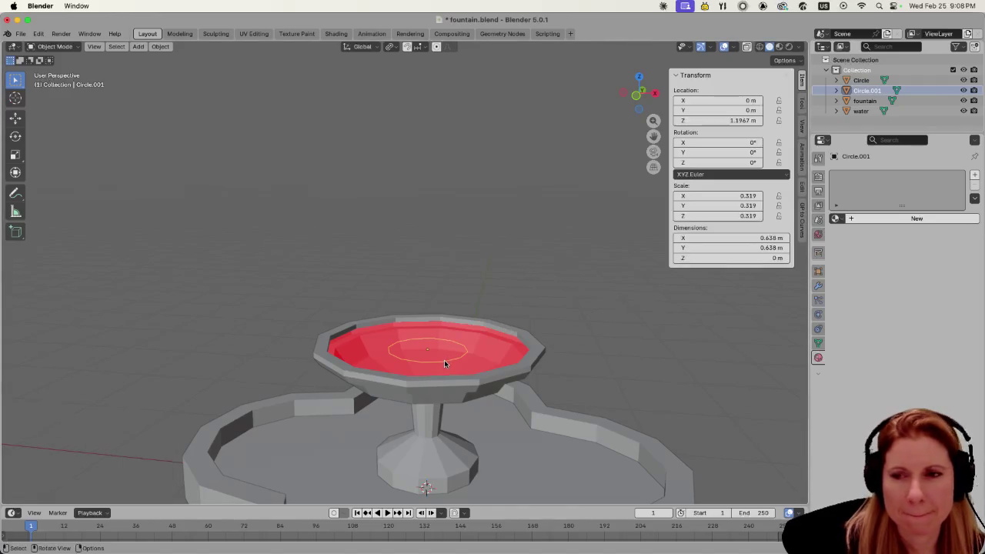
- Switch the circle into Edit Mode to work on its vertices
key(g)
key(z)
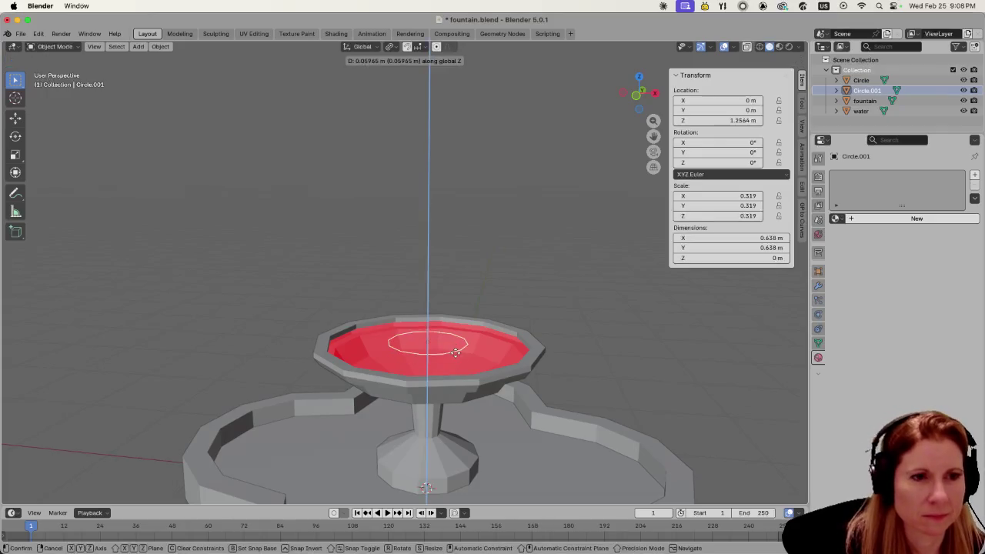
key(Escape)
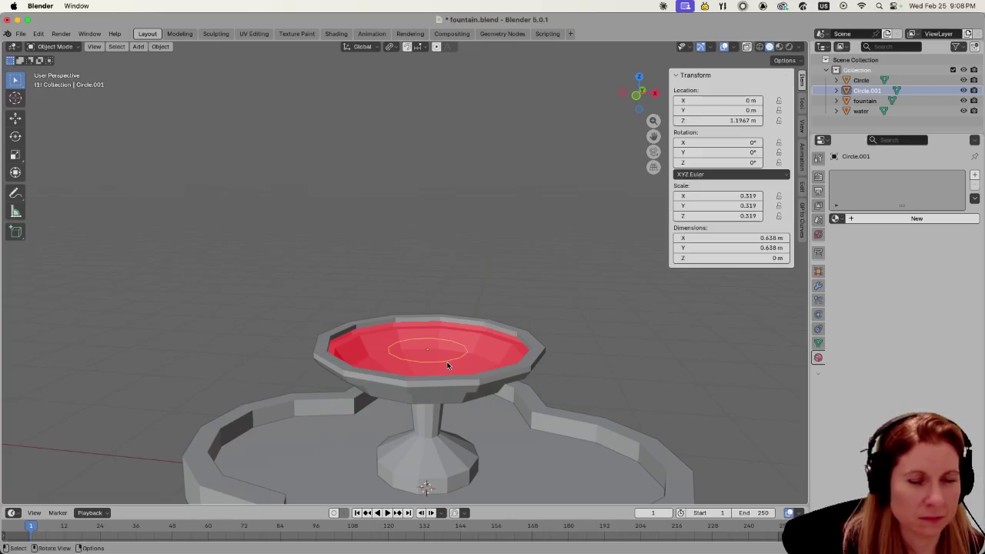
key(ctrl+Tab)
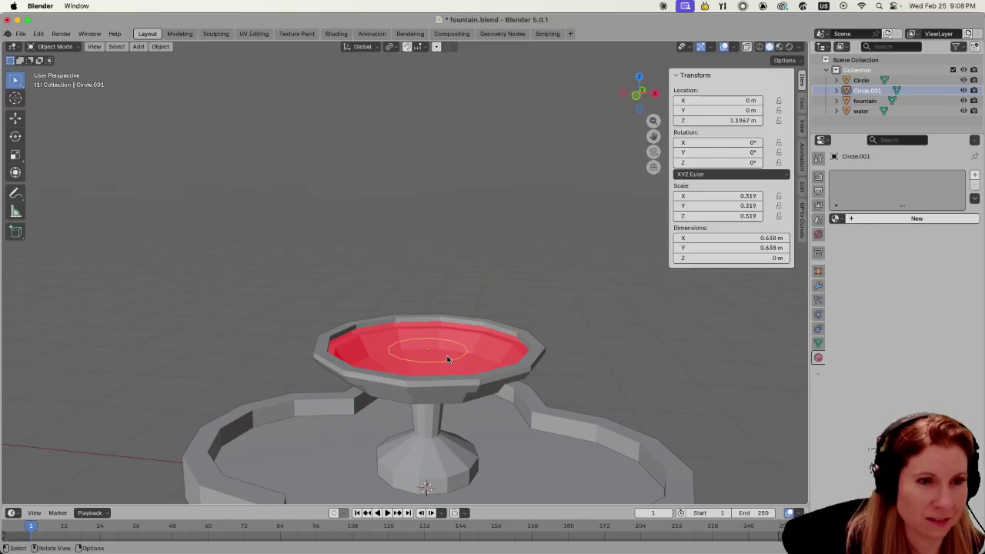
key(Tab)
- Extrude the circle's ring upward and narrow it to 0.646
key(g)
key(z)
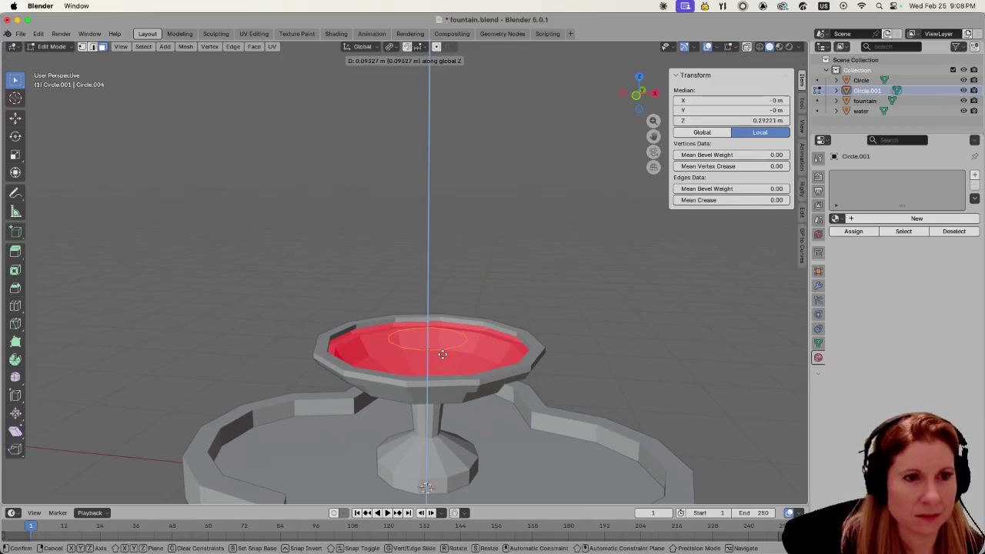
key(Escape)
middle_drag(443, 354, 423, 347)
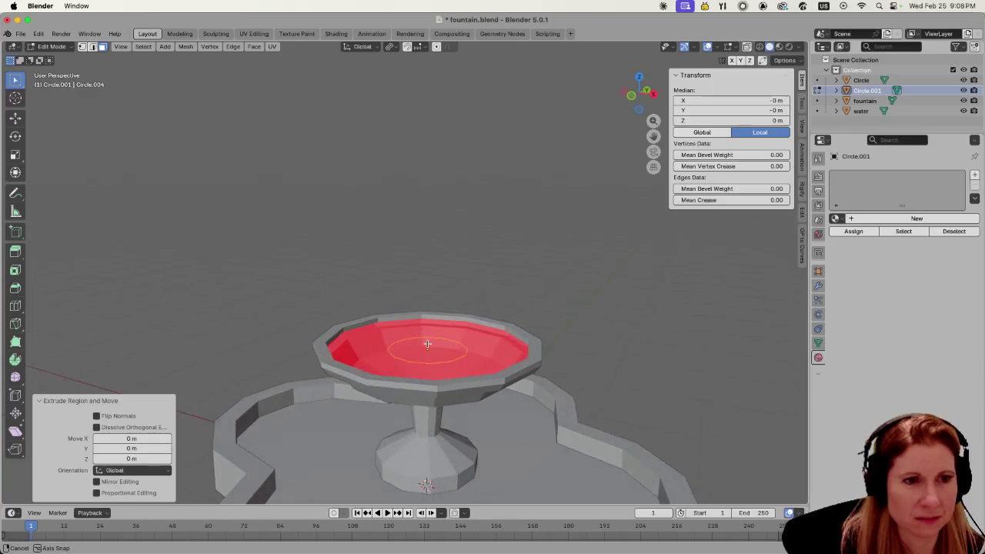
key(ctrl+z)
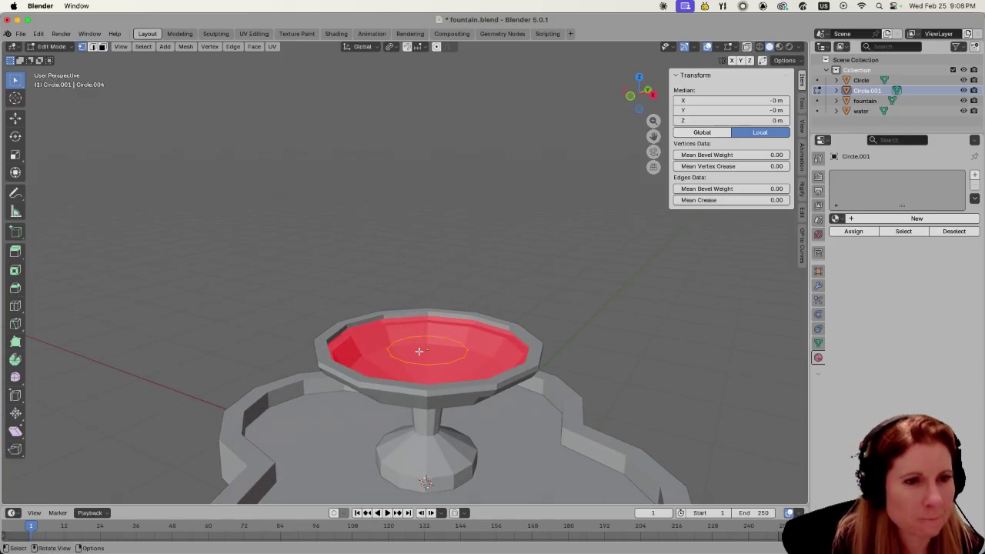
key(e)
key(z)
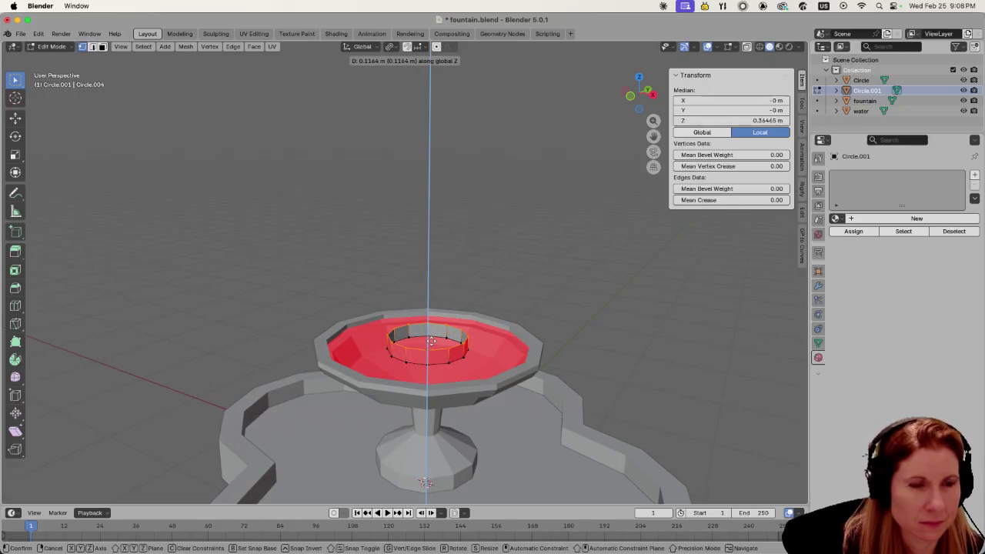
click(431, 341)
middle_drag(431, 341, 451, 315)
key(s)
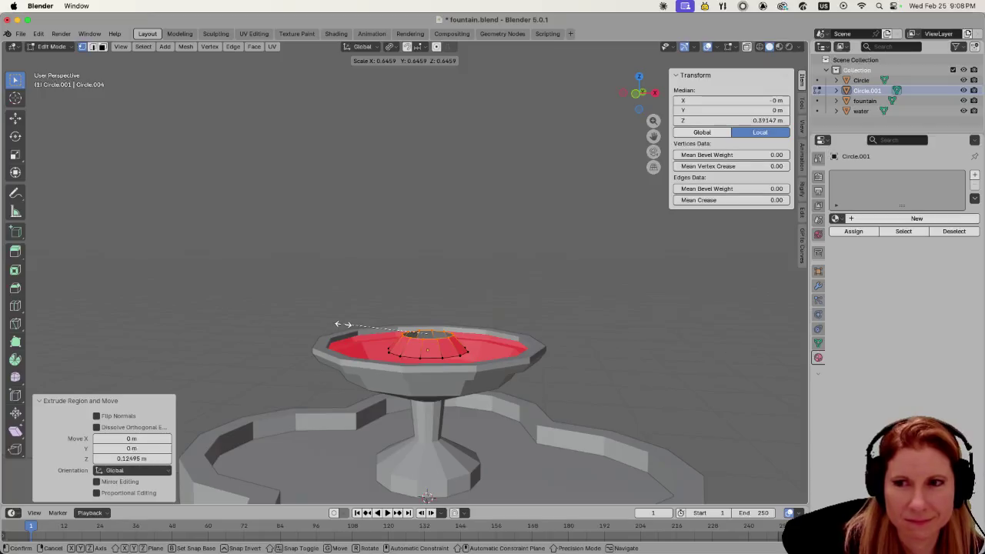
click(345, 324)
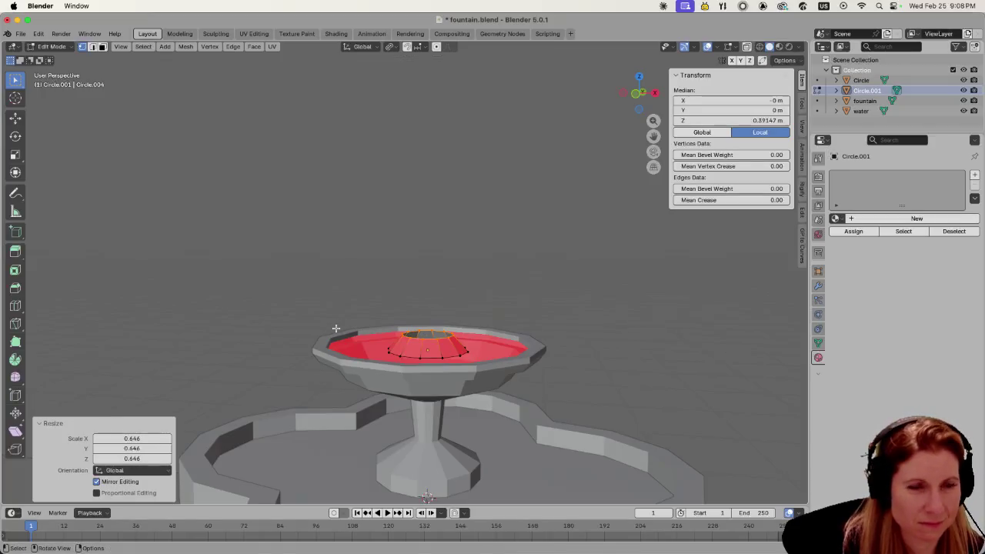
- Raise a second ring from the top and scale it to 0.766, forming a tapered spout
key(g)
key(z)
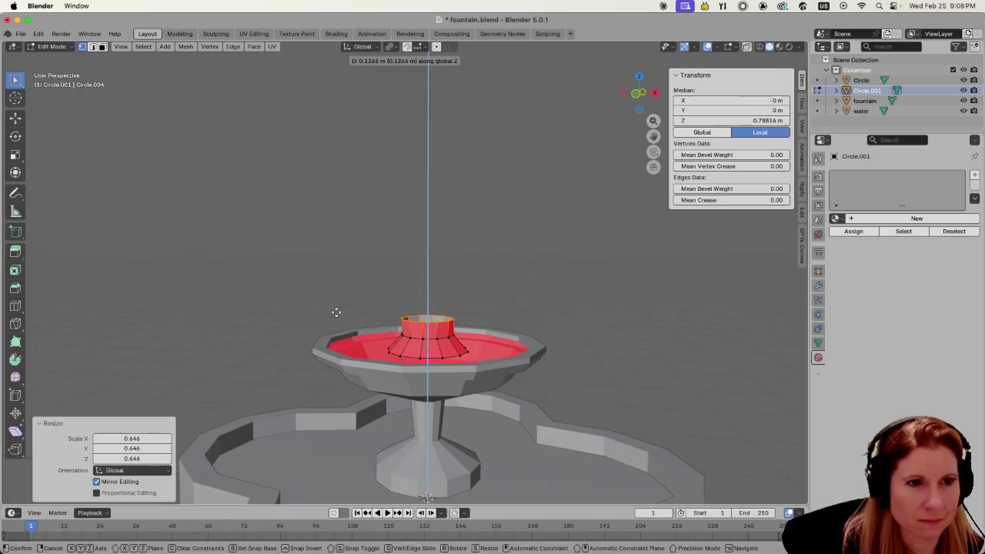
click(336, 311)
key(s)
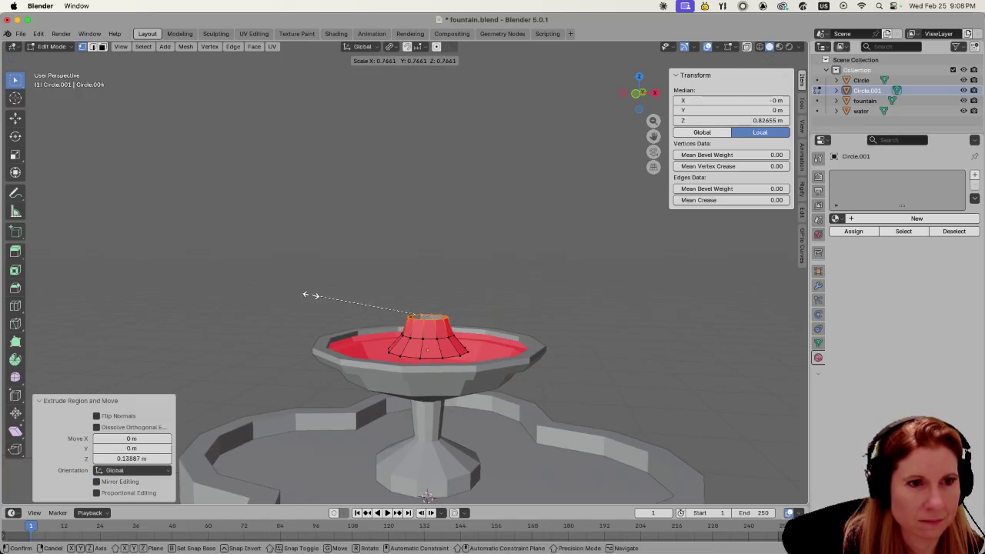
click(311, 295)
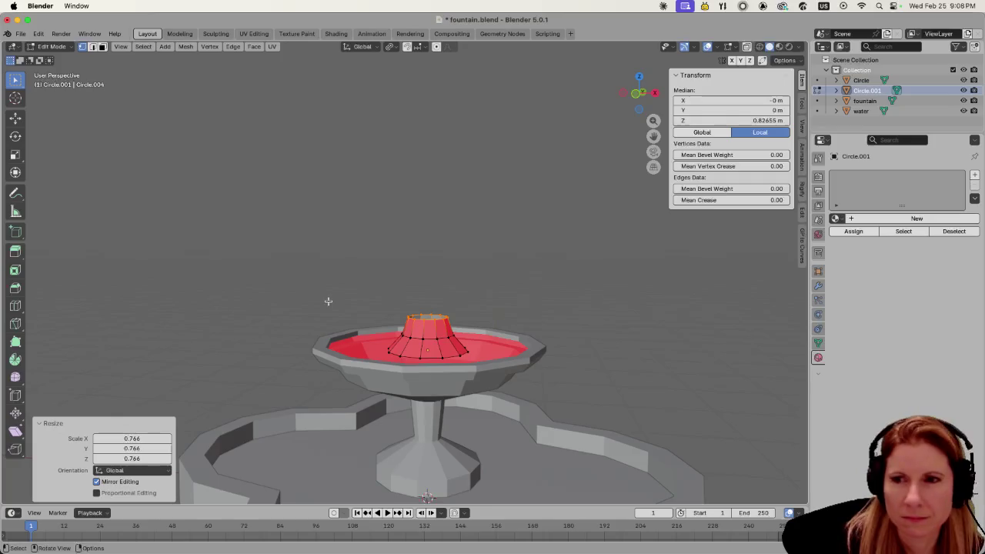
middle_drag(359, 303, 414, 331)
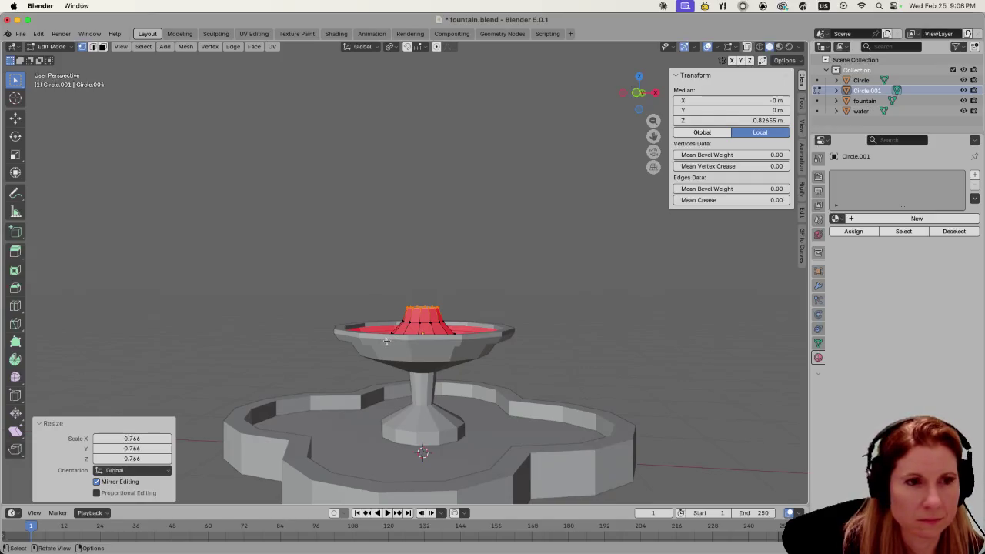
scroll(433, 347, up, 2)
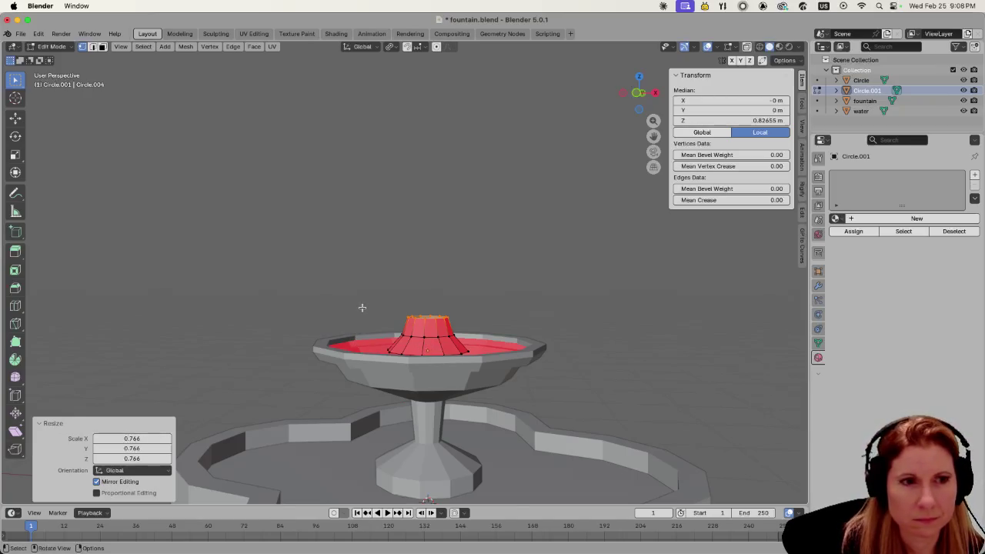
- Widen the stem's top ring outward and extrude a new ring vertically above it
key(s)
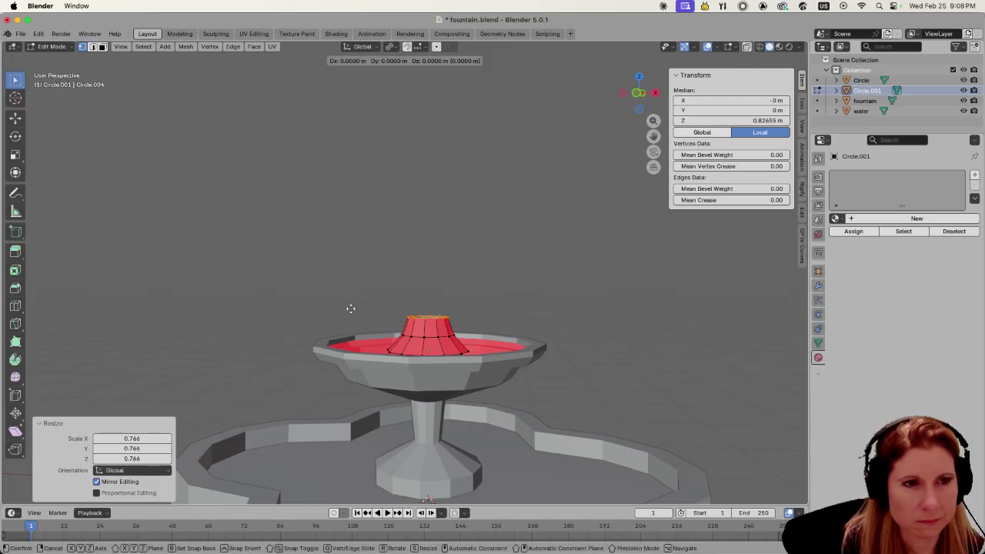
click(285, 313)
key(e)
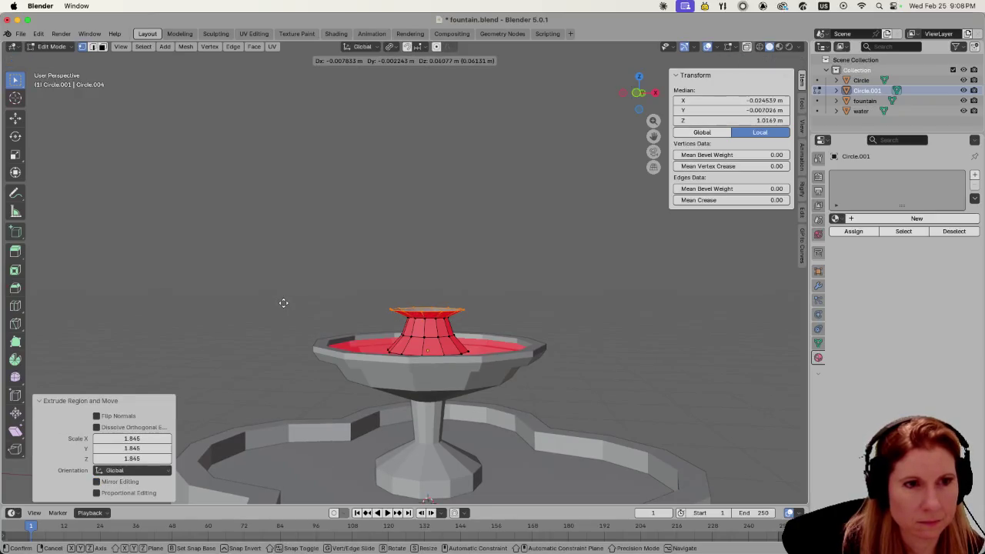
key(z)
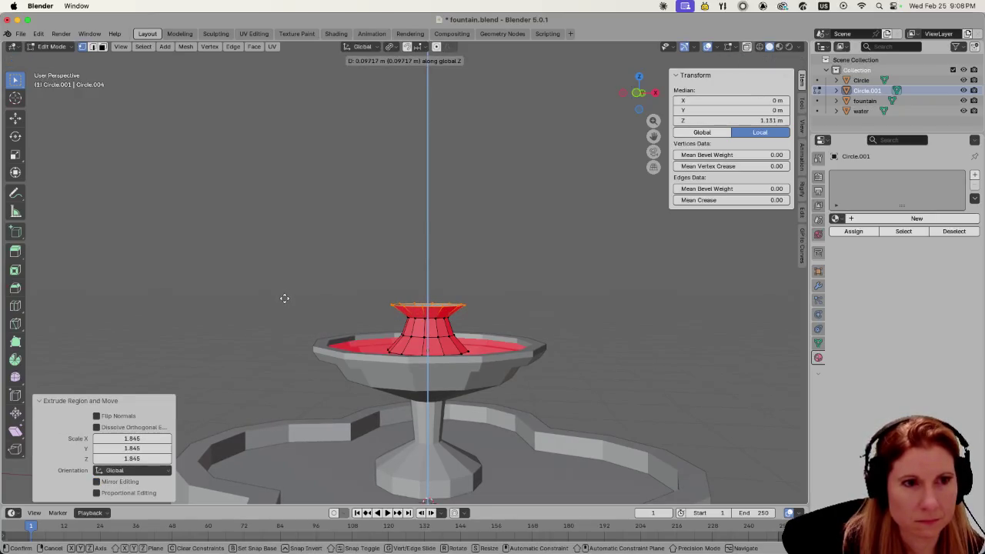
click(284, 299)
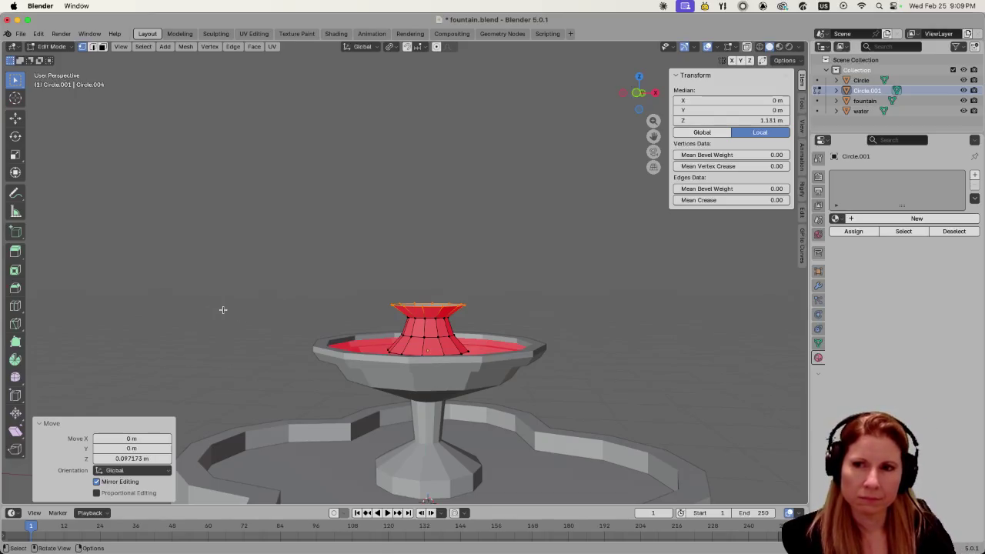
scroll(223, 308, up, 2)
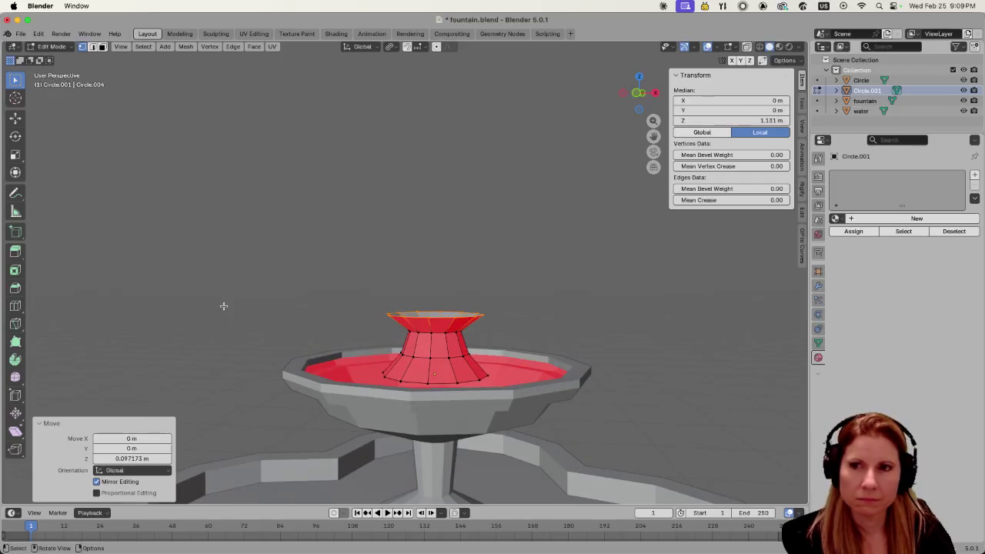
scroll(211, 317, down, 4)
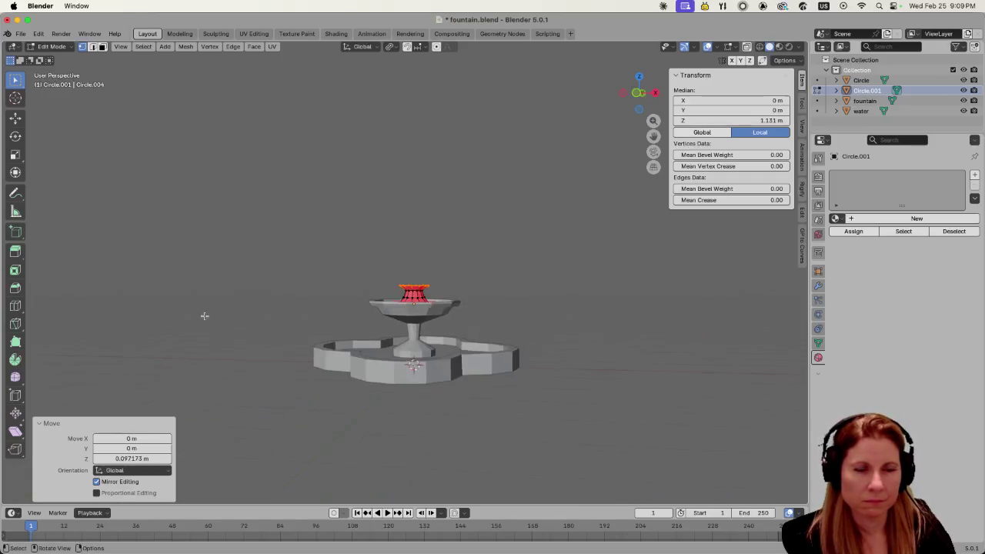
scroll(209, 315, up, 2)
scroll(207, 314, up, 2)
- Extrude another ring from the stem's top and raise it upward
key(e)
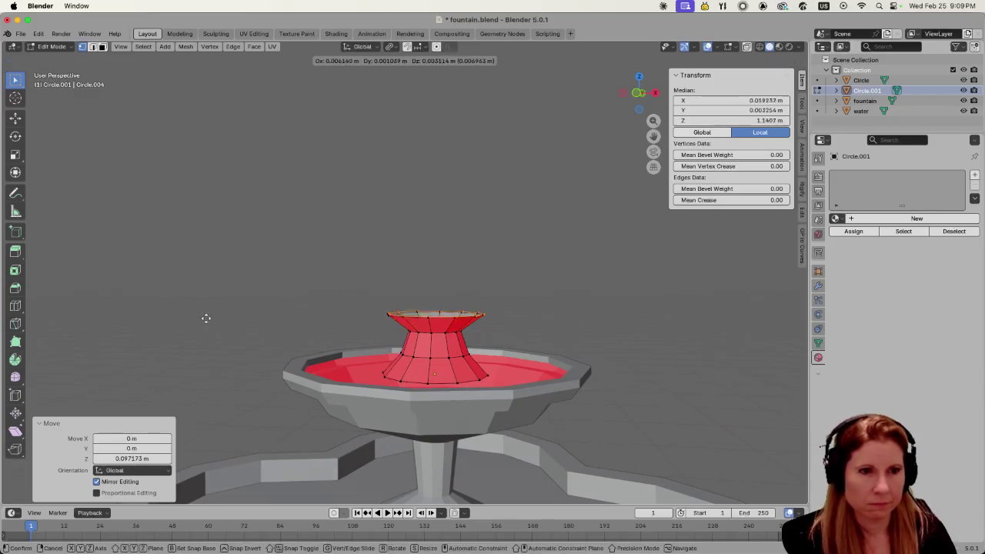
key(Escape)
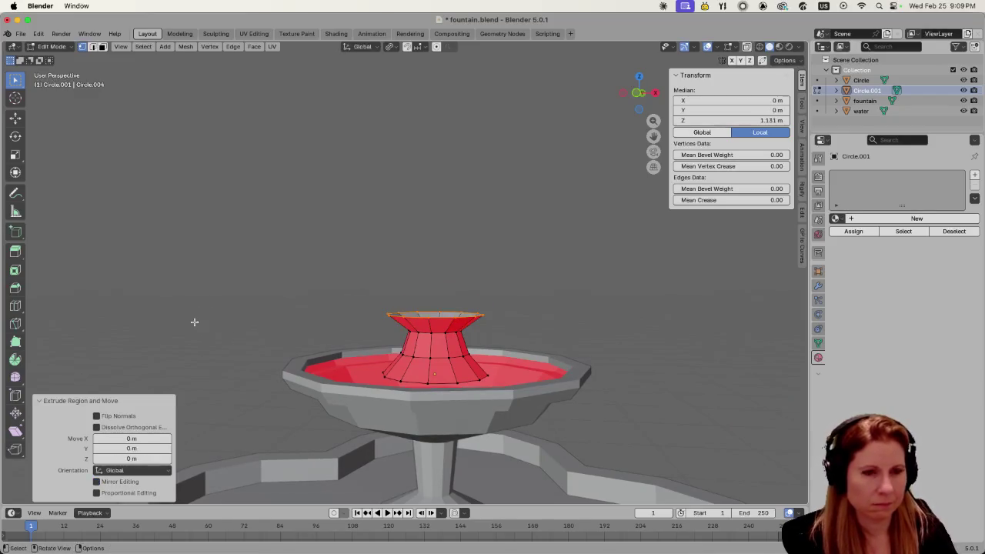
key(g)
key(z)
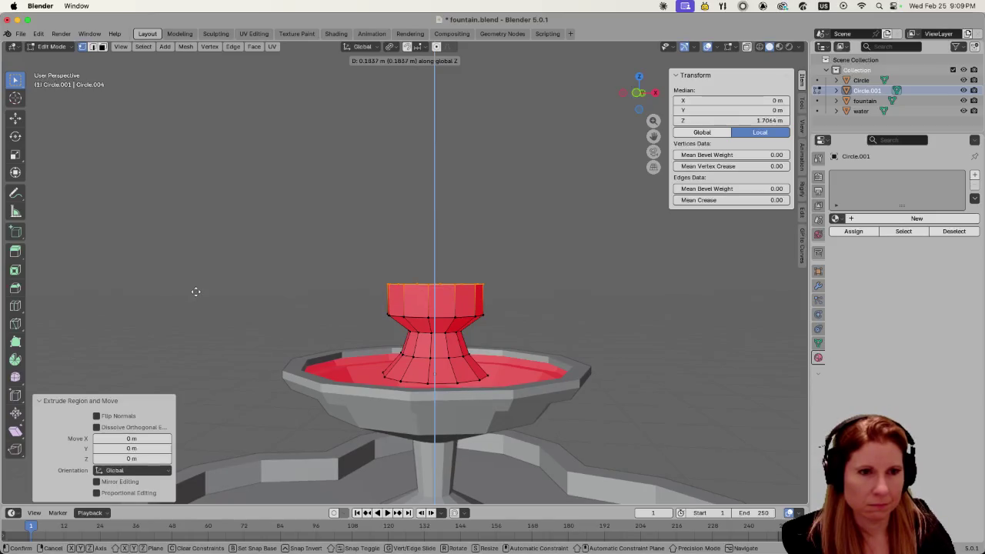
click(197, 287)
scroll(192, 336, down, 4)
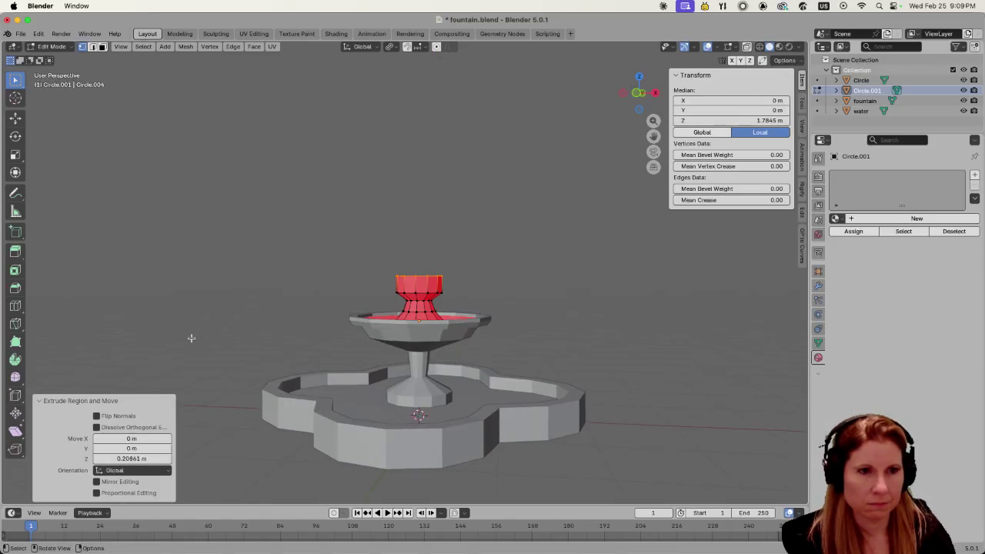
scroll(192, 336, up, 3)
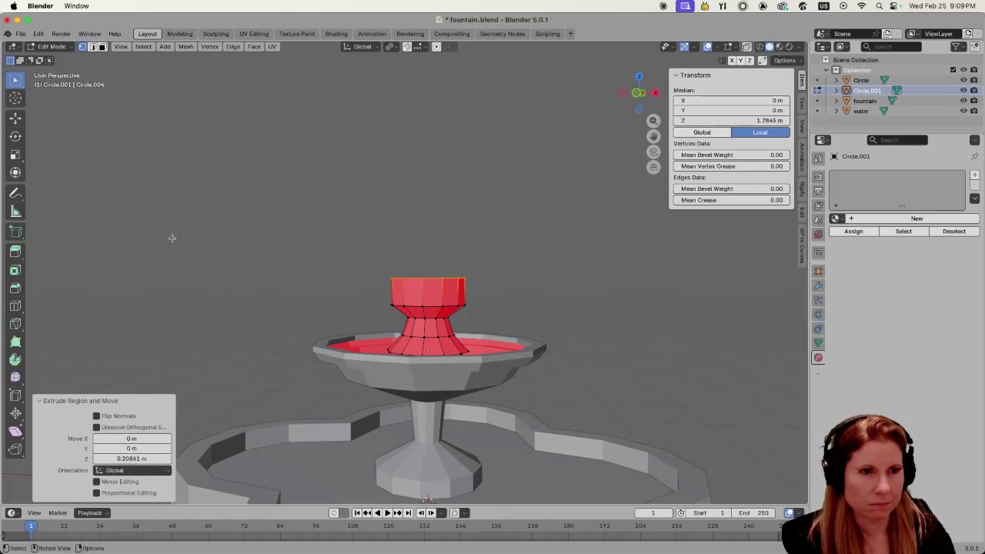
- Flare the top ring out to 1.646 and lift it about 0.154 m into a cup rim
key(s)
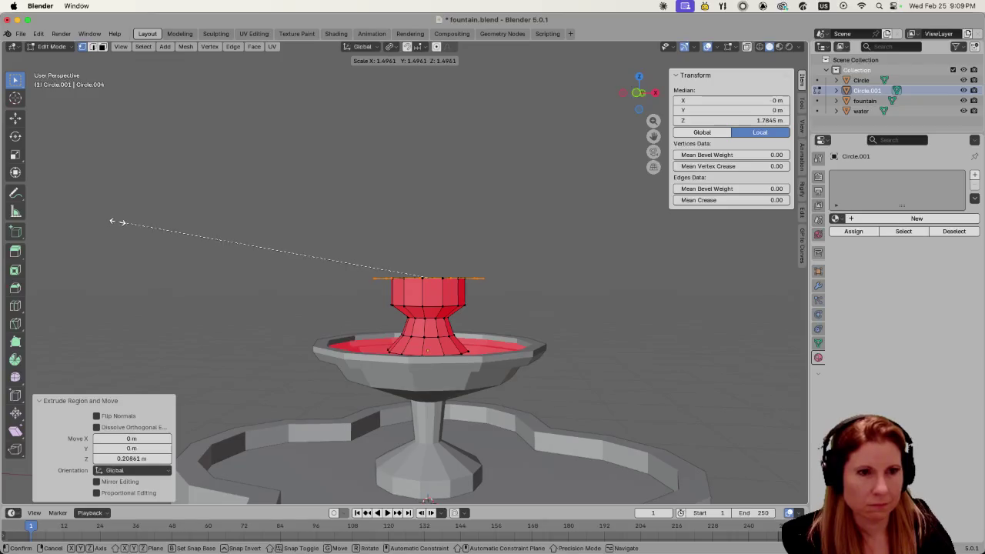
click(81, 221)
key(g)
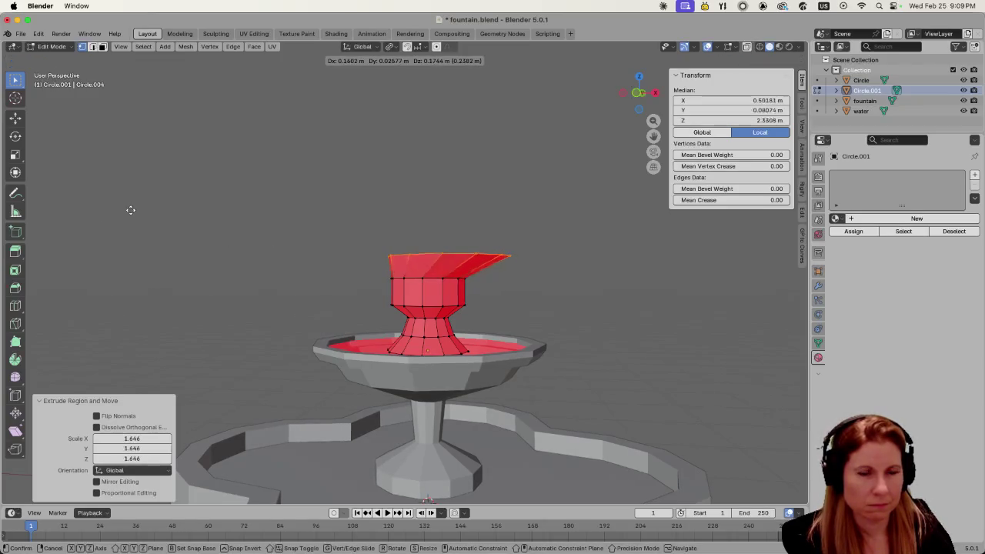
key(Escape)
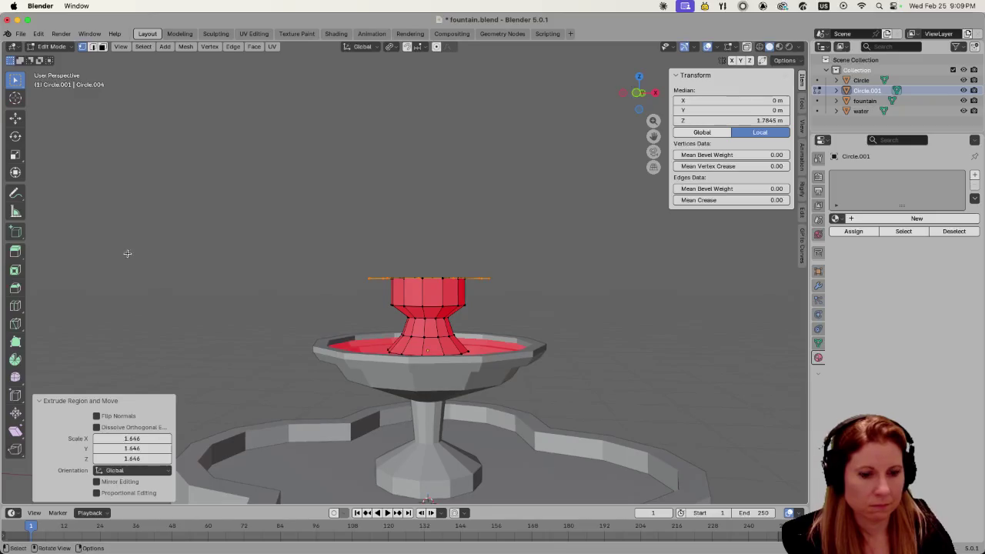
key(g)
key(z)
click(162, 271)
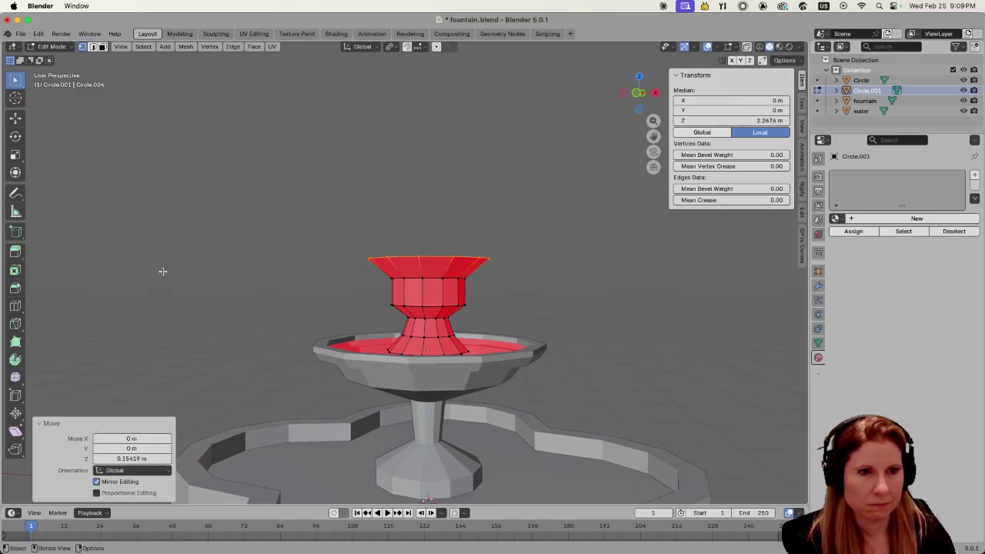
scroll(170, 285, down, 3)
mouse_move(176, 297)
middle_down()
mouse_move(261, 326)
mouse_move(213, 319)
mouse_move(299, 319)
middle_up()
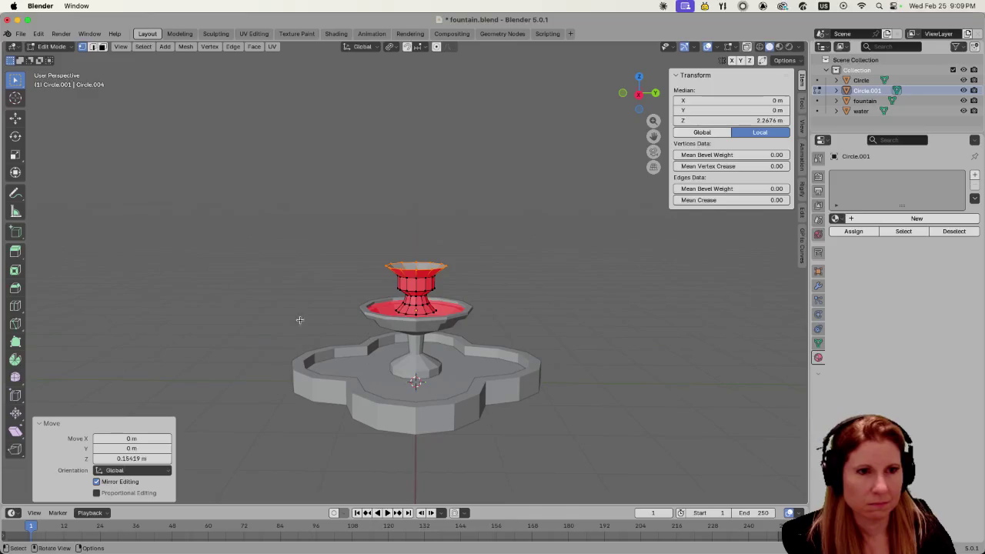
click(299, 320)
scroll(297, 330, down, 3)
scroll(297, 330, up, 3)
scroll(282, 323, up, 2)
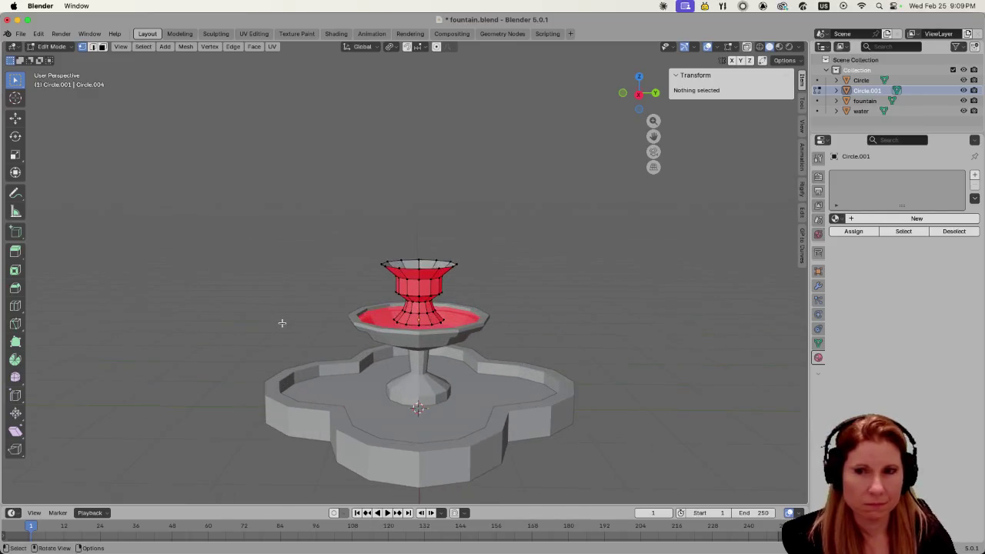
scroll(281, 324, up, 2)
scroll(280, 324, up, 2)
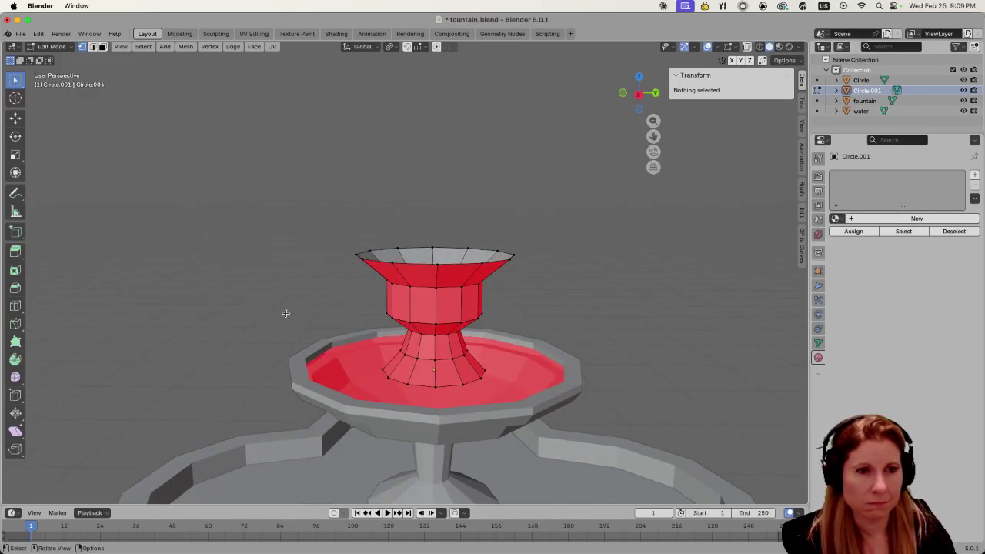
scroll(238, 308, down, 3)
scroll(236, 304, down, 3)
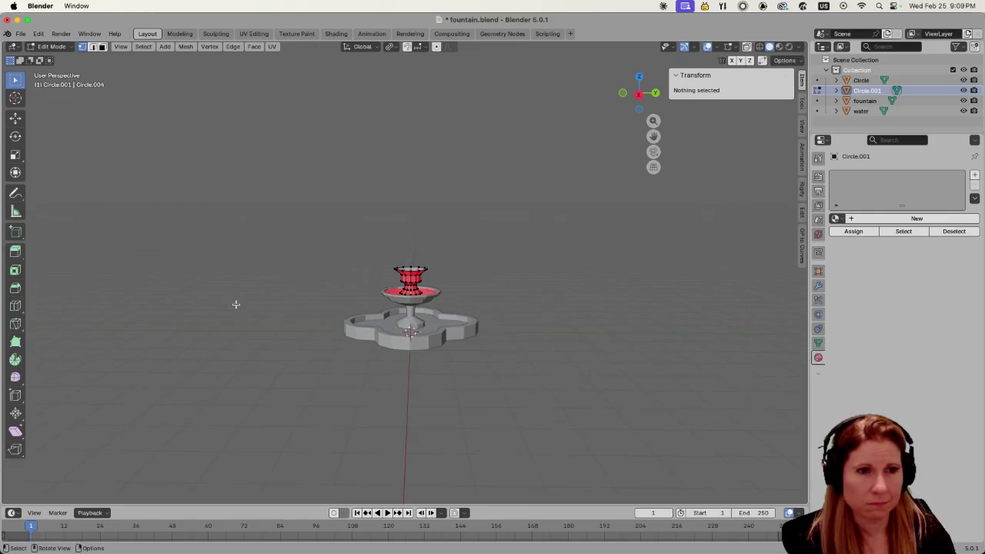
scroll(359, 350, up, 3)
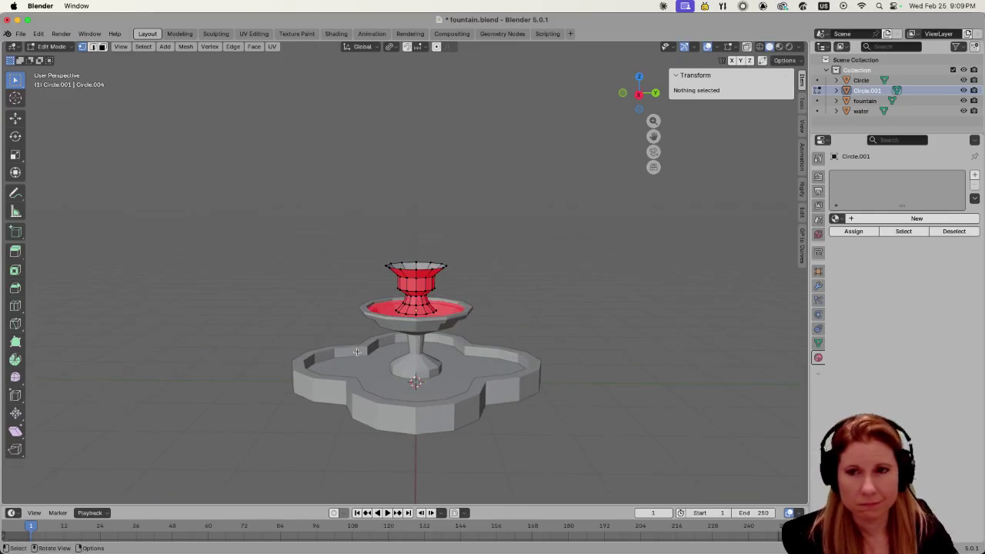
scroll(356, 352, up, 1)
scroll(351, 352, up, 4)
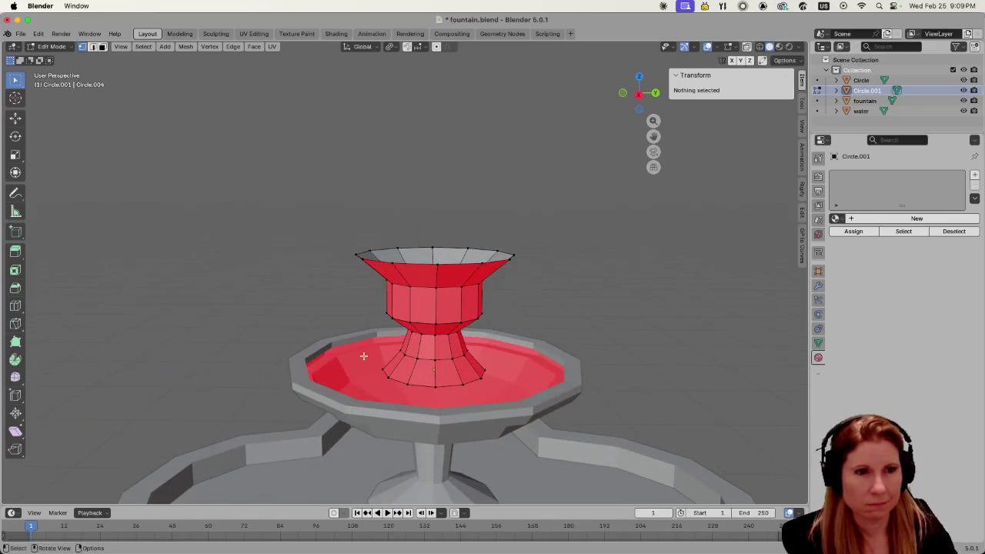
- Try lowering and shrinking the stem's bottom loop, then undo the change
alt+click(461, 389)
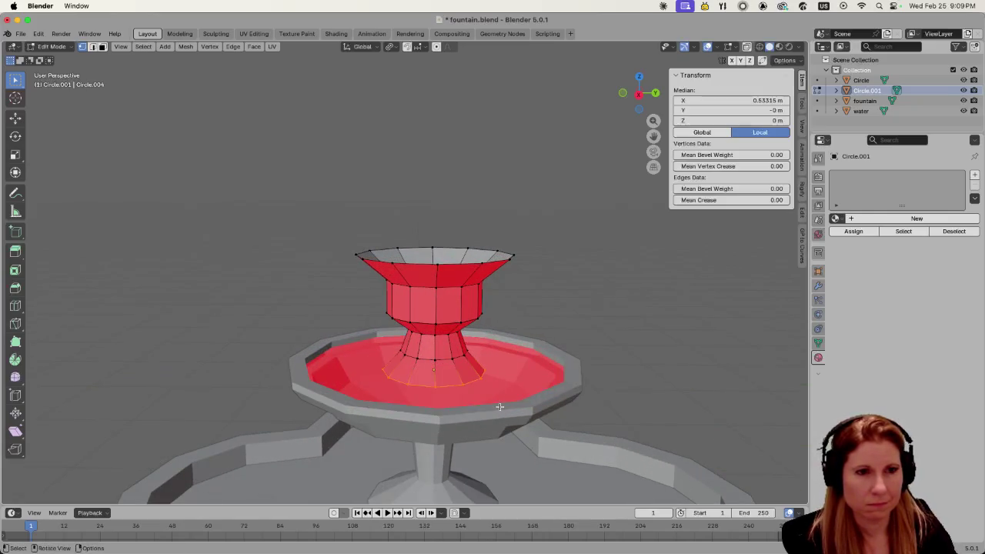
middle_drag(490, 403, 431, 381)
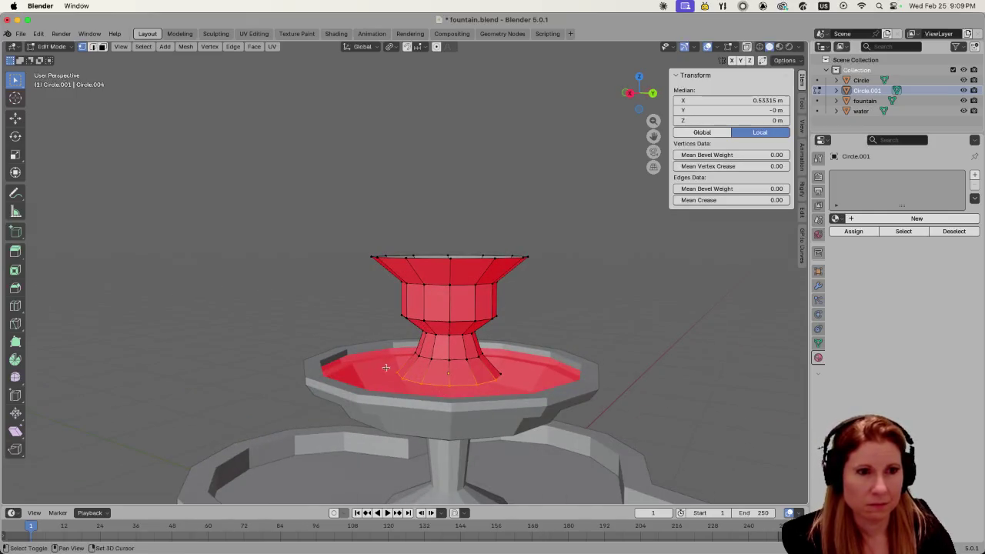
drag(386, 368, 515, 401)
key(g)
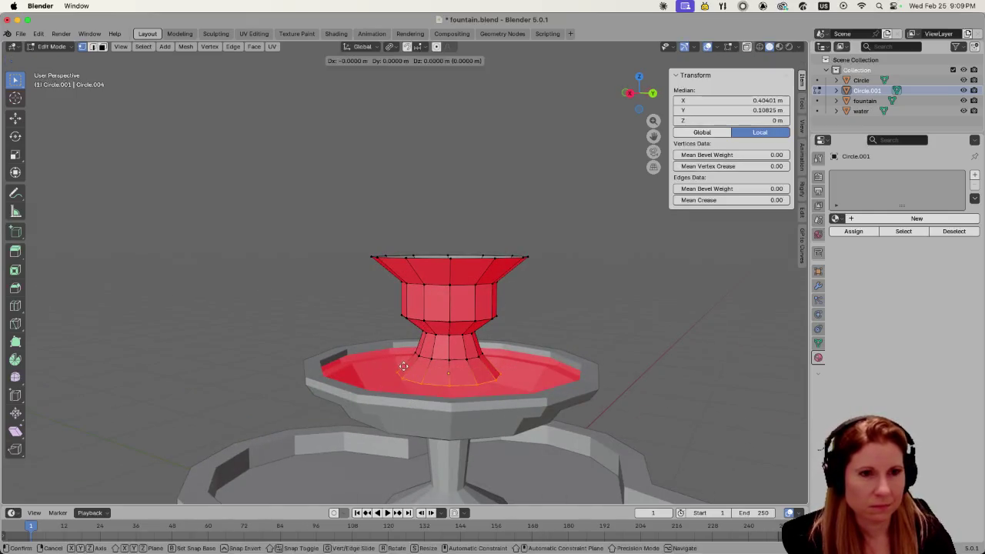
key(z)
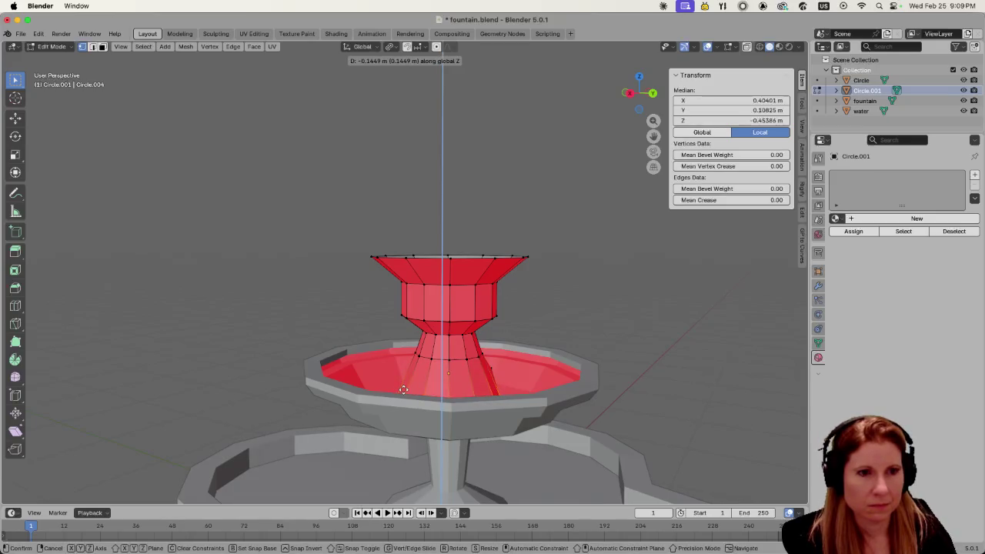
click(403, 389)
mouse_move(404, 390)
middle_down()
mouse_move(392, 417)
mouse_move(402, 399)
mouse_move(397, 406)
middle_up()
key(s)
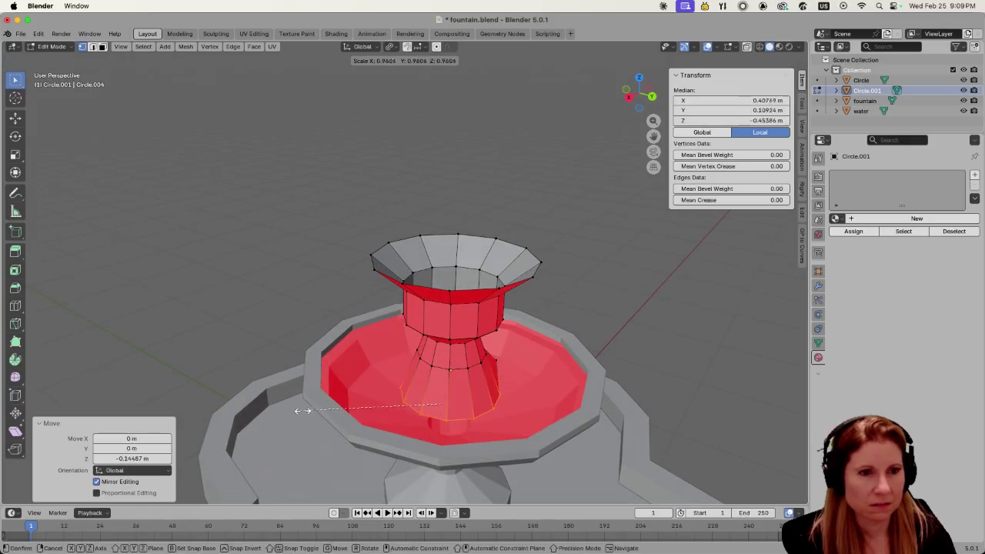
click(338, 401)
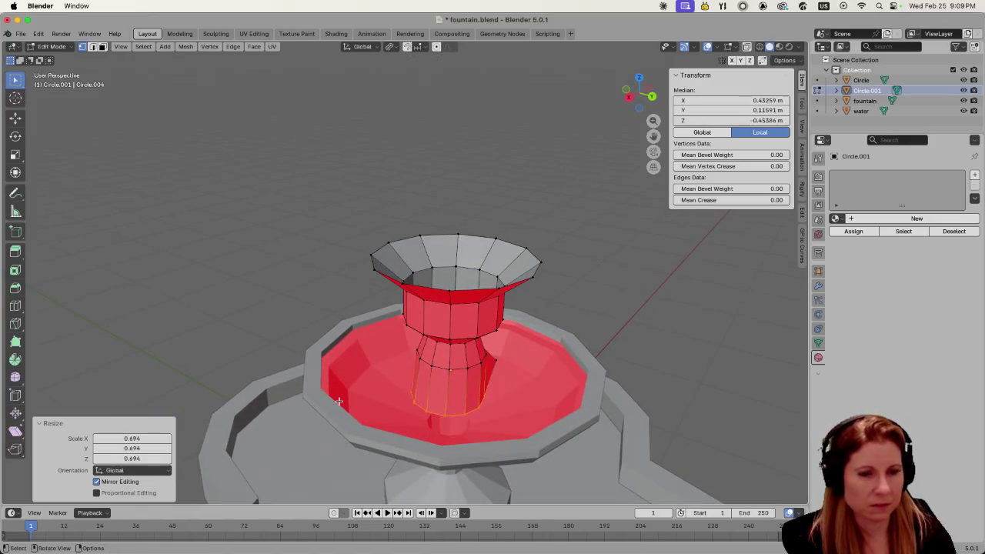
key(ctrl+z)
key(ctrl+z)
- Box-select the stem's lower loop and scale it to 0.716
mouse_move(339, 401)
middle_down()
mouse_move(295, 380)
mouse_move(268, 385)
middle_up()
mouse_move(386, 400)
mouse_down()
mouse_move(436, 423)
mouse_move(434, 434)
mouse_move(528, 462)
mouse_up()
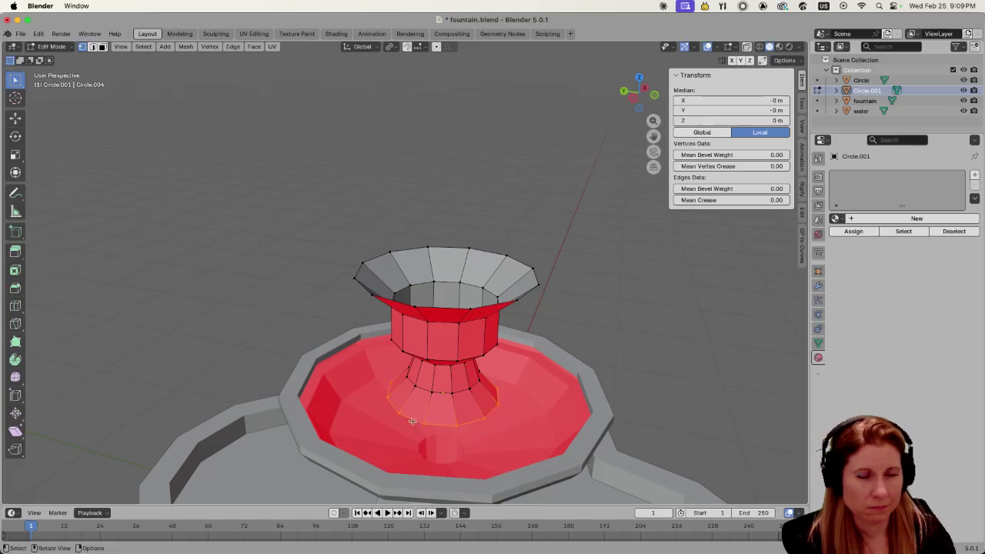
middle_drag(461, 431, 274, 363)
key(s)
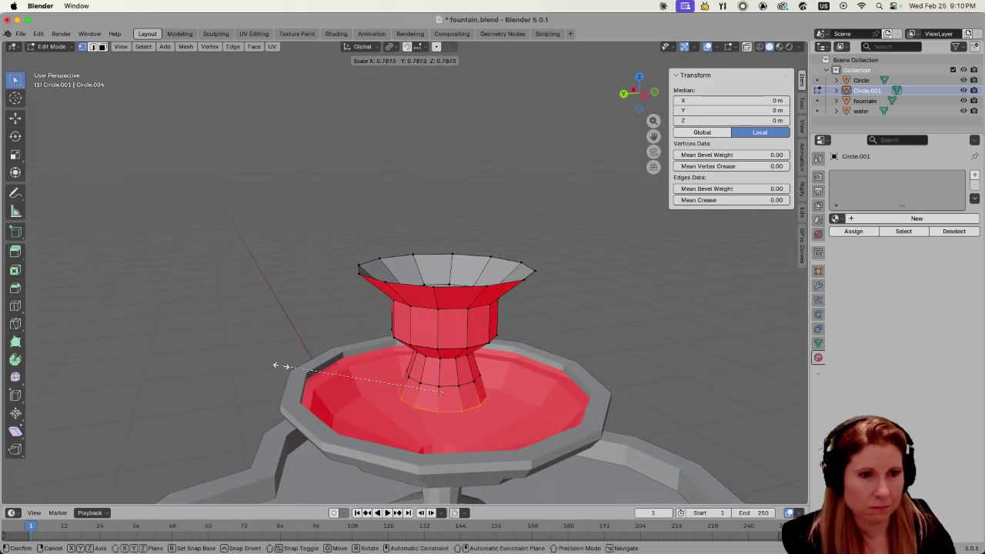
click(296, 363)
scroll(366, 386, down, 2)
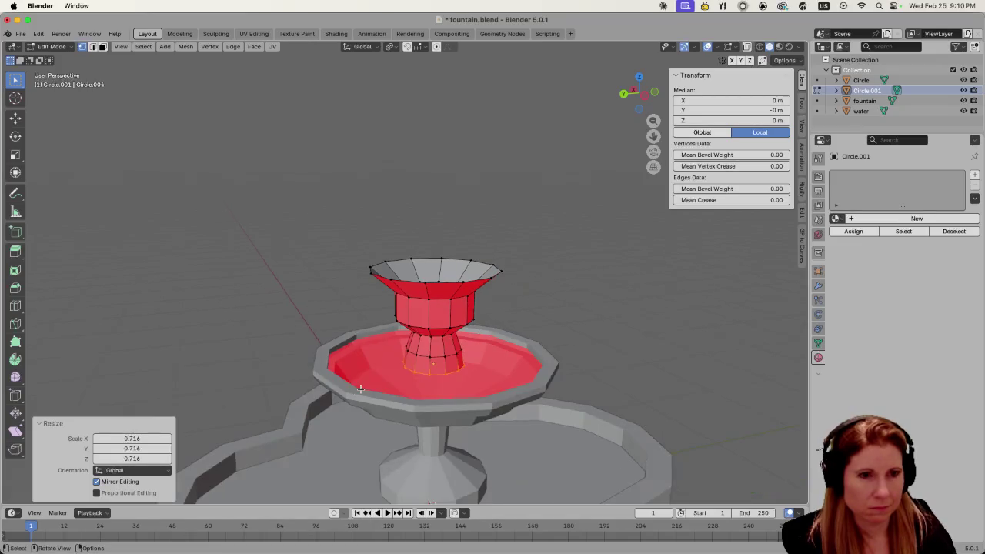
- Sink the narrowed loop into the red basin, deselect, and save fountain.blend
key(g)
key(z)
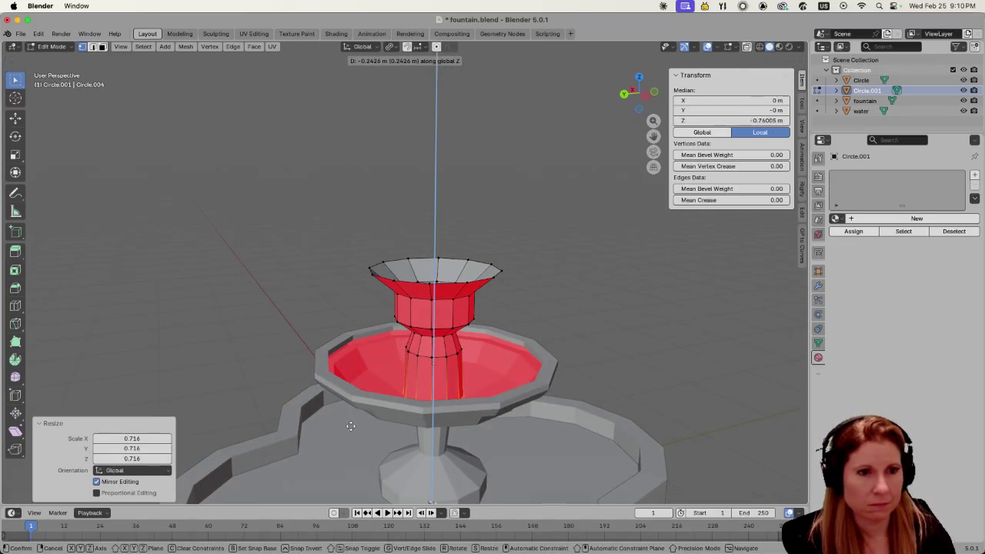
click(350, 425)
middle_drag(331, 409, 382, 426)
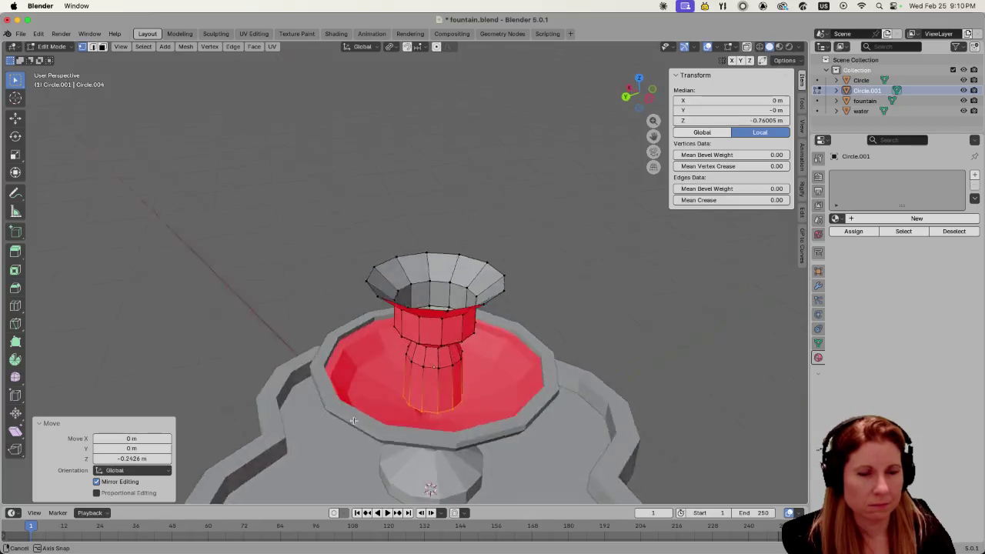
key(g)
key(z)
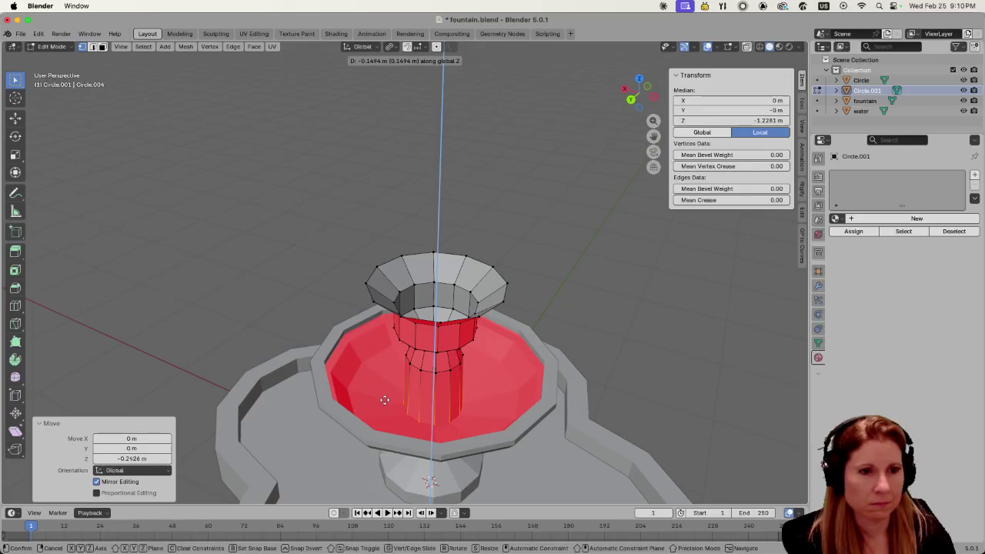
click(384, 400)
middle_drag(384, 399, 380, 350)
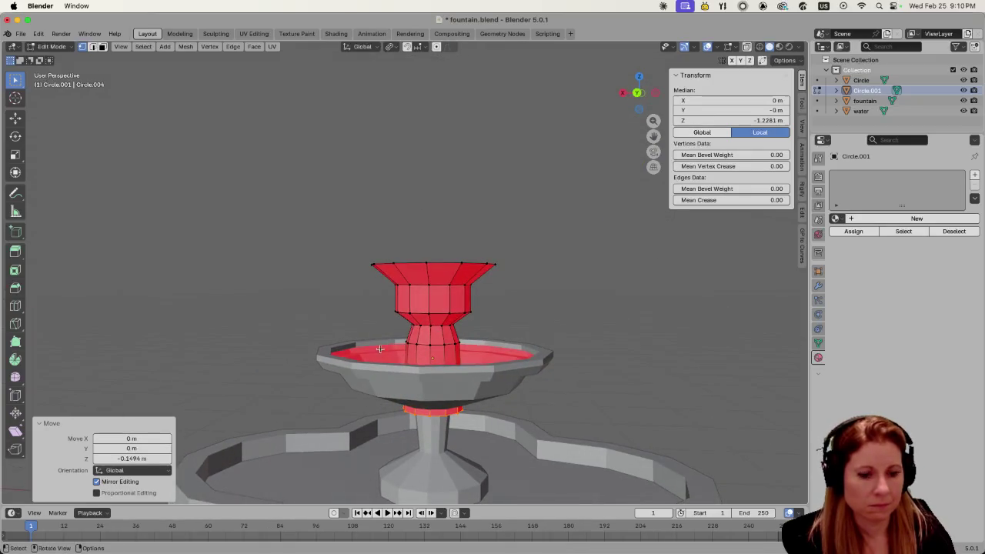
key(g)
key(z)
click(374, 386)
middle_drag(374, 386, 304, 292)
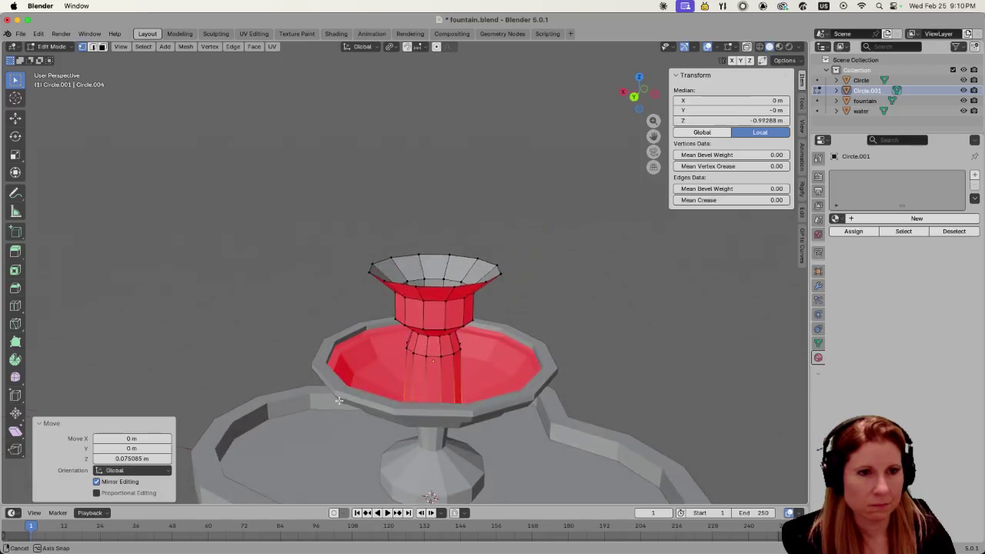
click(304, 291)
middle_drag(297, 336, 376, 347)
key(ctrl+s)
scroll(316, 347, down, 5)
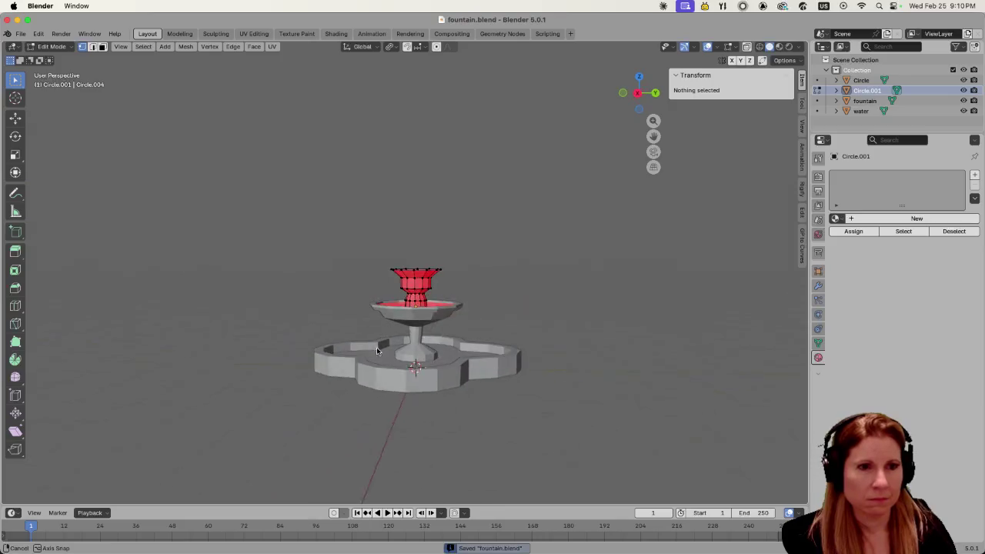
scroll(439, 407, up, 3)
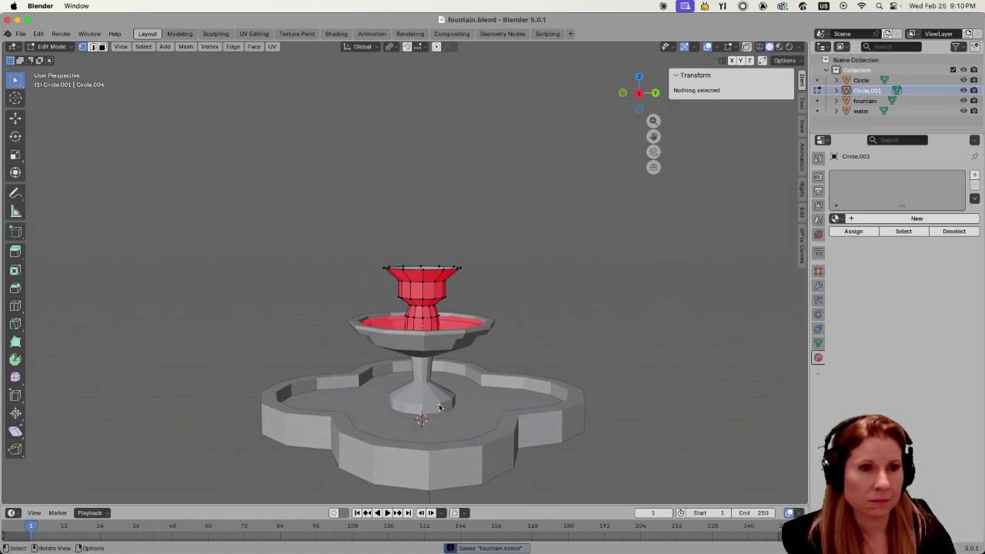
scroll(452, 407, up, 2)
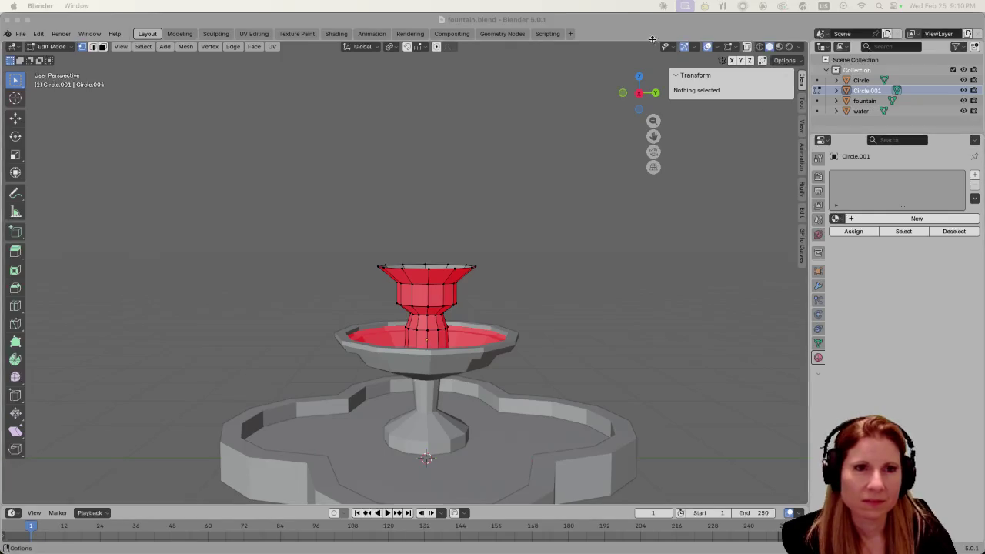
scroll(404, 309, up, 3)
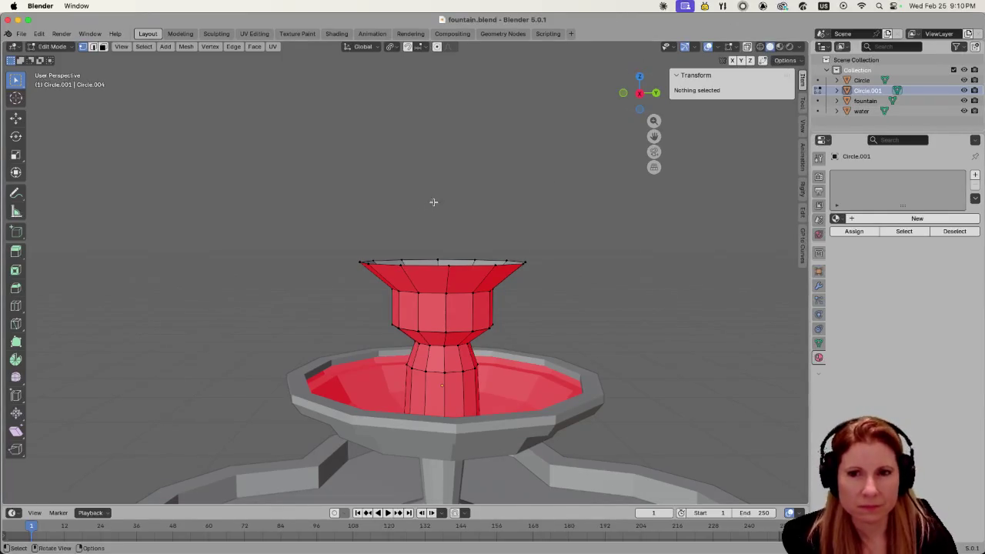
- Cut a new edge loop around the flared top cup, slid to factor -0.510
middle_drag(397, 263, 388, 285)
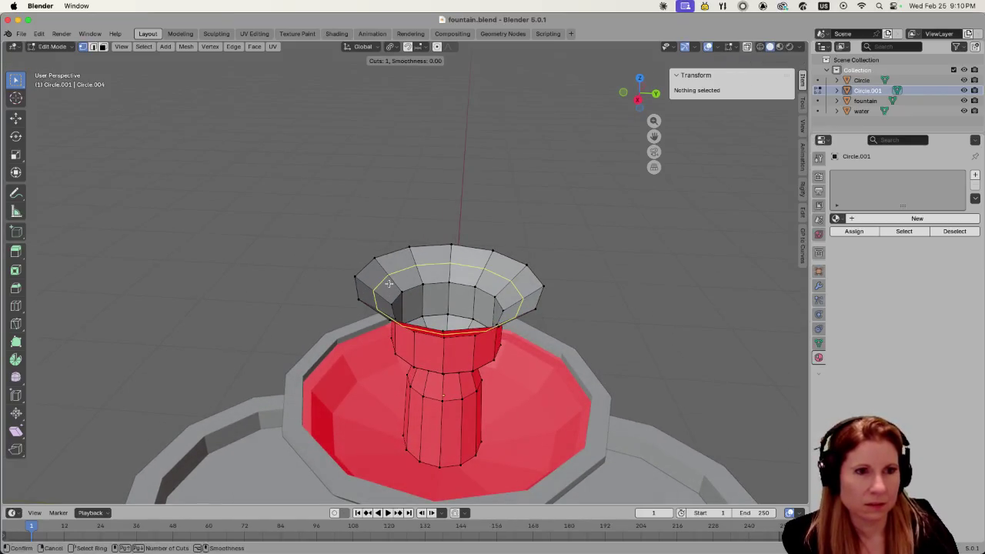
alt+click(383, 280)
key(g)
key(g)
click(378, 268)
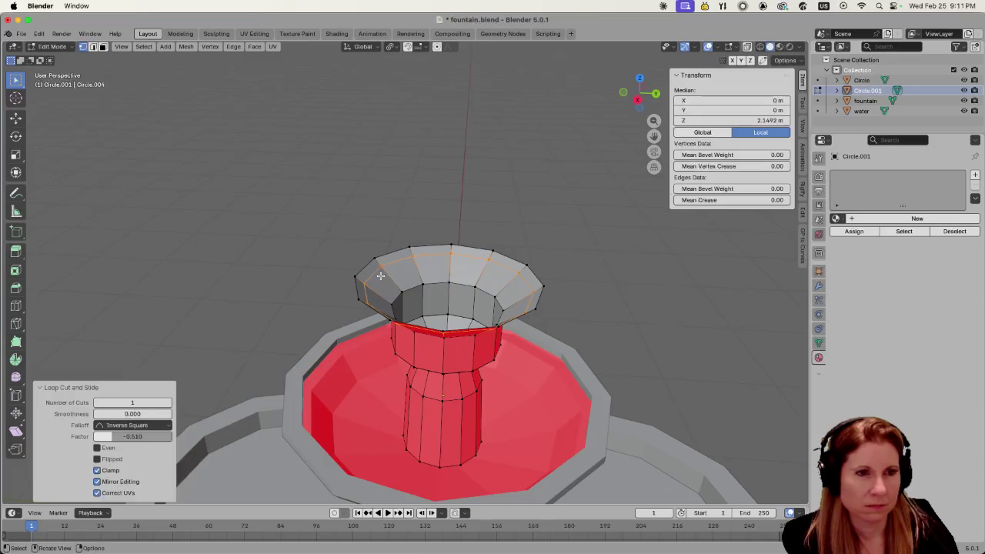
mouse_move(336, 281)
middle_down()
mouse_move(335, 271)
mouse_move(333, 314)
middle_up()
scroll(375, 309, up, 2)
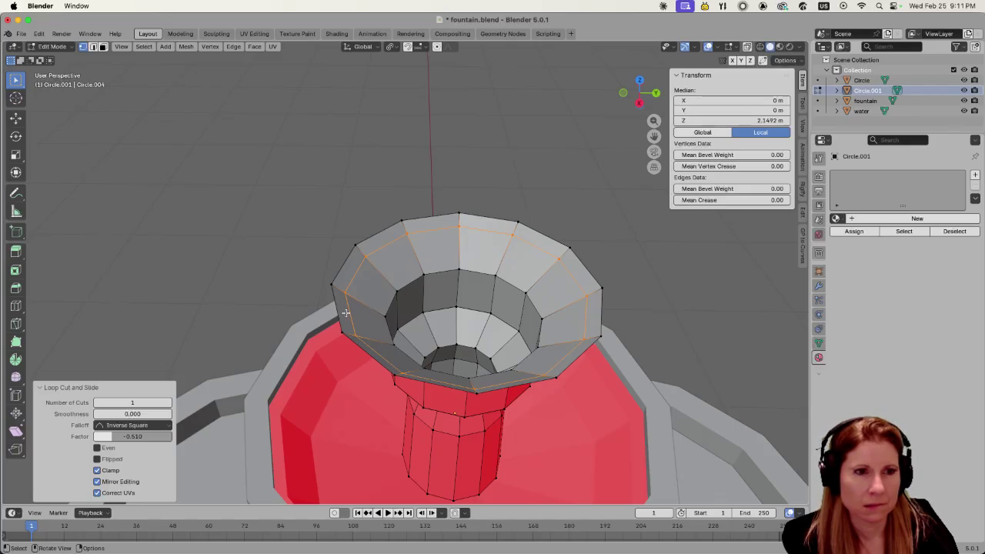
- Select the cup's top rim edge loop
click(345, 313)
mouse_move(345, 313)
middle_down()
mouse_move(360, 278)
mouse_move(345, 310)
middle_up()
click(343, 314)
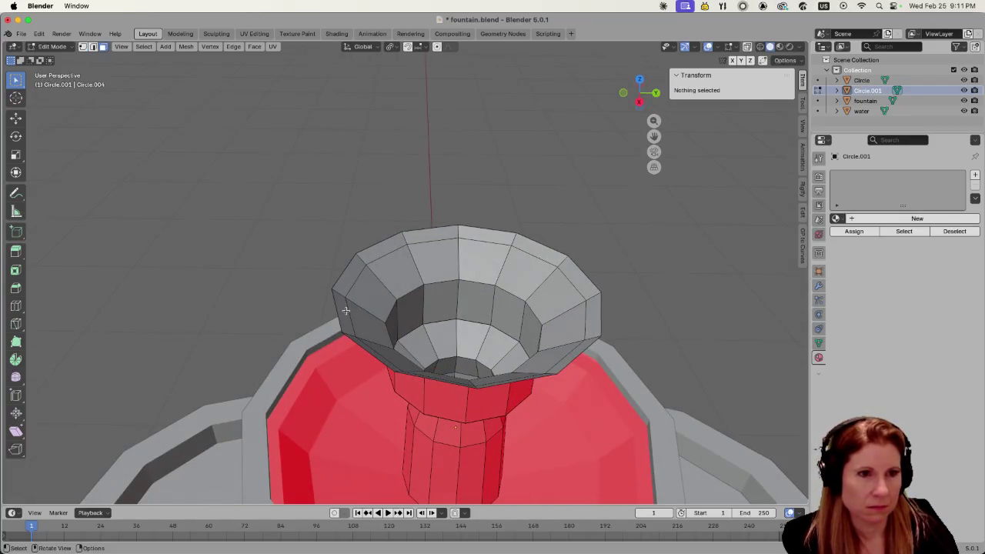
alt+click(345, 295)
middle_drag(345, 295, 359, 264)
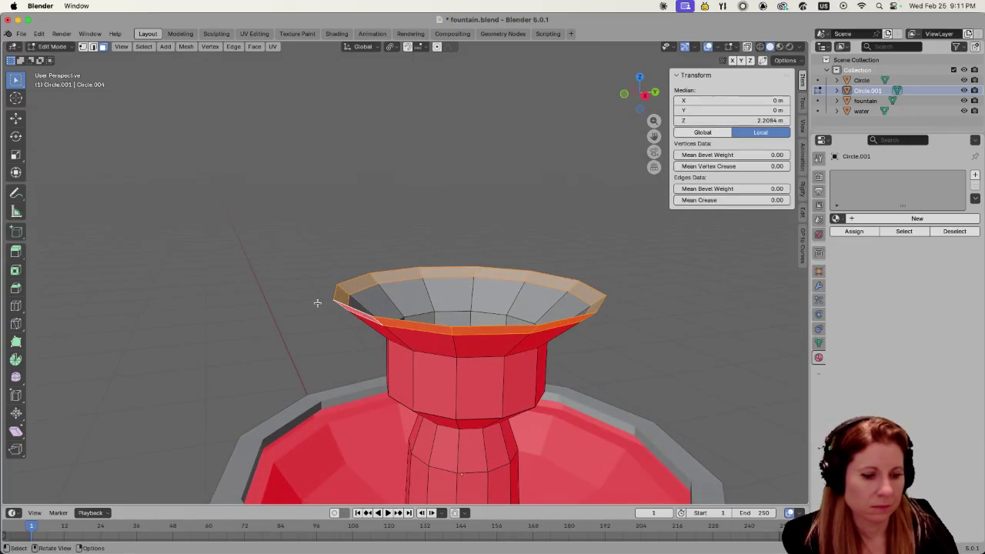
- Scale the cup's top rim loop outward and select the outer rim edge loop
key(s)
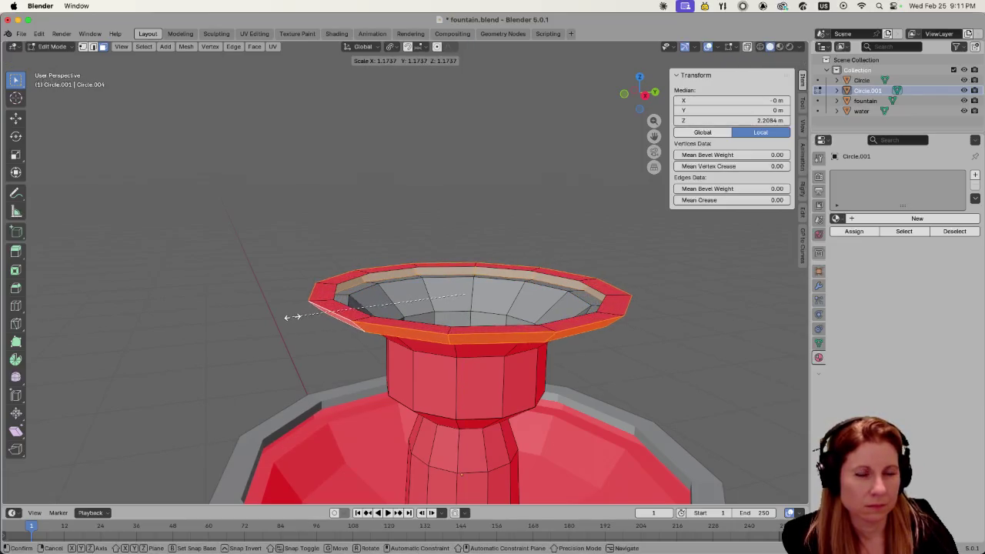
click(289, 319)
mouse_move(263, 286)
middle_down()
mouse_move(254, 297)
mouse_move(281, 287)
middle_up()
key(alt+a)
click(320, 286)
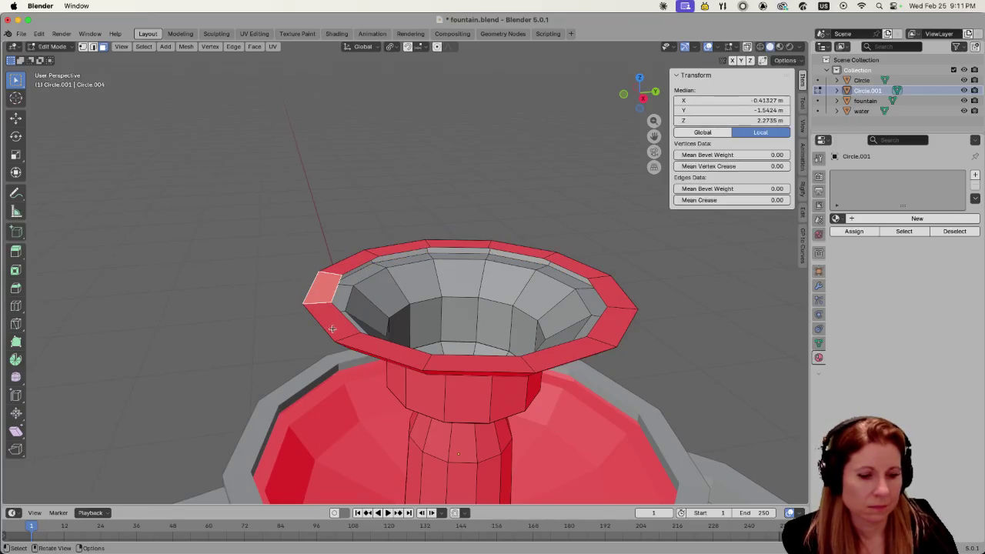
key(alt+a)
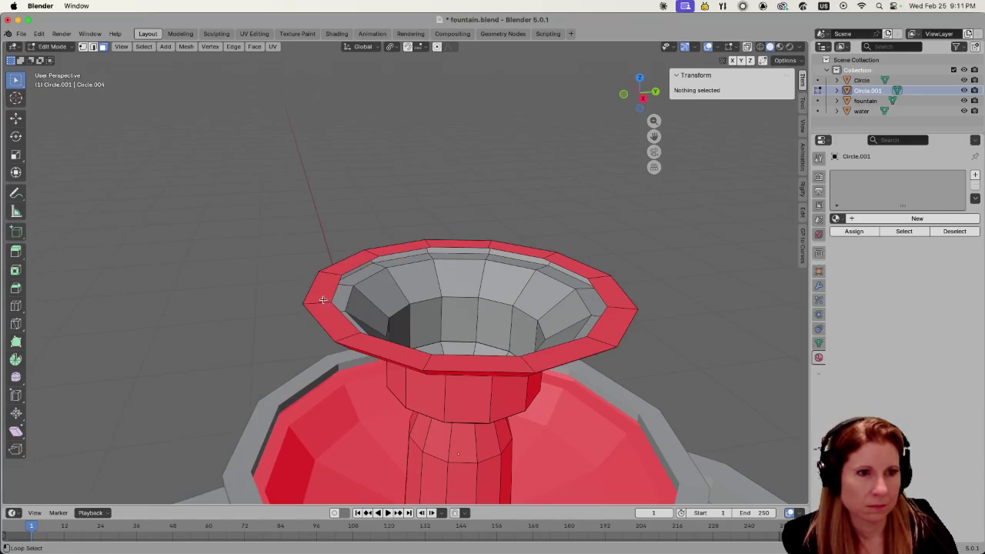
alt+click(322, 299)
- Extrude the outer rim loop 0.0605 m straight up into a short raised lip
middle_drag(303, 317, 299, 300)
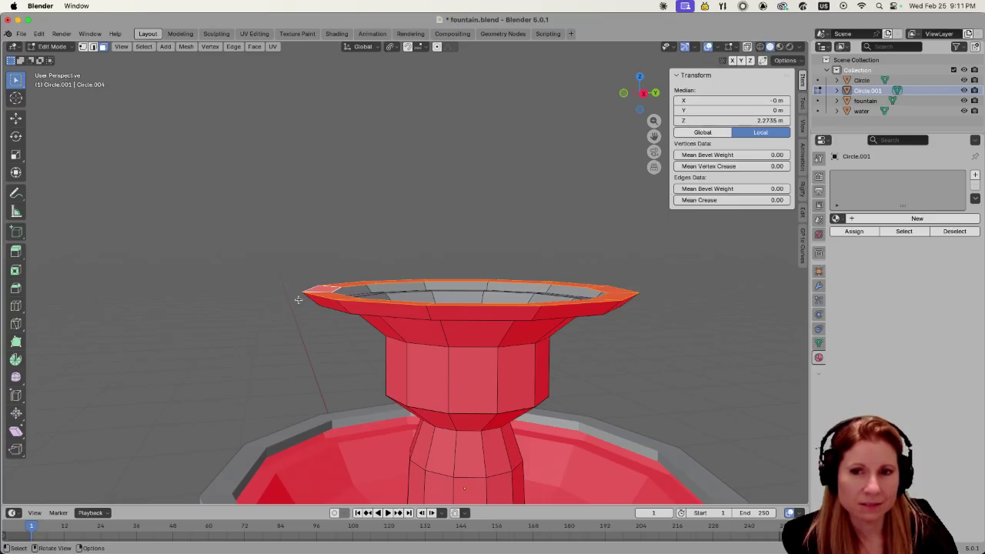
key(g)
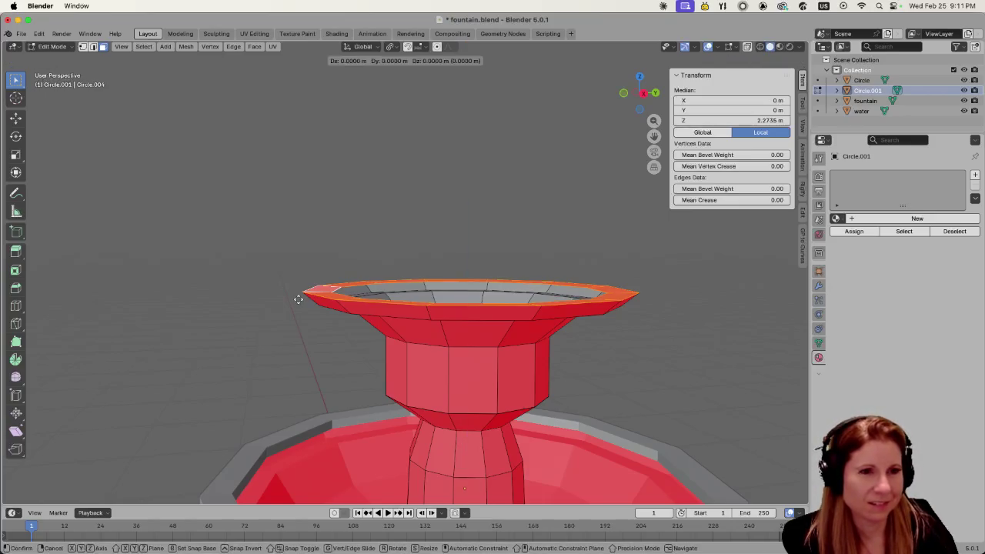
key(z)
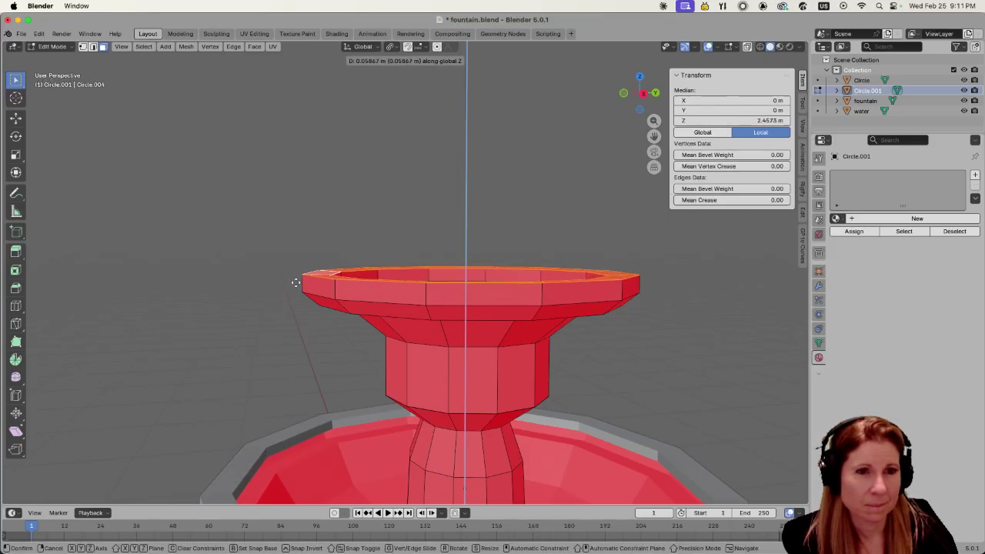
click(294, 281)
middle_drag(293, 282, 276, 294)
scroll(276, 293, down, 3)
scroll(300, 334, down, 2)
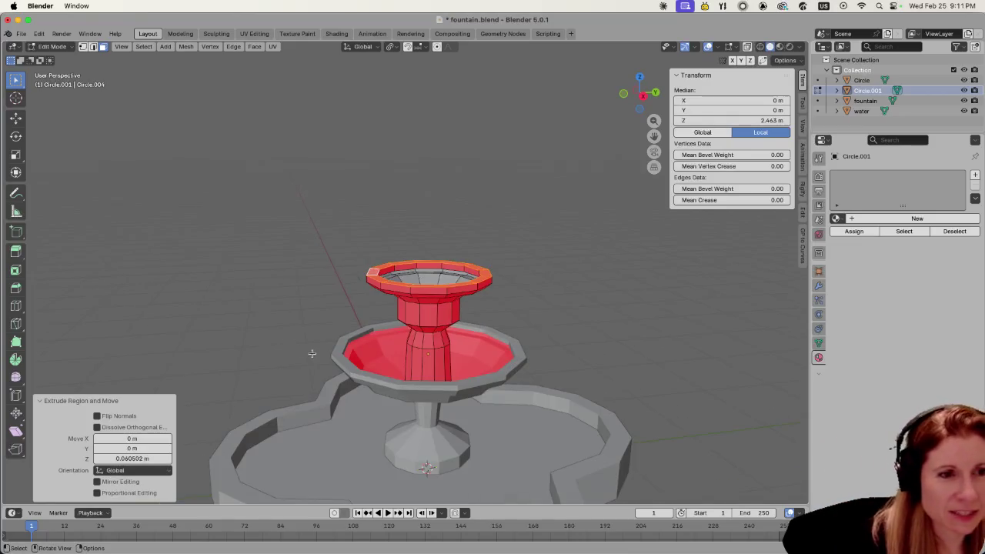
middle_drag(314, 352, 569, 284)
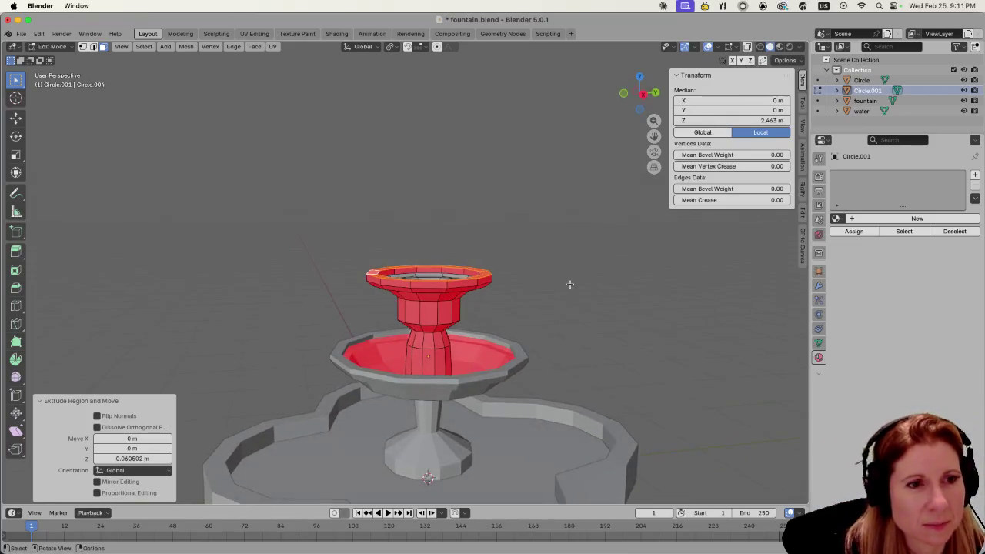
click(571, 286)
- Clear the mesh selection and save fountain.blend
scroll(600, 294, down, 3)
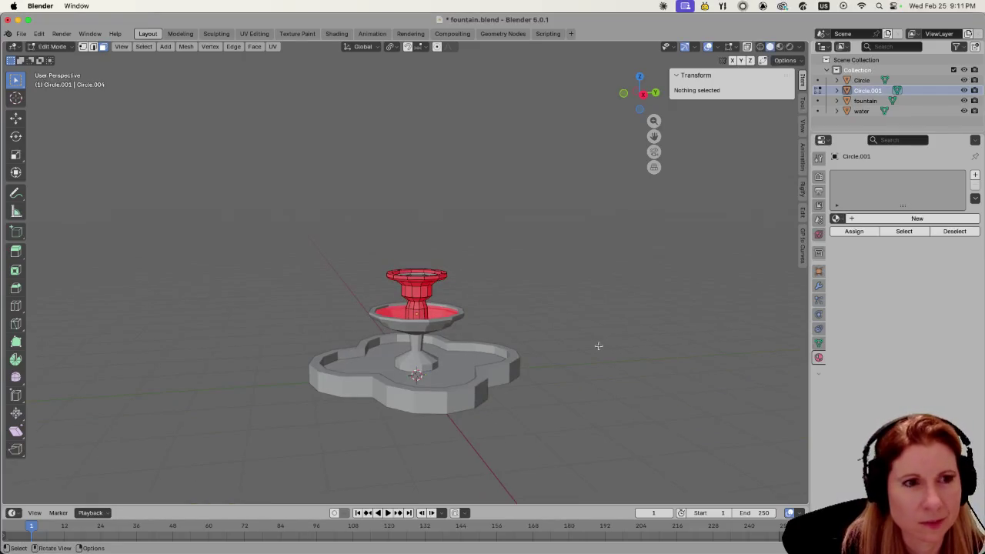
scroll(598, 345, up, 3)
mouse_move(571, 343)
middle_down()
mouse_move(623, 323)
mouse_move(387, 272)
middle_up()
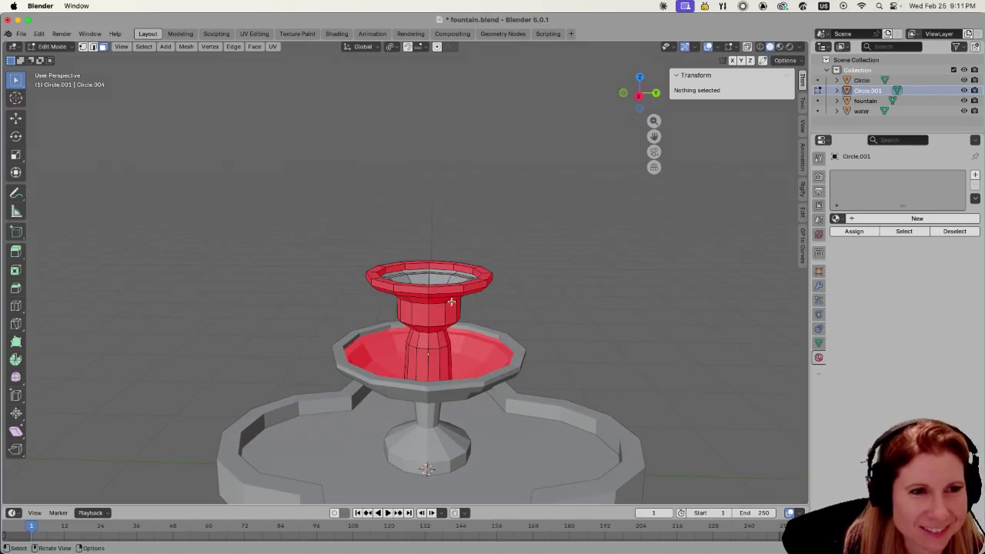
key(l)
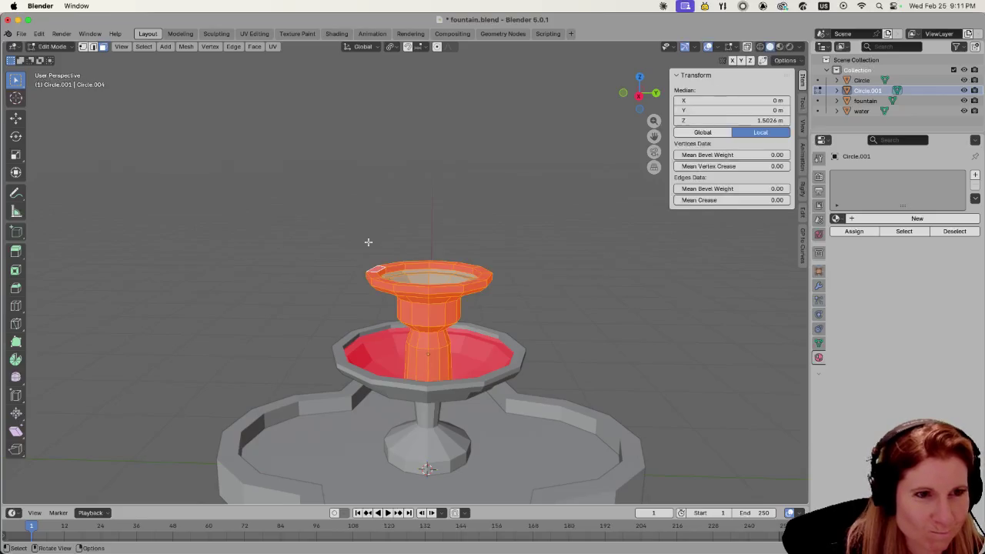
key(alt+a)
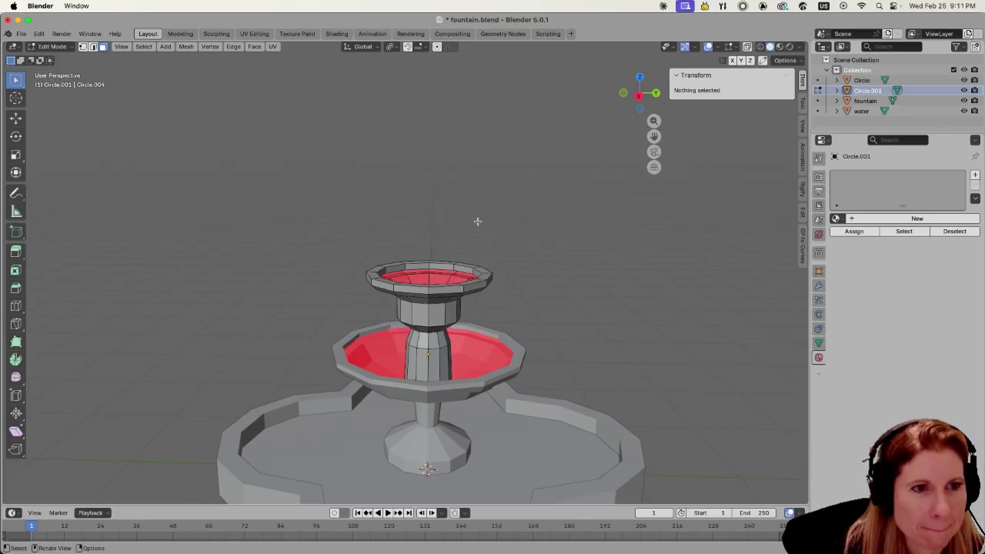
key(ctrl+s)
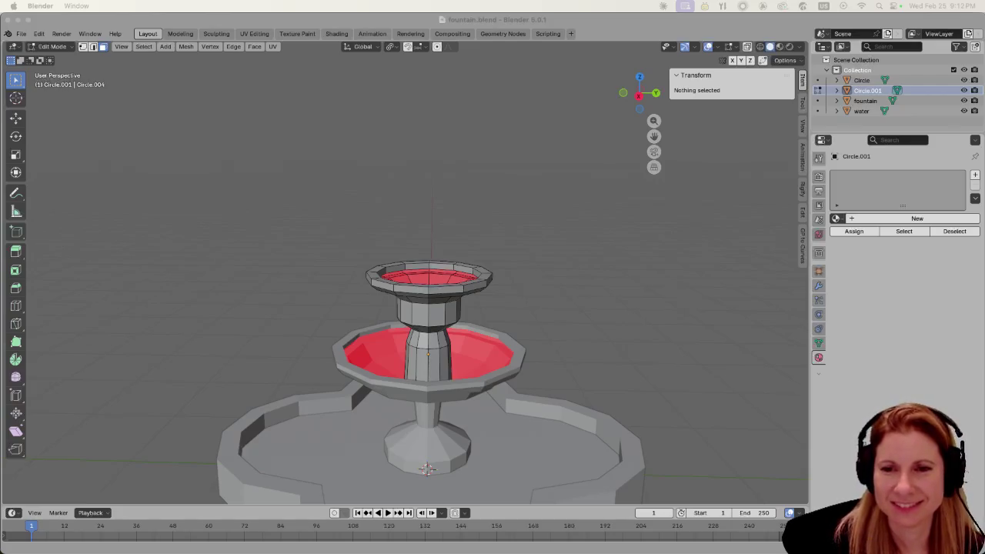
- Inspect the fountain from several angles and compare it with the reference fountain photo
scroll(557, 313, down, 5)
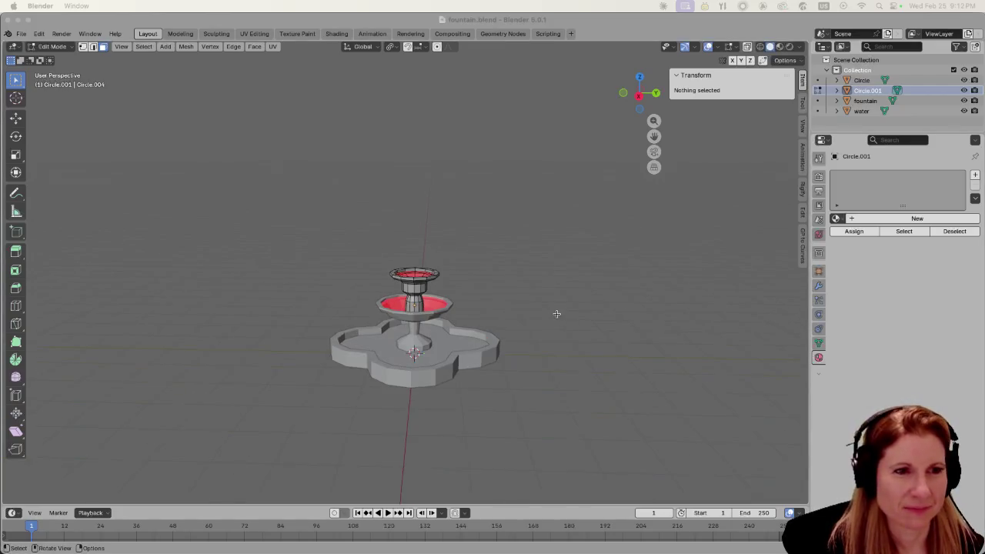
mouse_move(556, 313)
middle_down()
mouse_move(552, 400)
mouse_move(531, 372)
mouse_move(488, 392)
middle_up()
scroll(488, 392, up, 2)
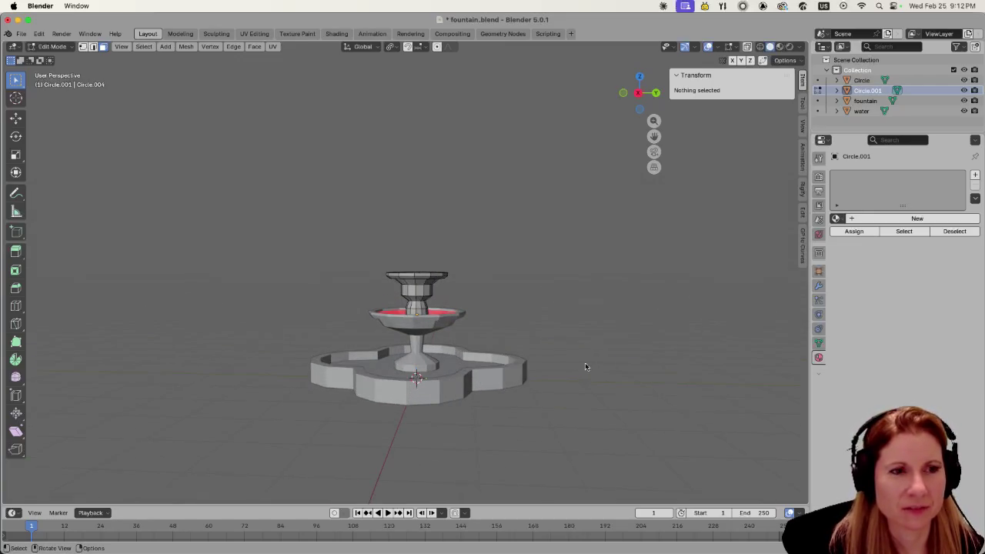
scroll(605, 383, up, 3)
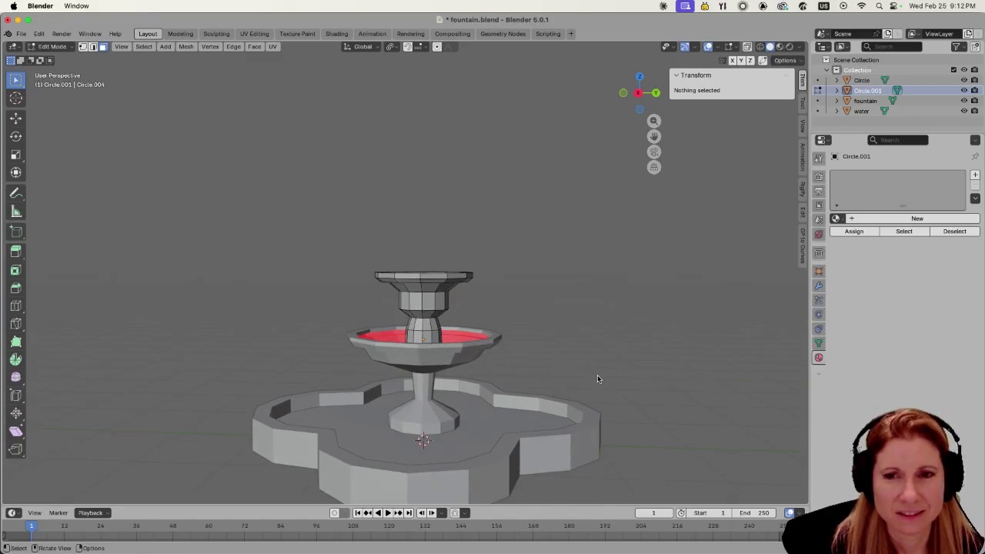
scroll(594, 374, up, 3)
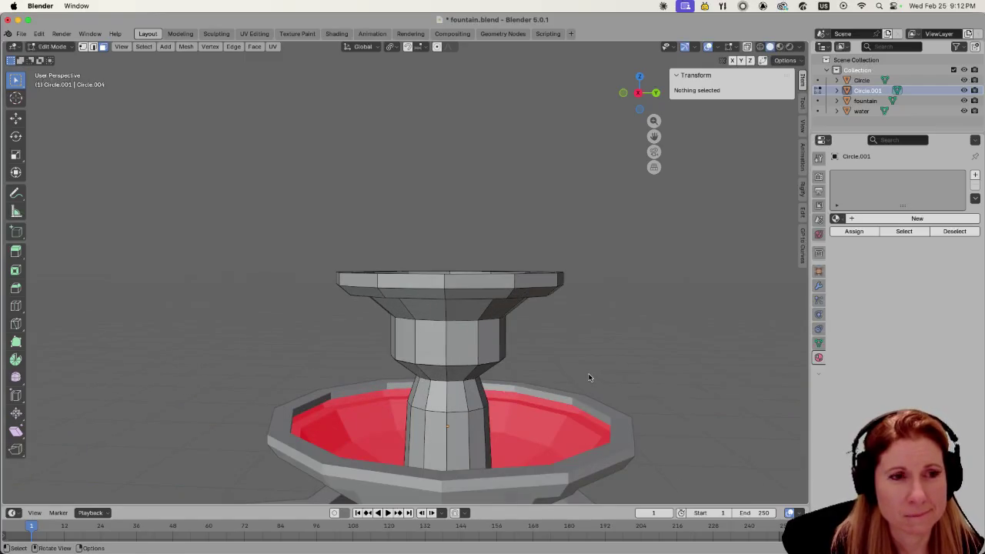
scroll(587, 377, down, 4)
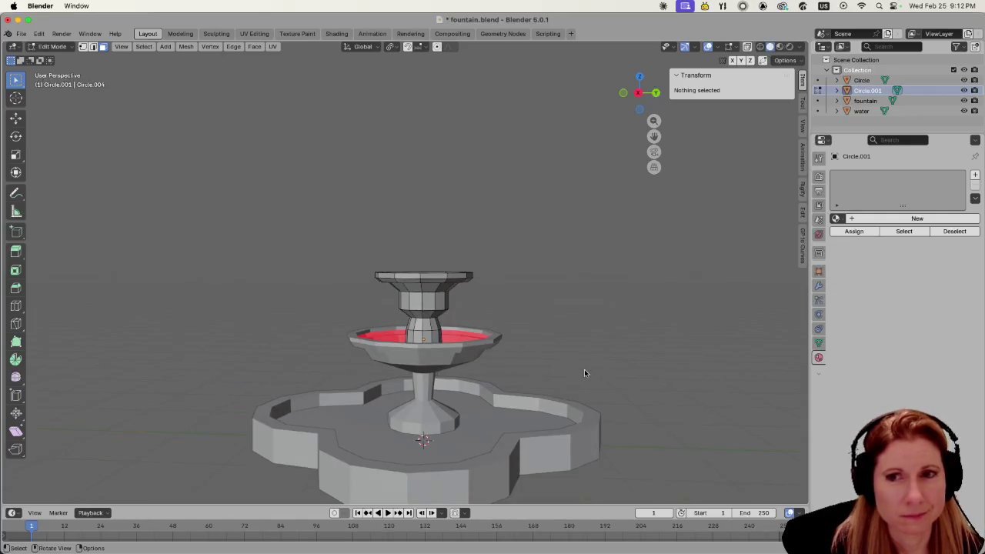
scroll(584, 372, down, 4)
scroll(582, 372, up, 2)
scroll(579, 372, up, 3)
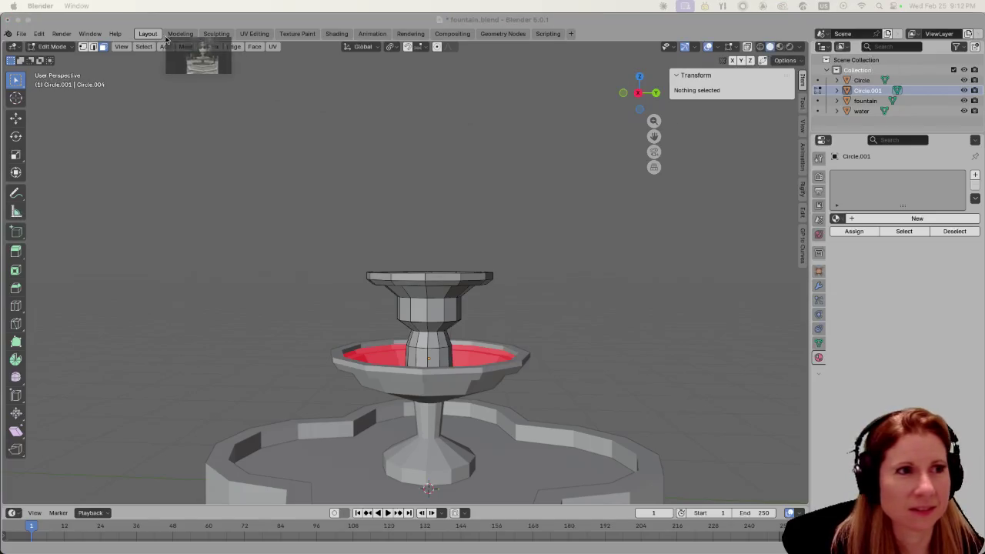
key(super+Tab)
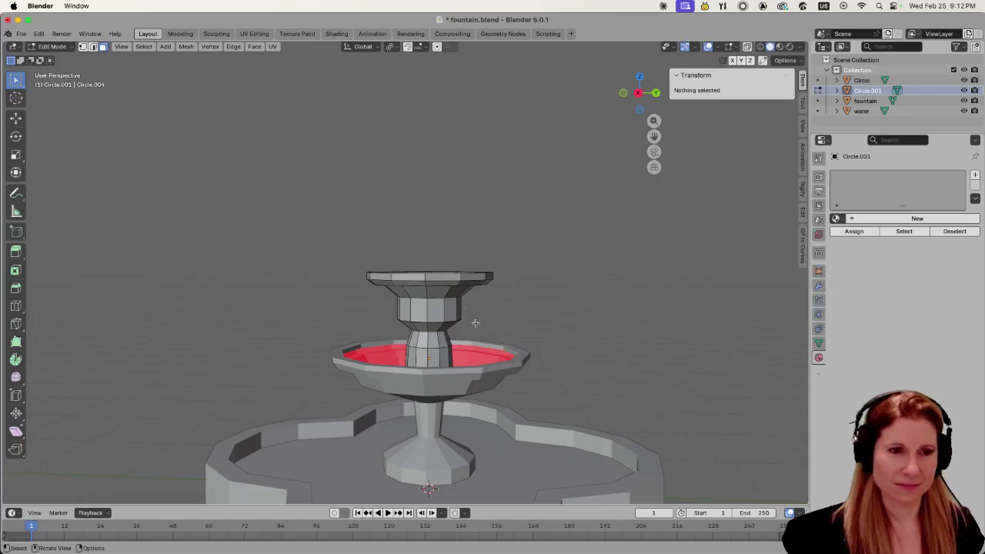
middle_drag(466, 325, 531, 347)
scroll(531, 348, down, 3)
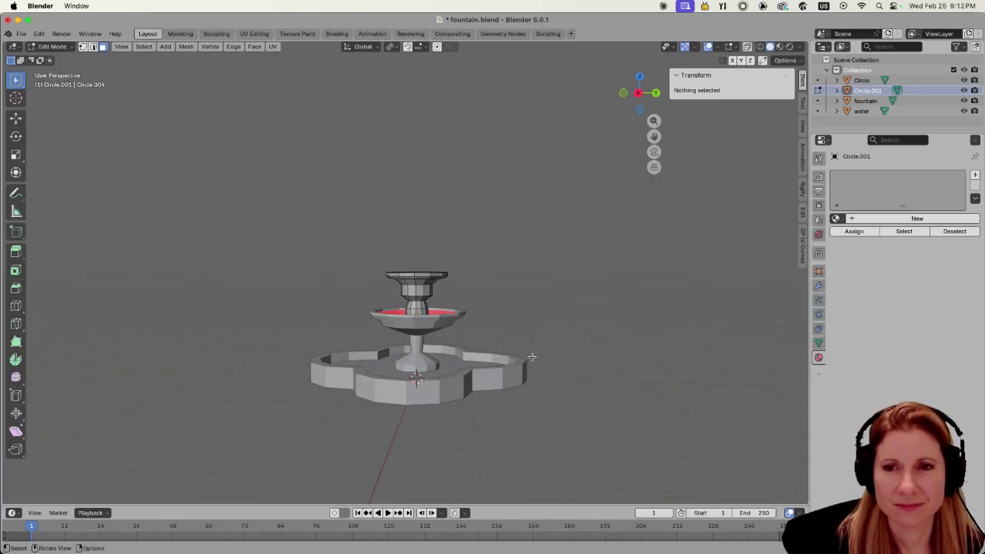
scroll(531, 357, up, 2)
scroll(521, 362, up, 3)
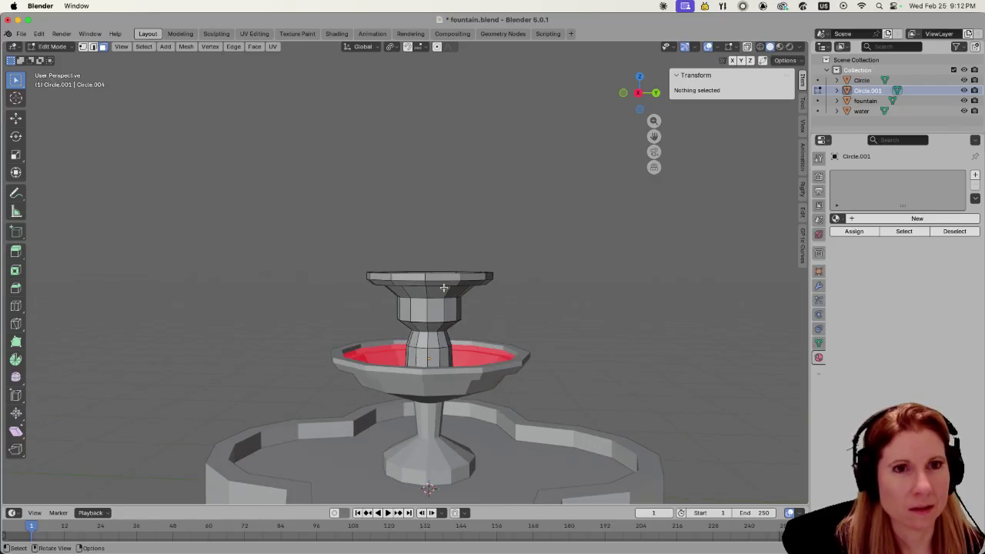
- In Object Mode, assign the existing fountain material to the upper bowl Circle.001
key(Tab)
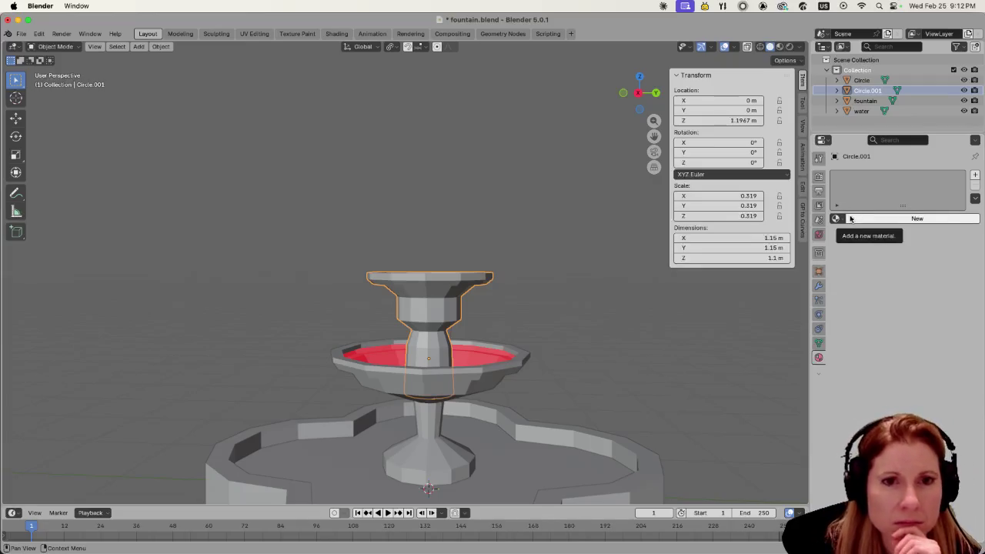
click(841, 219)
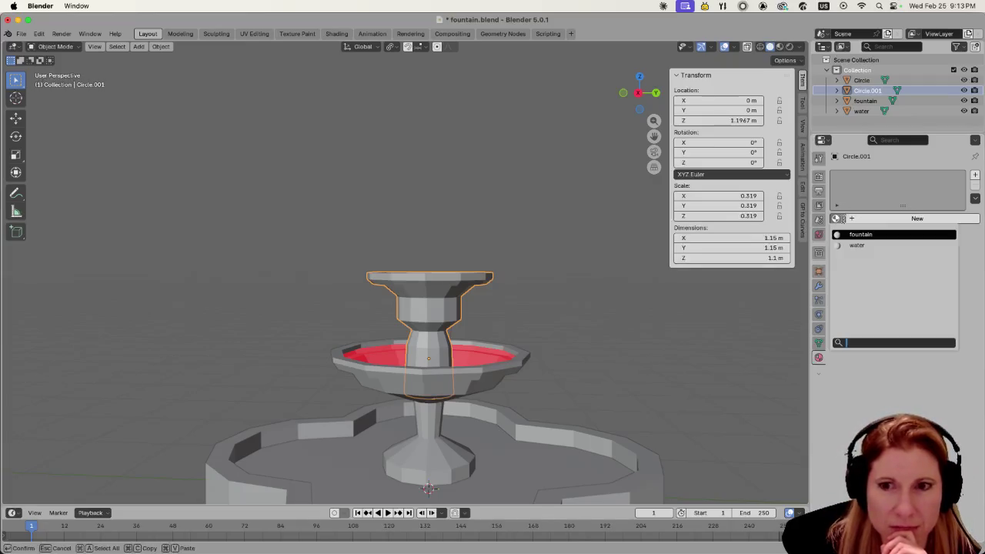
click(864, 235)
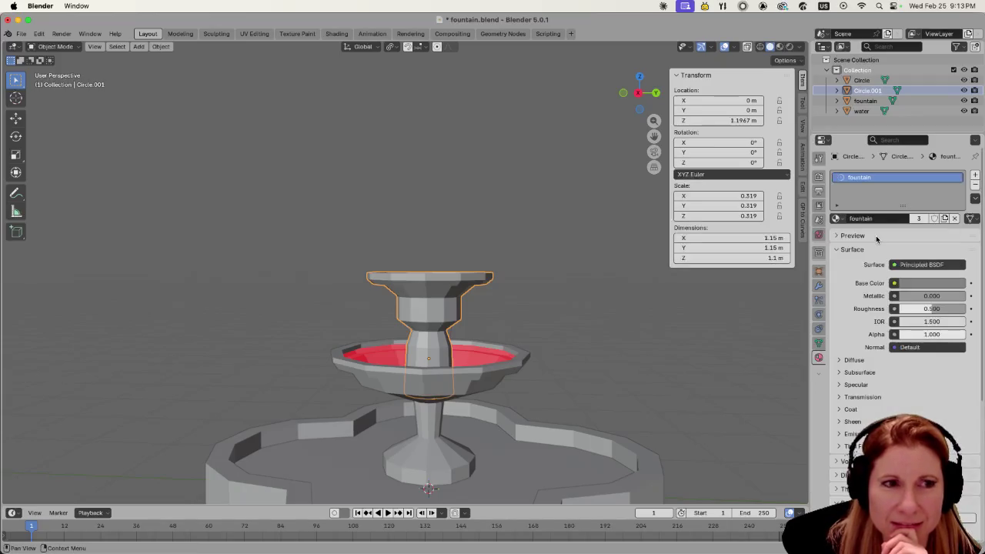
click(569, 340)
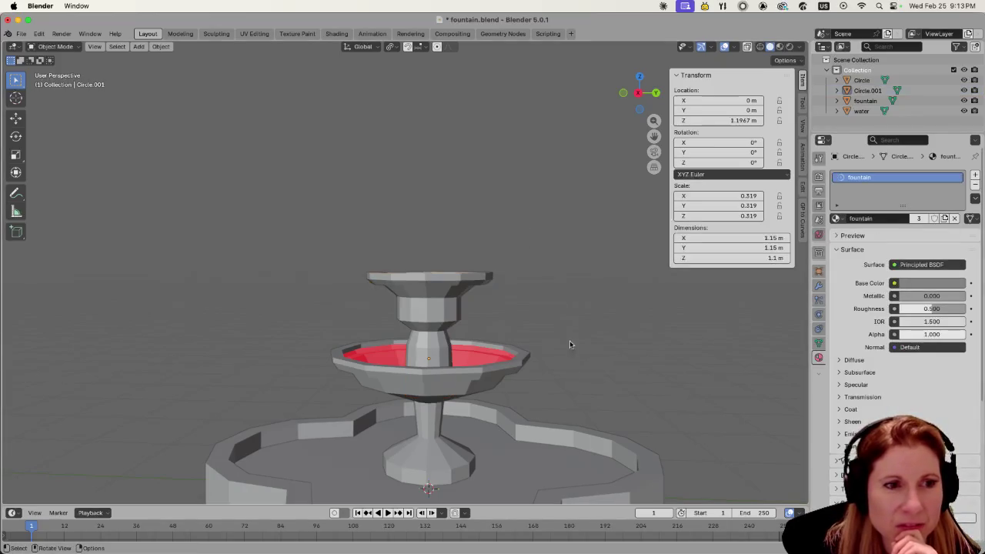
- Switch to Material Preview shading, showing the blue basin water, and select the middle bowl
scroll(569, 338, down, 3)
scroll(546, 361, up, 2)
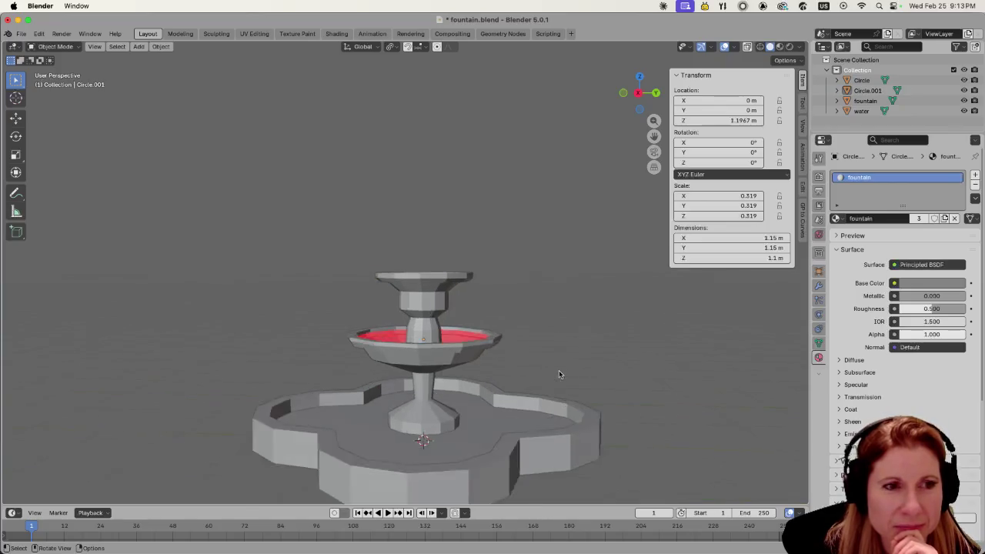
scroll(559, 370, up, 2)
scroll(562, 361, up, 2)
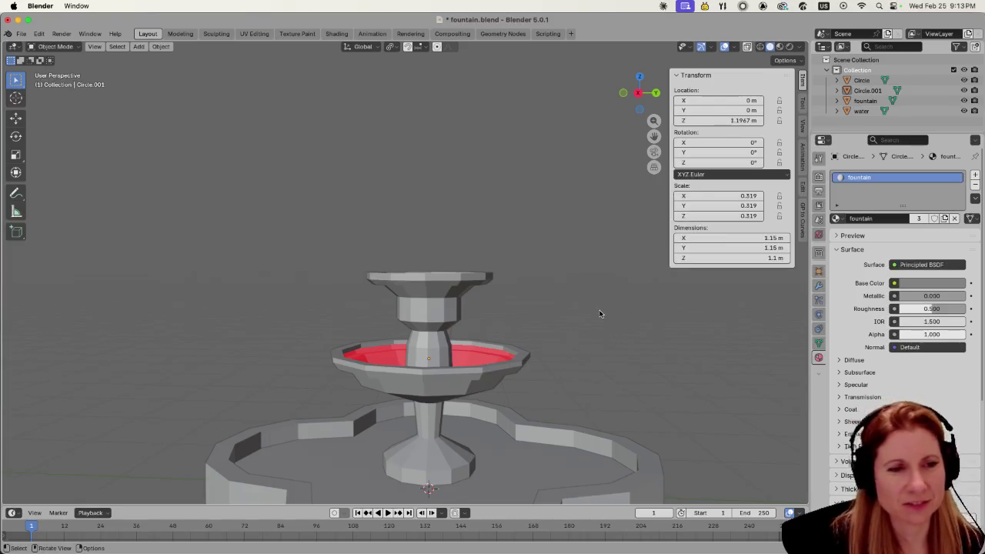
scroll(529, 275, down, 2)
mouse_move(530, 275)
middle_down()
mouse_move(557, 288)
mouse_move(435, 352)
middle_up()
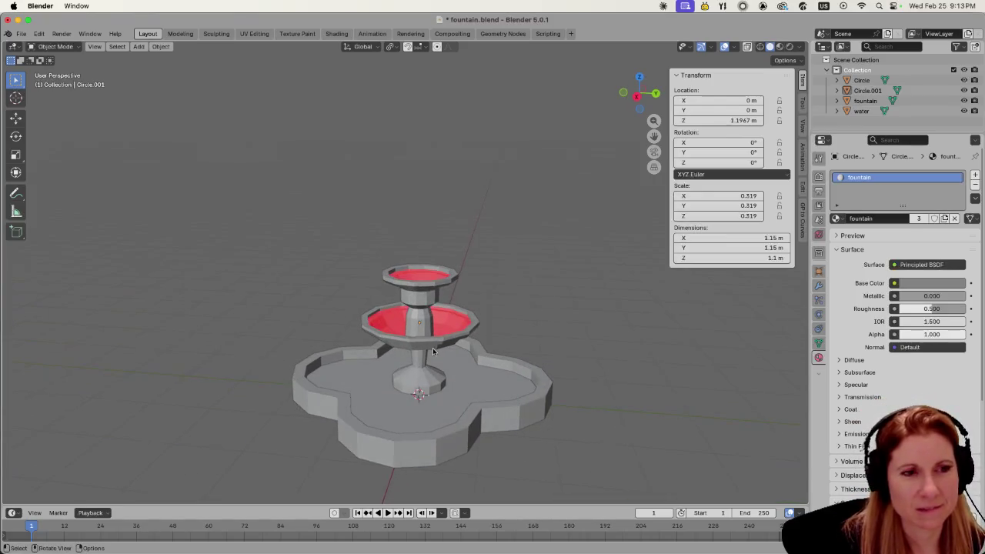
click(433, 351)
click(534, 274)
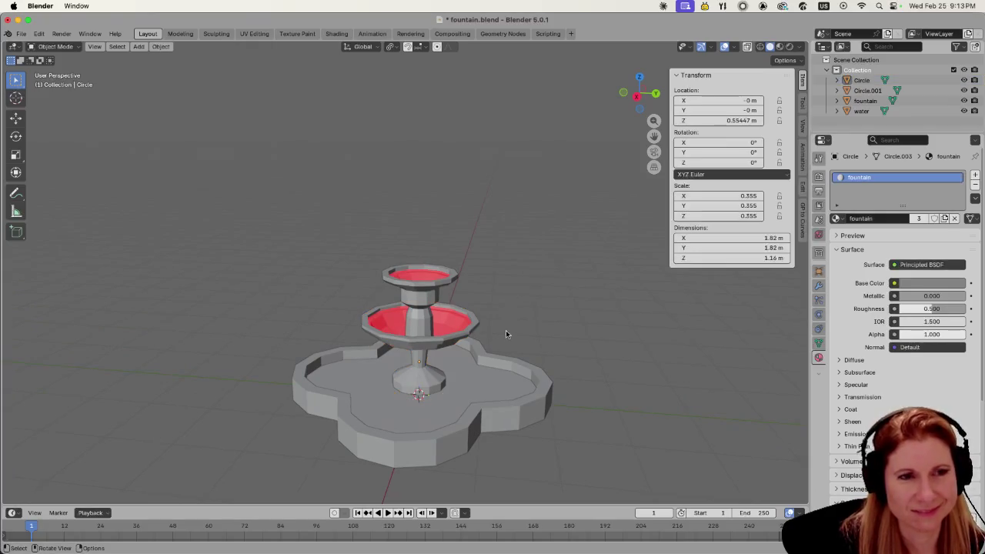
scroll(506, 330, up, 2)
scroll(554, 323, down, 2)
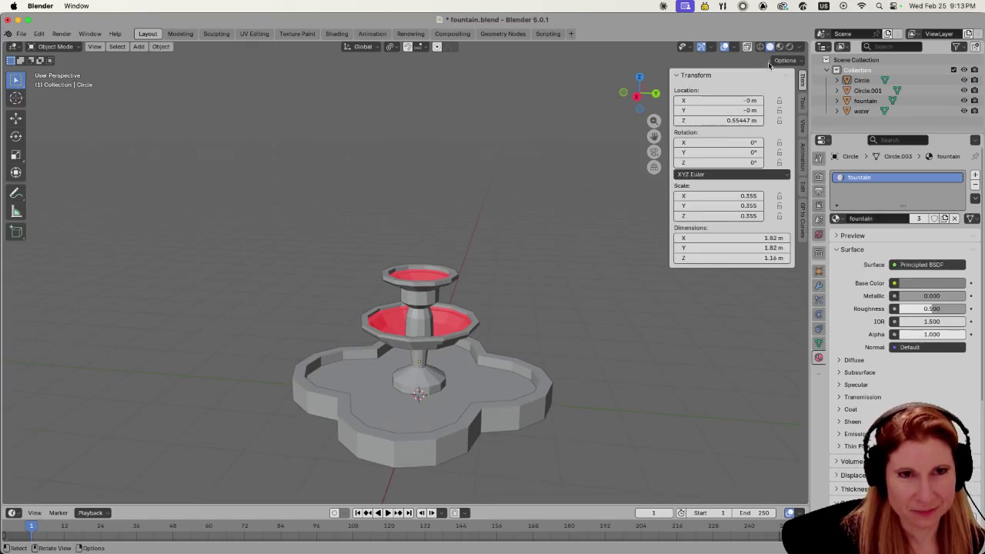
key(z)
mouse_move(574, 317)
middle_down()
mouse_move(564, 314)
mouse_move(587, 321)
middle_up()
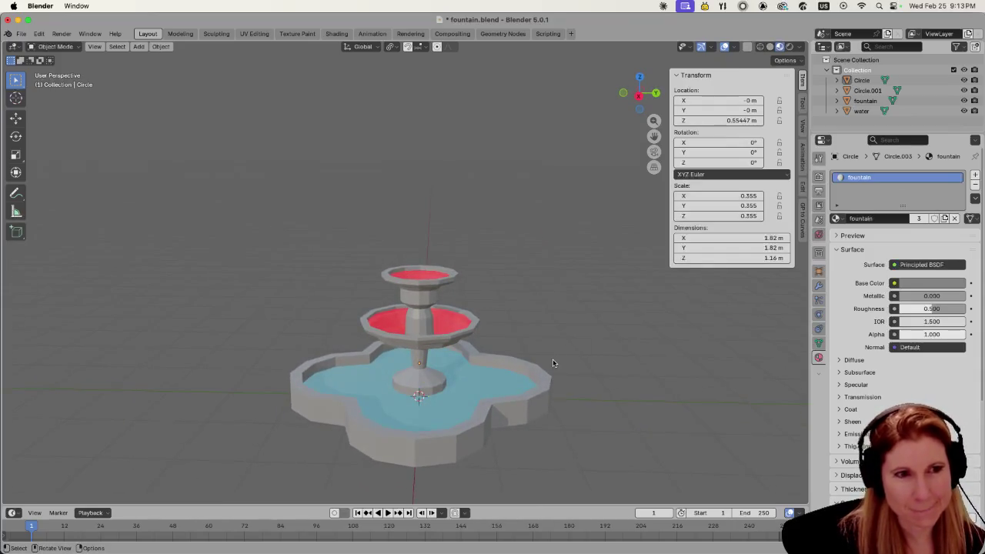
scroll(484, 354, up, 1)
click(473, 341)
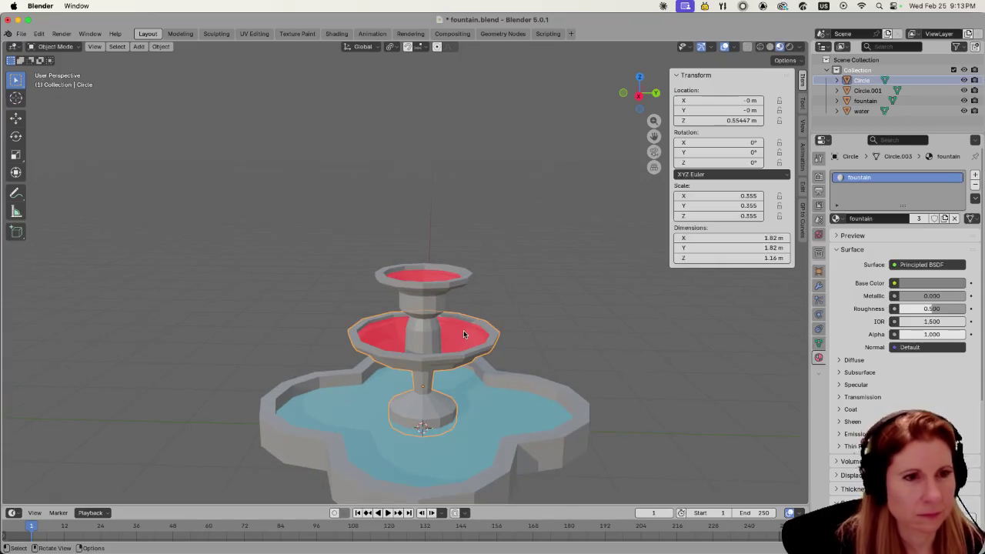
- Open the middle bowl Circle.003 in Edit Mode and try face-loop selections on its floor
key(Tab)
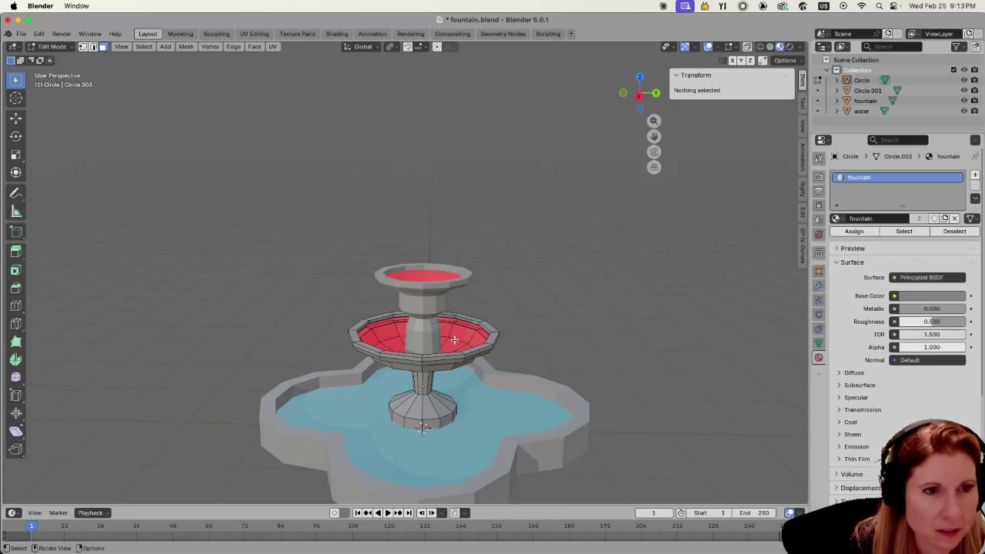
middle_drag(458, 329, 460, 336)
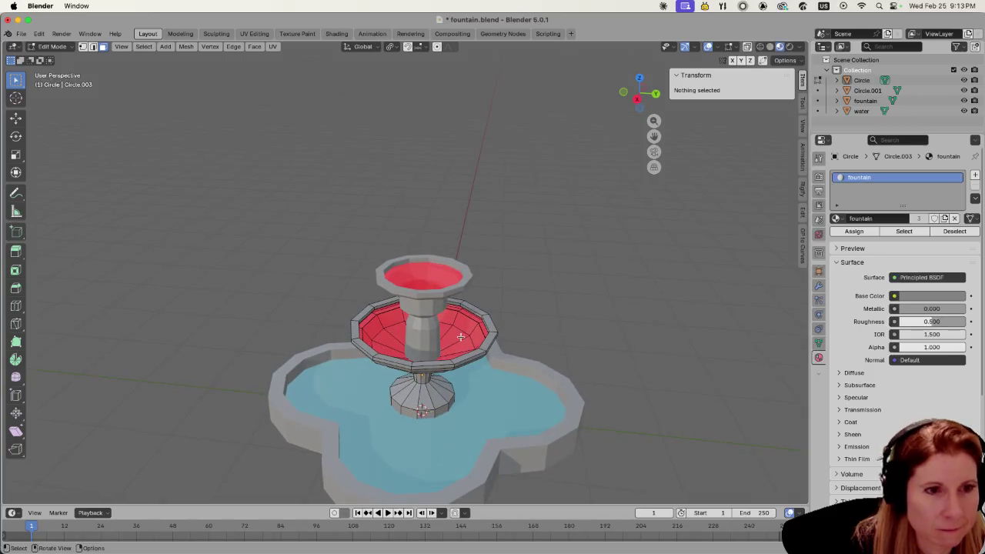
alt+click(458, 341)
alt+click(472, 329)
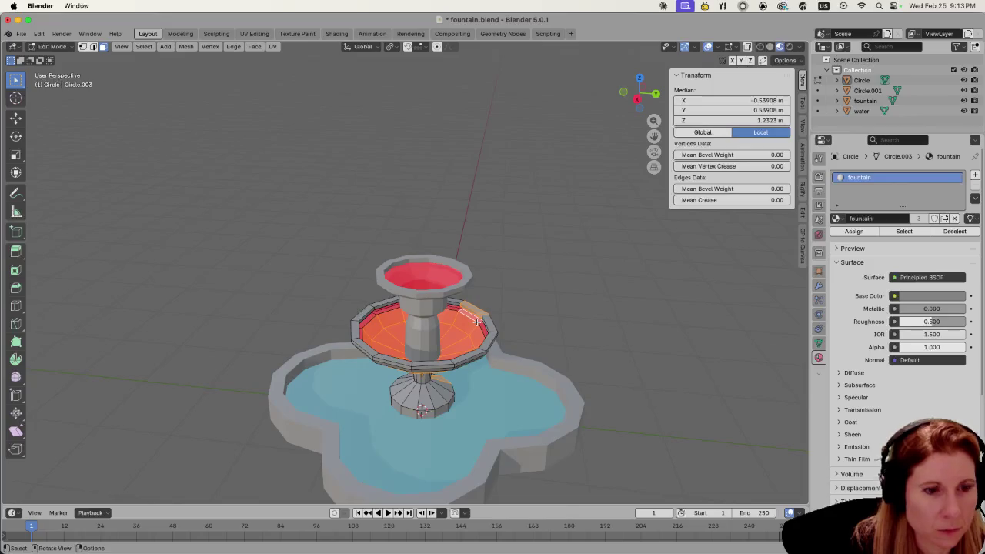
mouse_move(470, 328)
middle_down()
mouse_move(388, 333)
mouse_move(421, 297)
mouse_move(408, 366)
middle_up()
scroll(388, 333, up, 3)
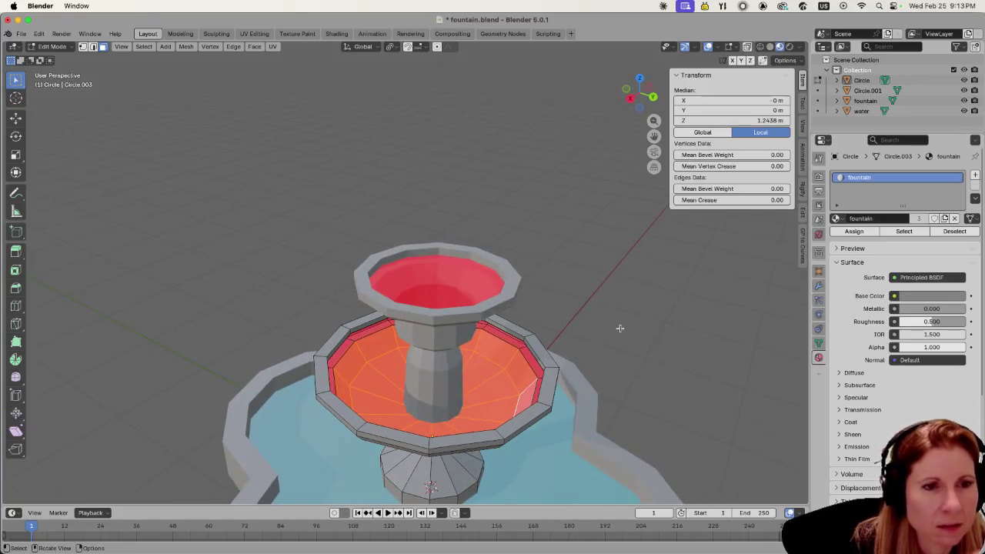
key(alt+a)
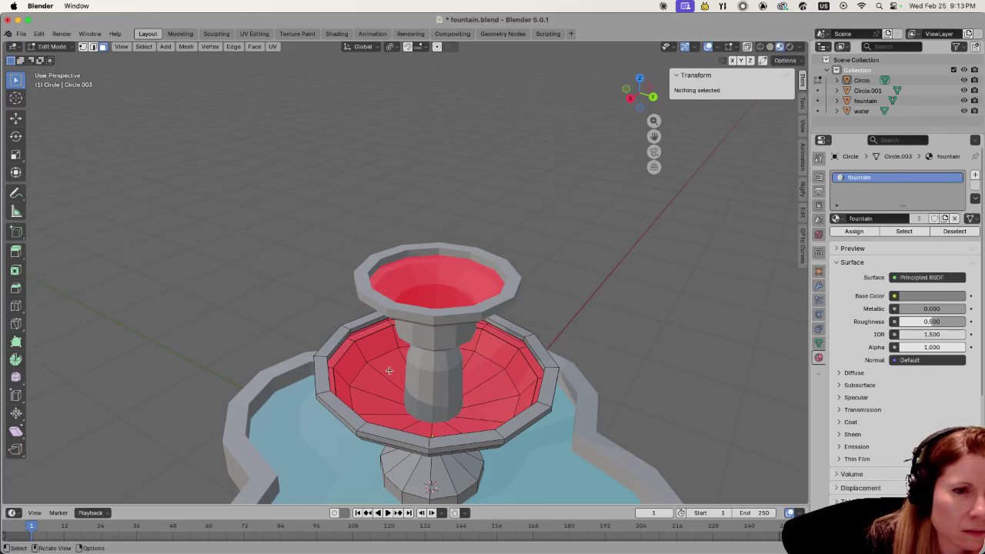
- Select the inner ring of faces on the bowl's floor
click(389, 370)
mouse_move(389, 370)
middle_down()
mouse_move(490, 331)
mouse_move(420, 392)
middle_up()
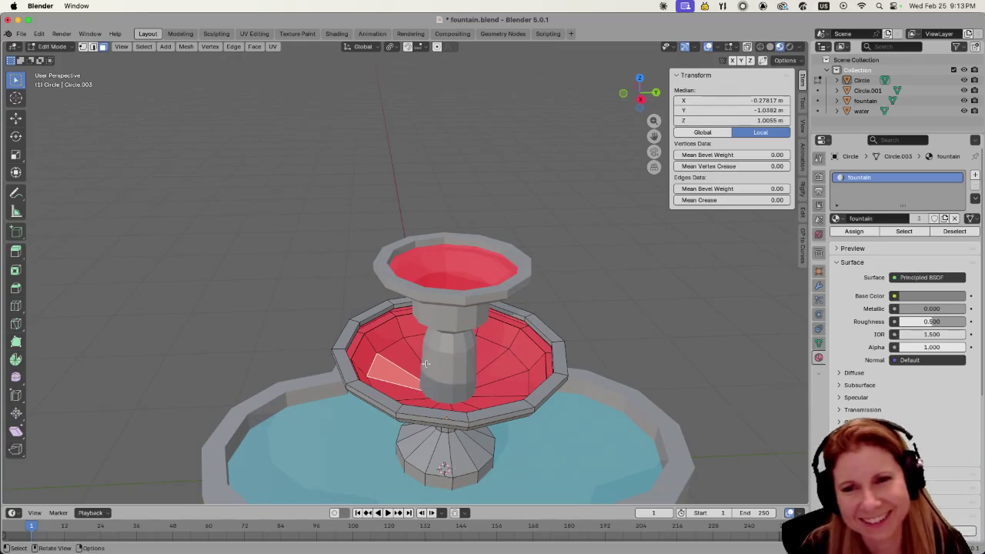
alt+click(391, 343)
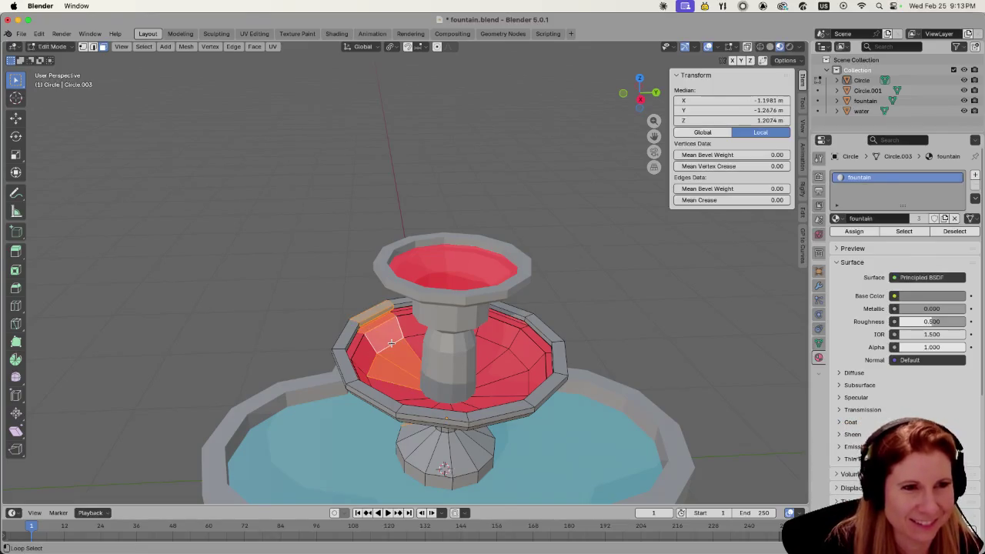
click(373, 361)
alt+click(373, 361)
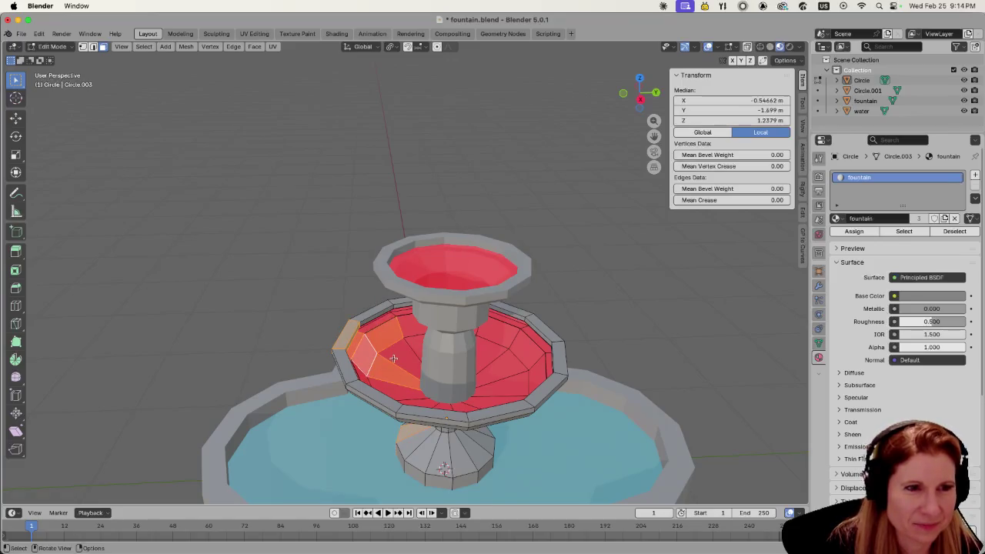
alt+shift+click(394, 359)
alt+click(399, 368)
middle_drag(399, 368, 461, 320)
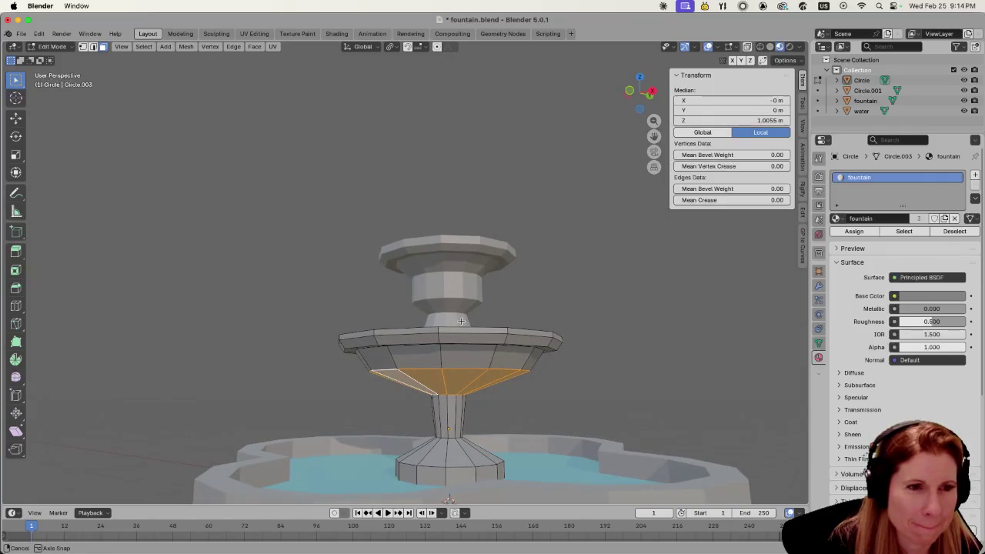
middle_drag(461, 321, 385, 335)
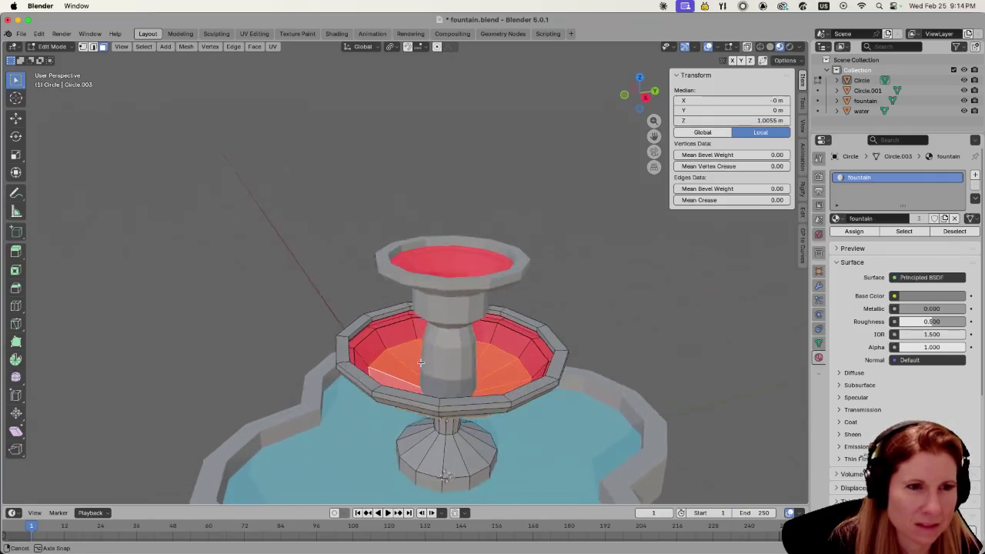
- Add the rim loop and the inner wall band to the face selection
alt+click(382, 333)
alt+click(377, 324)
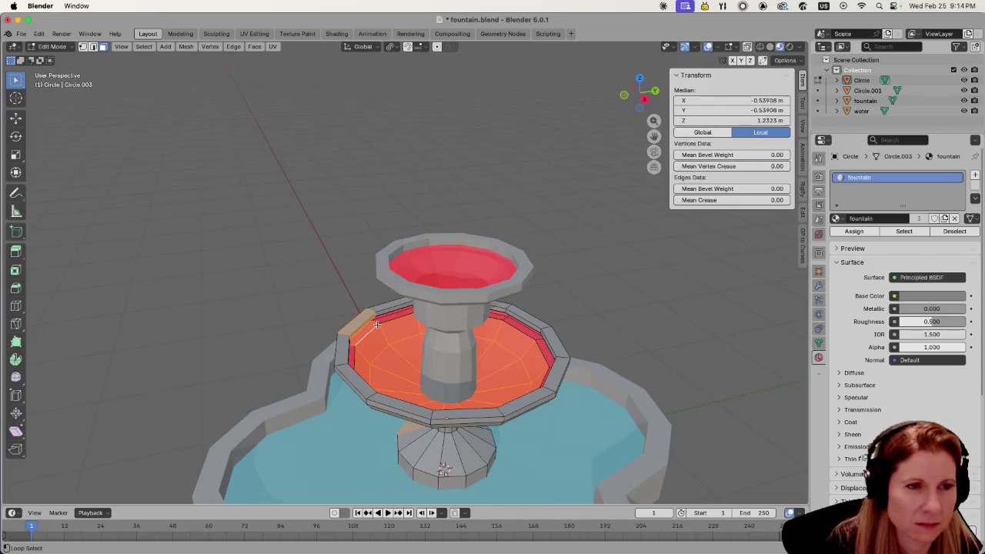
alt+click(374, 327)
alt+click(369, 331)
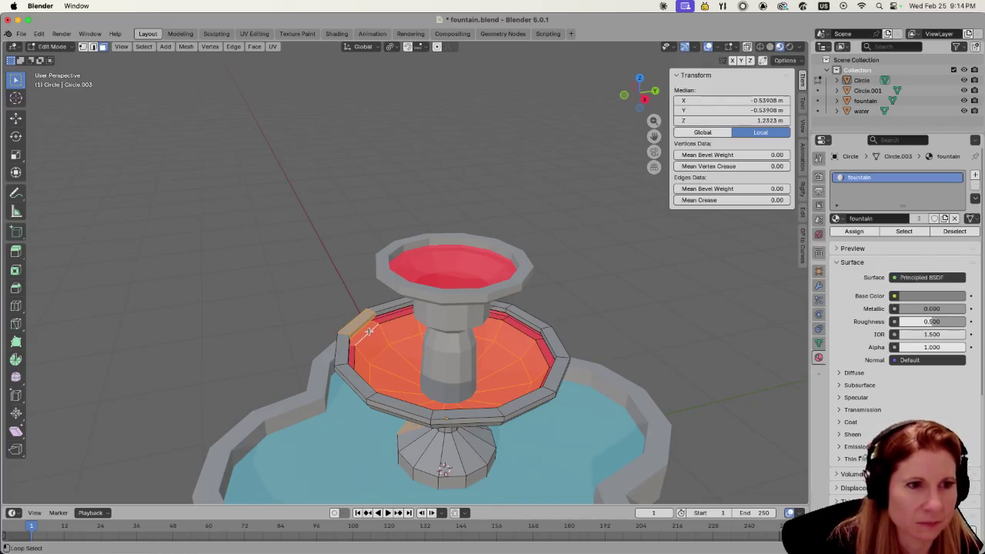
alt+click(369, 331)
middle_drag(370, 331, 578, 351)
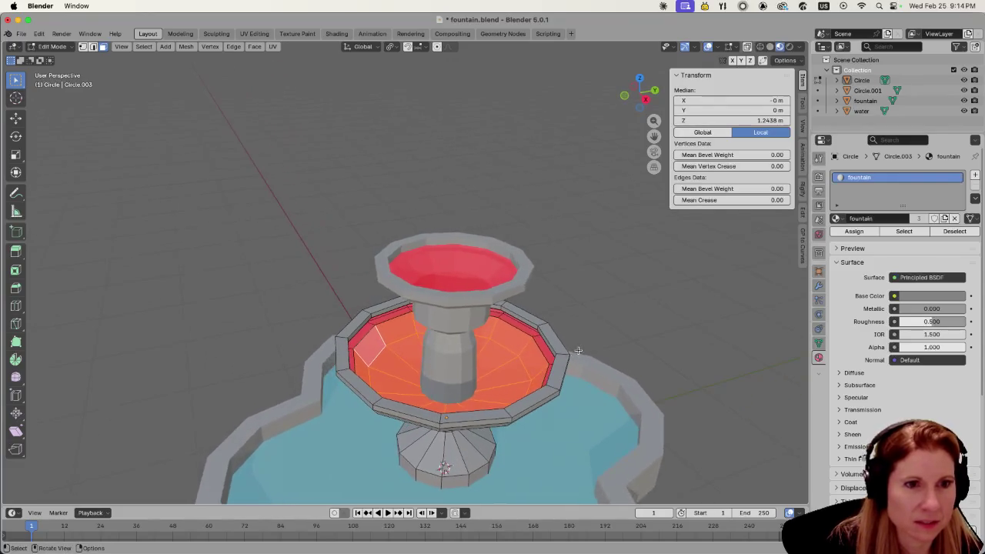
scroll(577, 351, up, 2)
scroll(538, 352, up, 1)
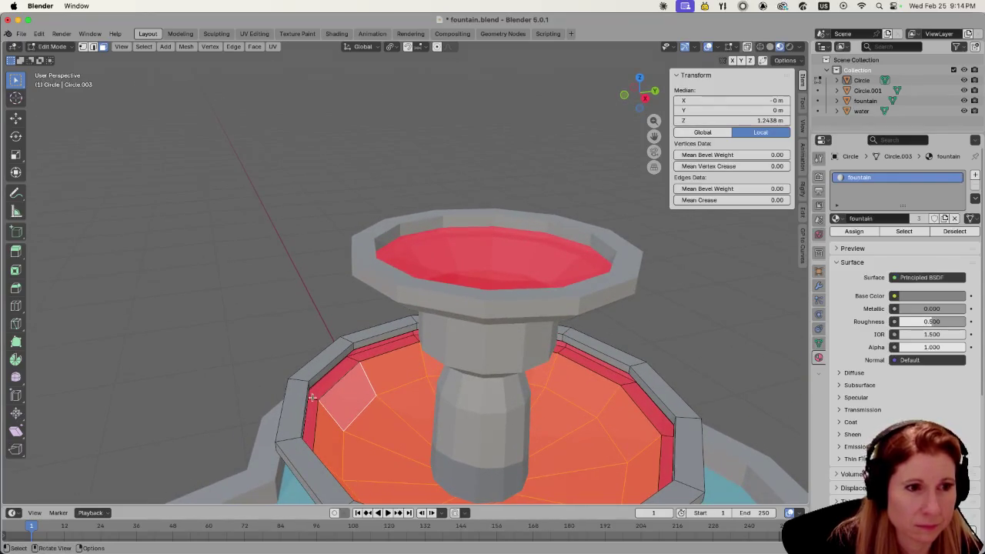
alt+shift+click(336, 390)
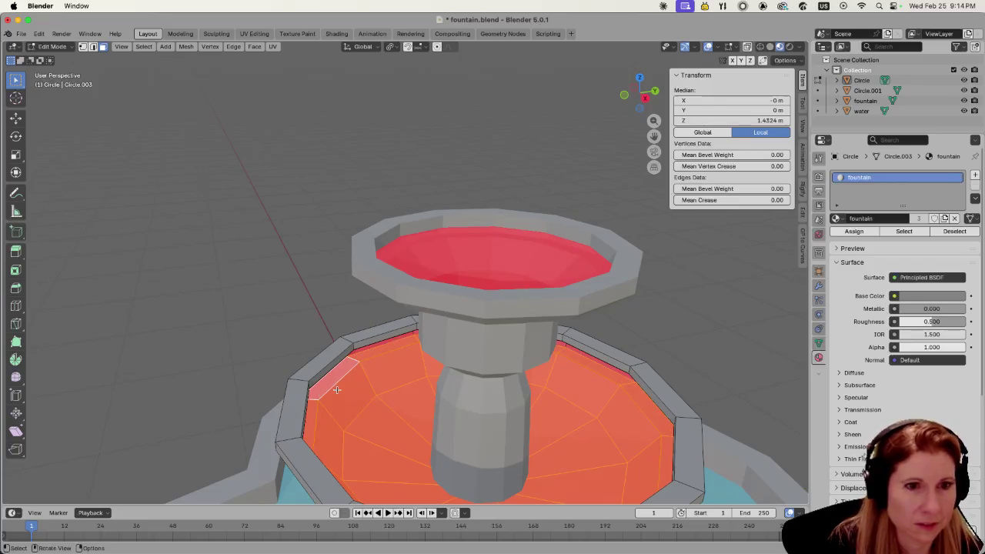
scroll(336, 390, down, 3)
scroll(336, 390, down, 1)
mouse_move(336, 390)
middle_down()
mouse_move(376, 381)
mouse_move(381, 391)
middle_up()
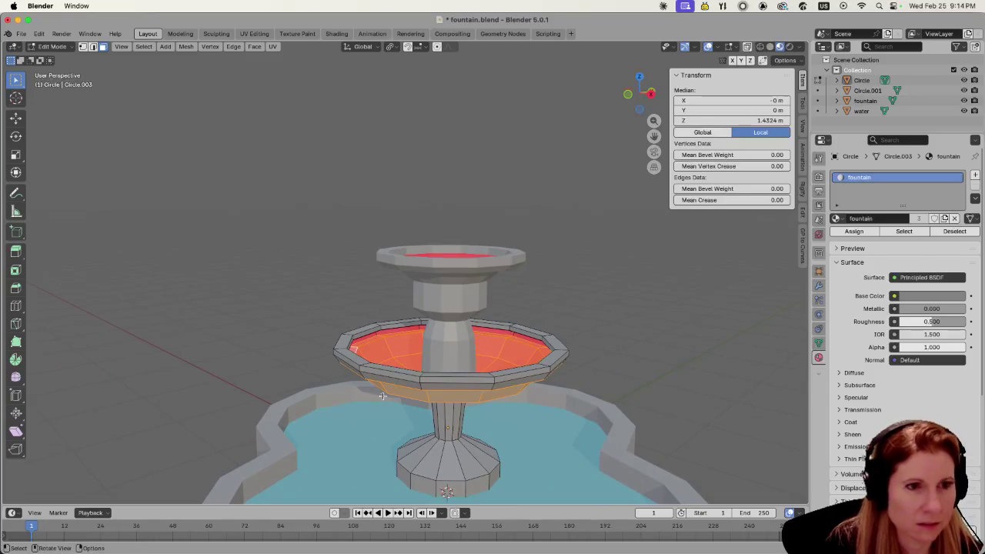
- Duplicate the bowl's inner faces, raise the copy 0.35114 m along Z, then switch to Firefox
key(g)
key(z)
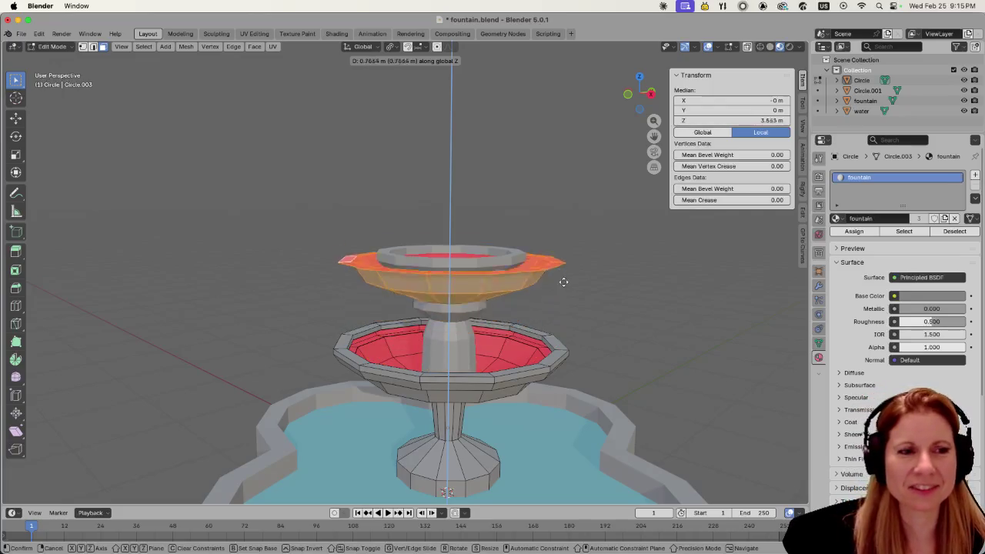
click(563, 323)
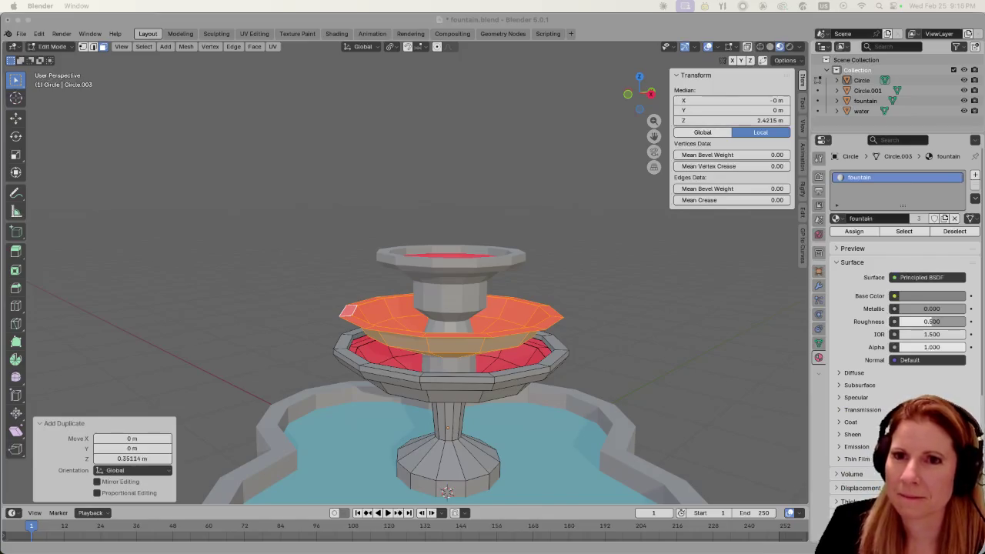
key(super+Tab)
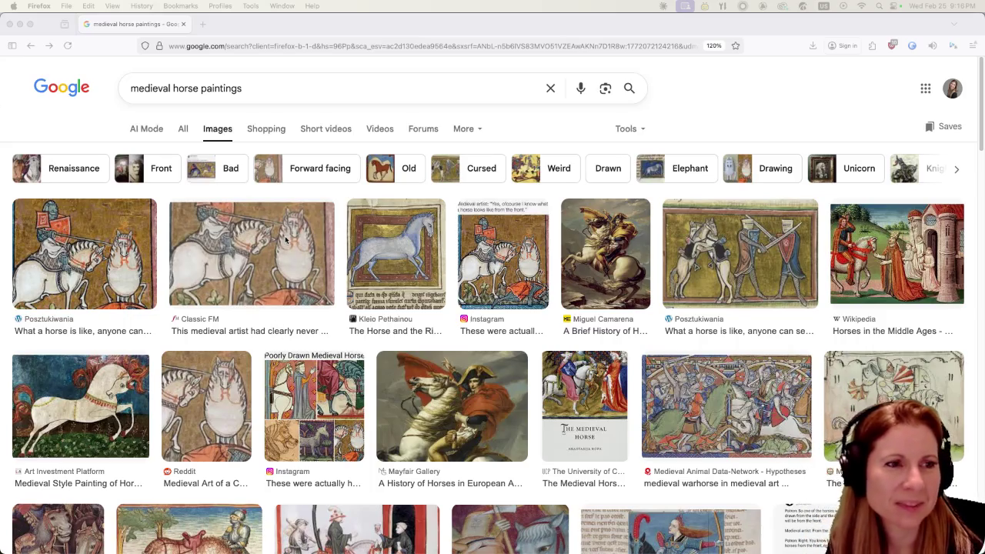
- Preview one medieval horse painting, close it, and scroll through the image results
click(272, 262)
click(271, 262)
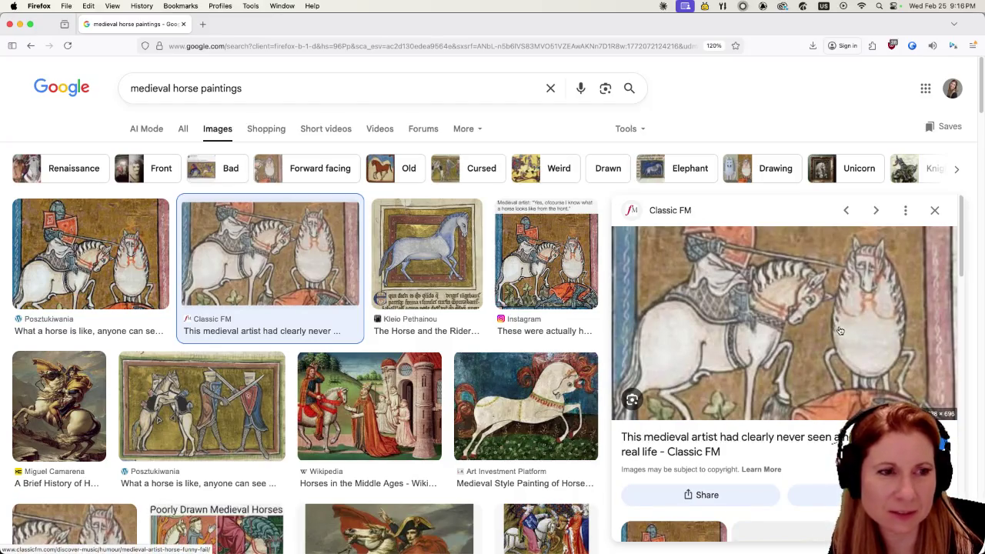
click(935, 211)
scroll(436, 389, down, 1)
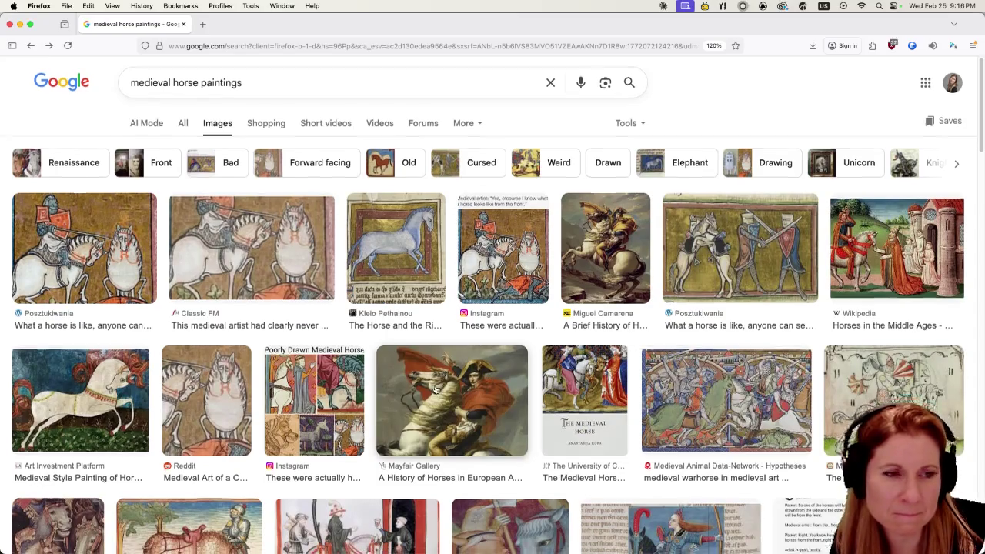
scroll(436, 389, down, 3)
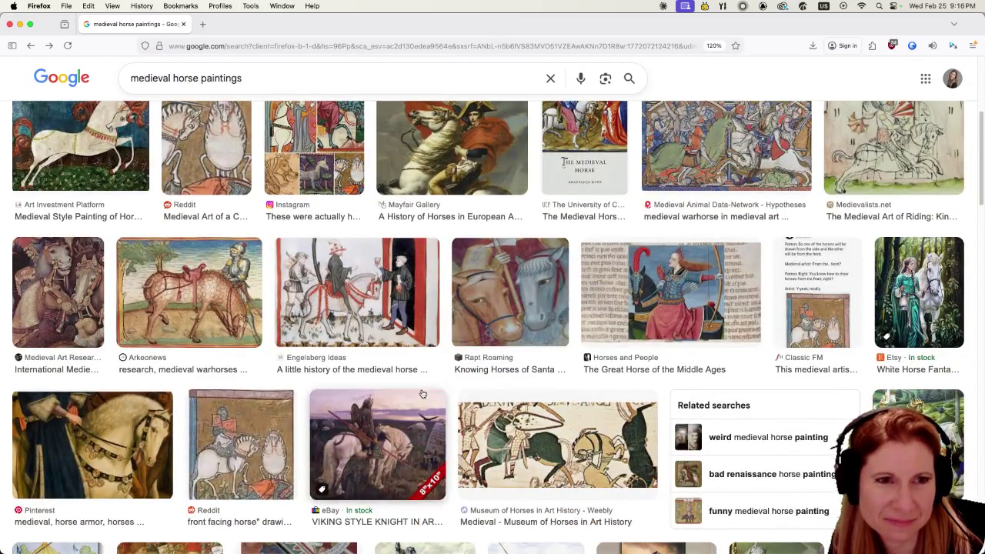
scroll(431, 388, up, 3)
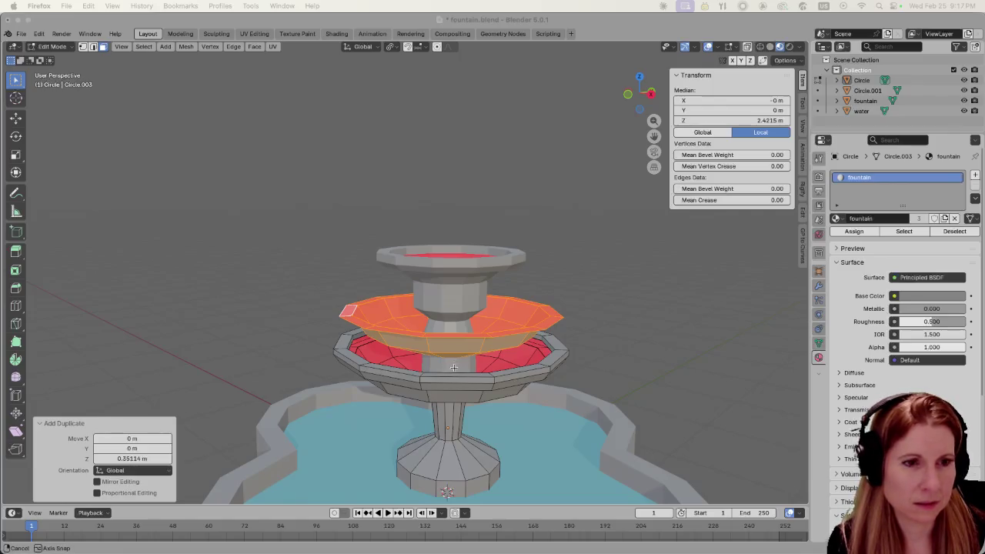
middle_drag(455, 363, 441, 380)
scroll(441, 381, up, 2)
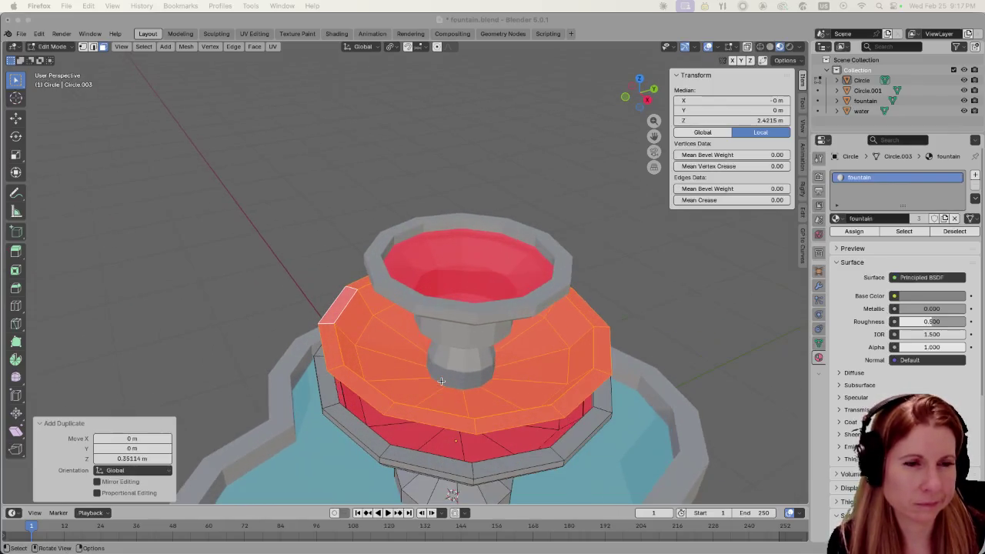
middle_drag(397, 358, 426, 356)
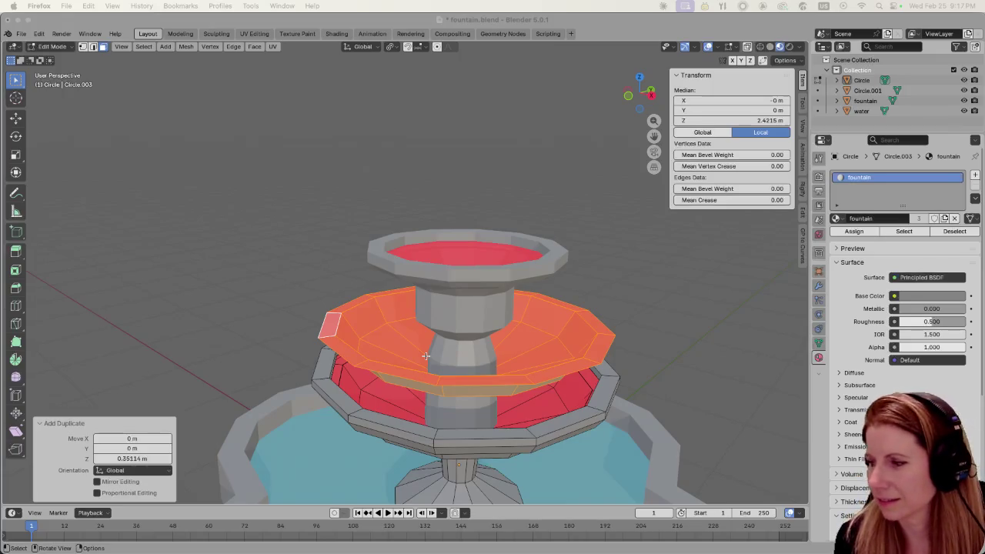
middle_drag(458, 384, 448, 372)
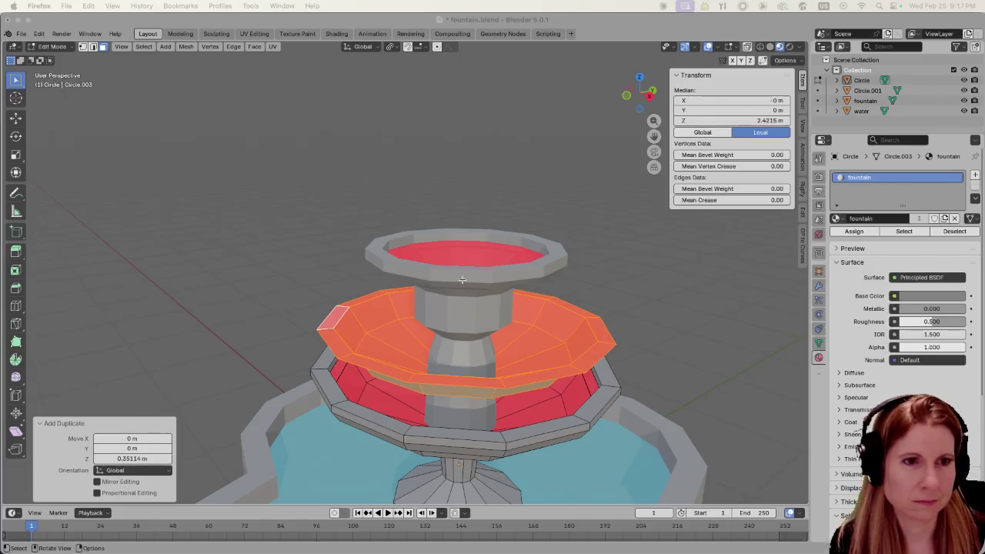
click(535, 358)
key(l)
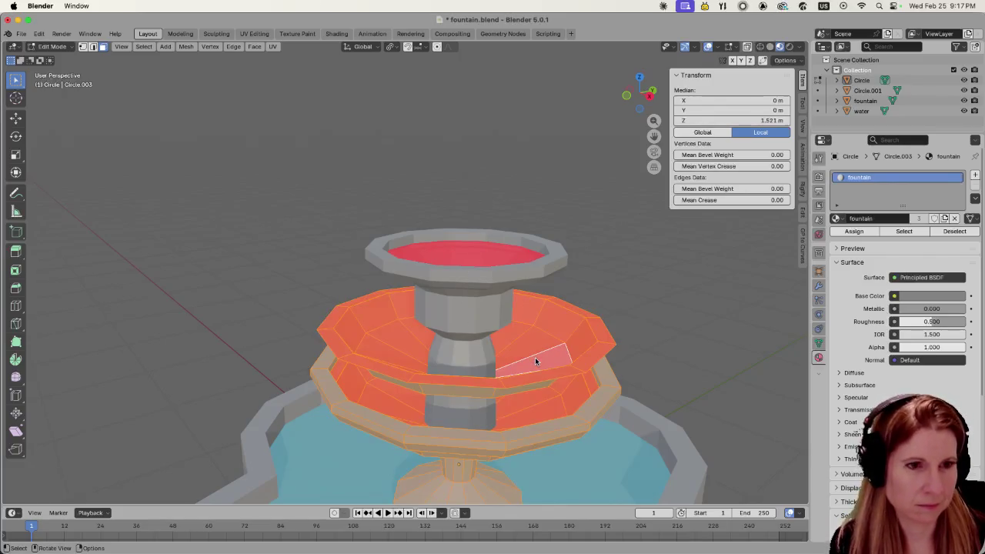
key(alt+a)
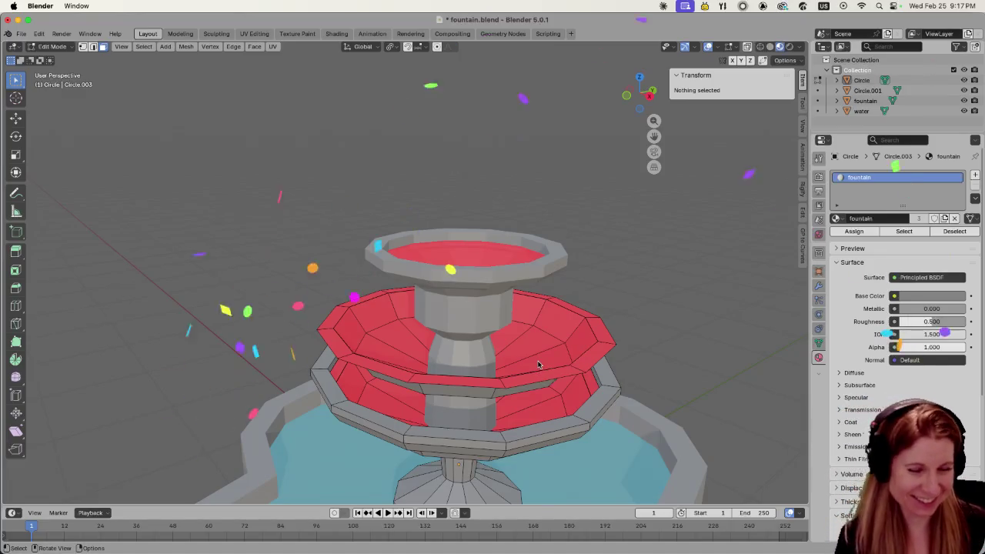
click(577, 341)
key(a)
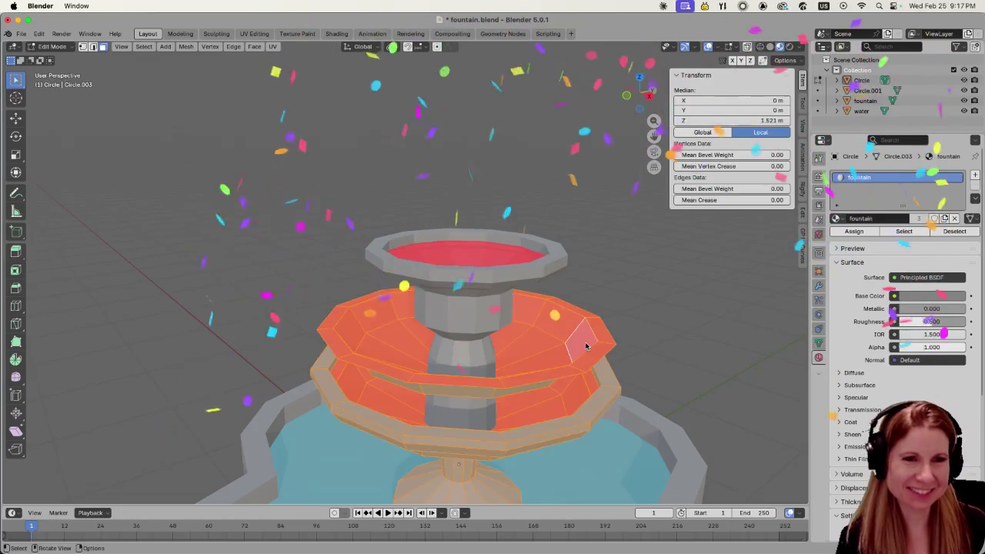
click(625, 324)
middle_drag(626, 324, 560, 317)
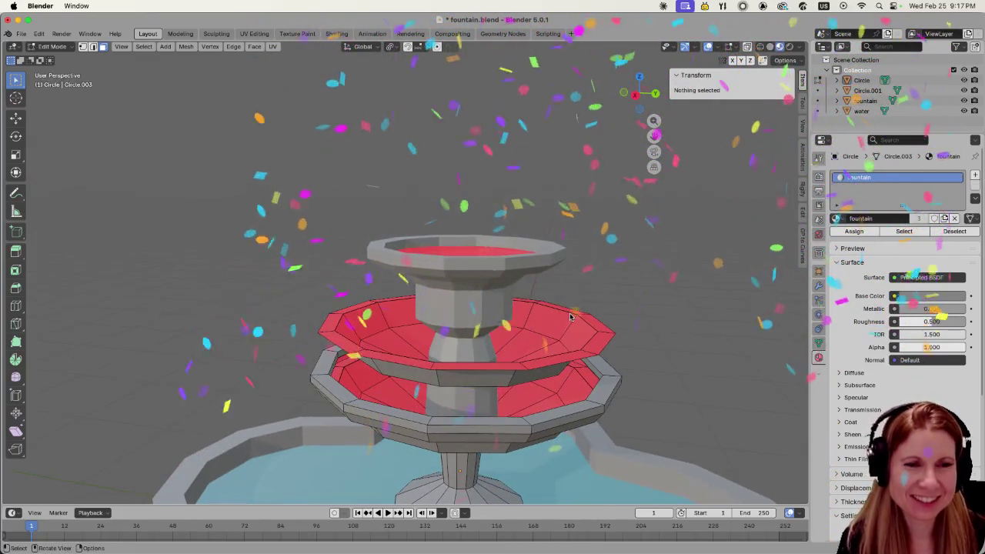
scroll(560, 317, down, 5)
middle_drag(539, 334, 452, 395)
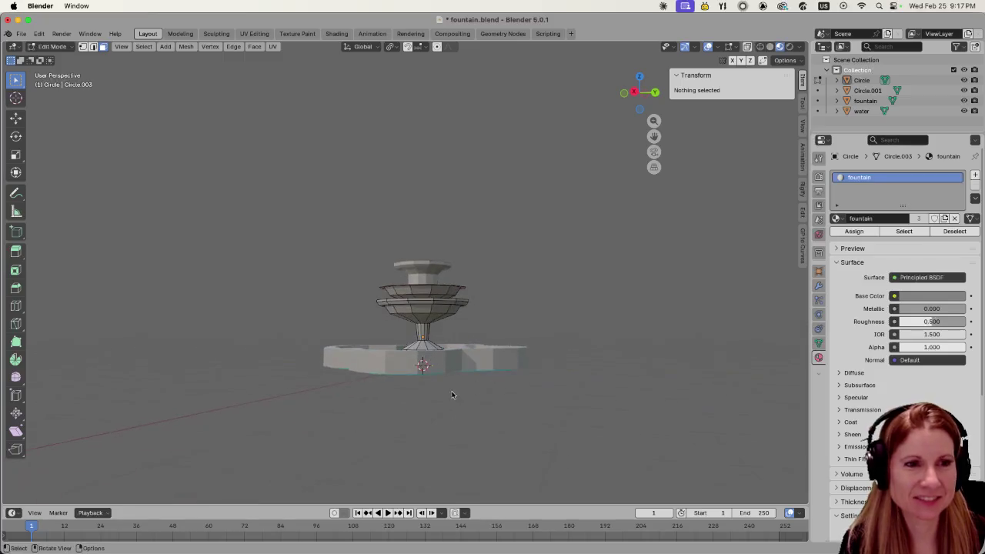
scroll(370, 320, down, 3)
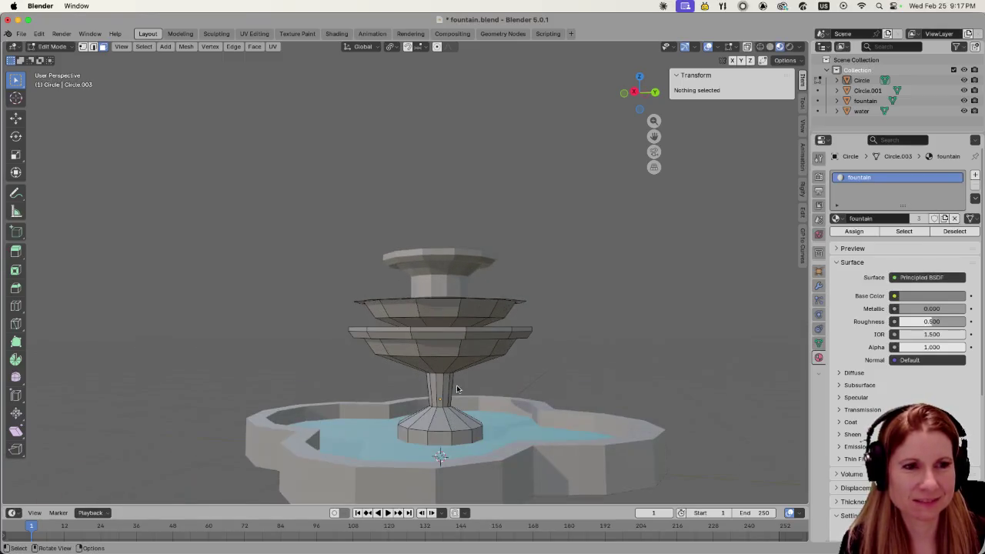
mouse_move(370, 321)
middle_down()
mouse_move(487, 379)
mouse_move(480, 359)
middle_up()
scroll(480, 360, up, 3)
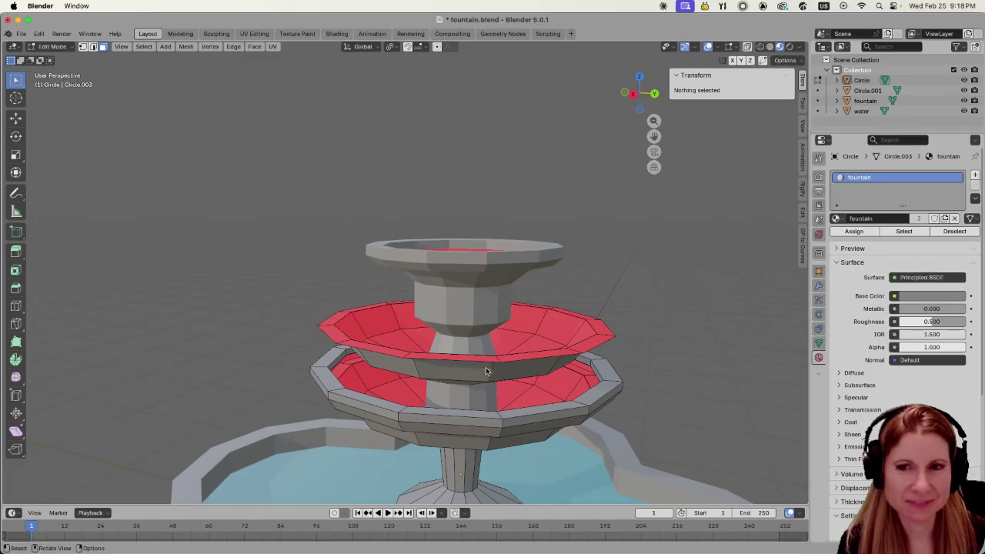
middle_drag(486, 367, 384, 389)
click(377, 392)
click(373, 387)
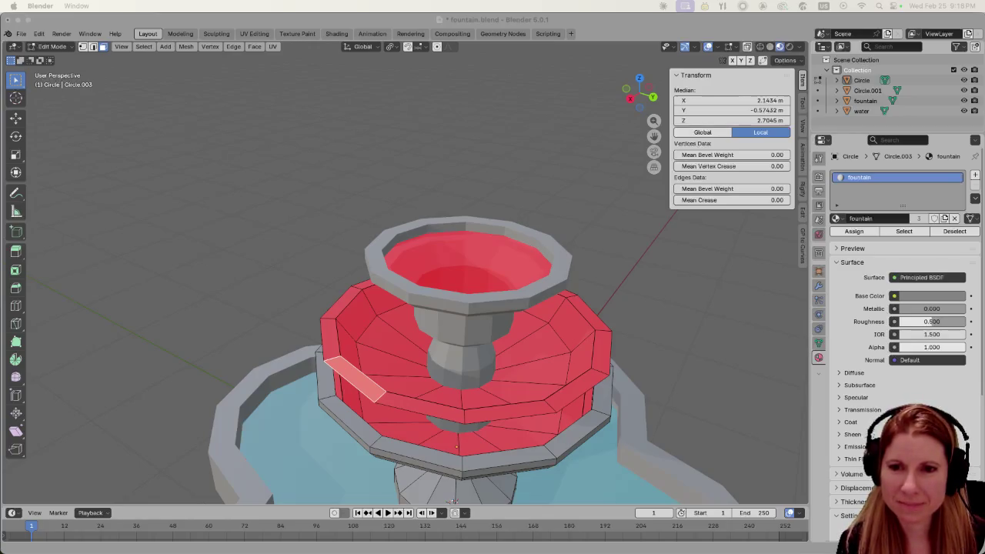
key(super+Tab)
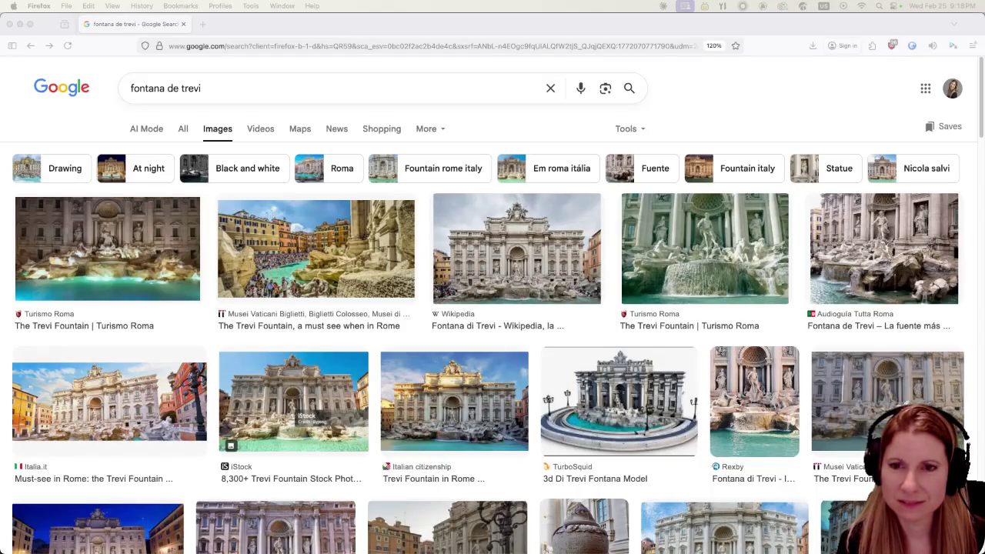
key(super+grave)
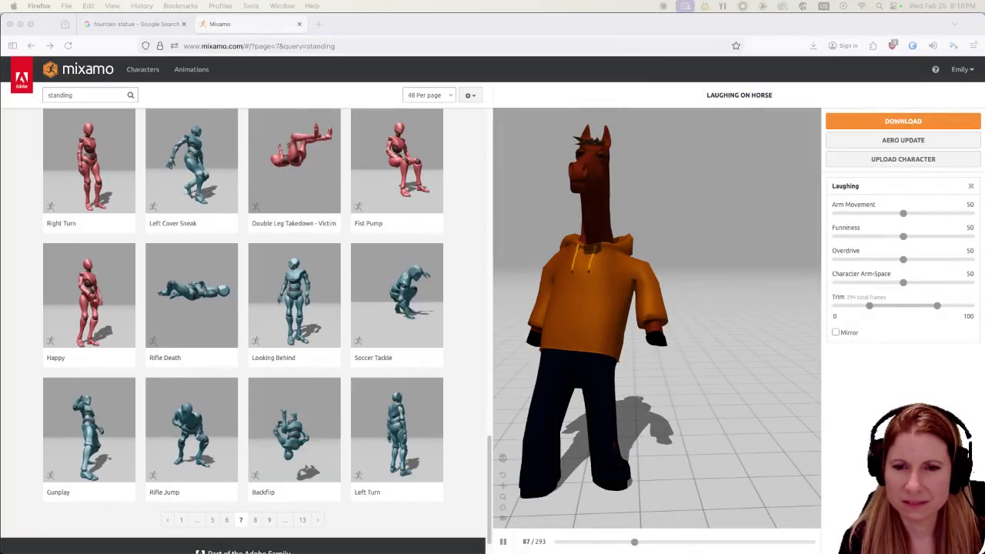
mouse_move(774, 551)
click(775, 540)
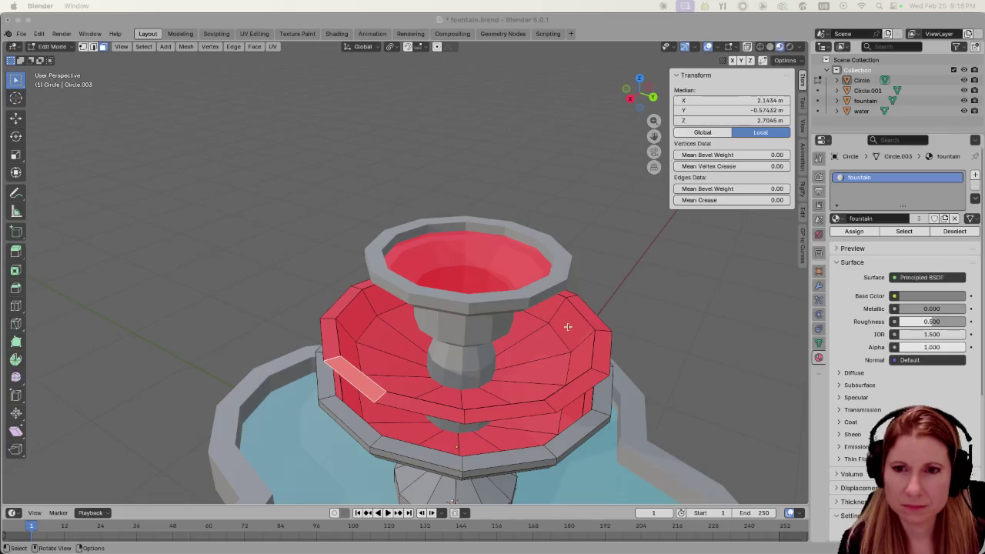
- Switch to edge selection and try an edge loop and quick inset on the middle tier top
middle_drag(473, 355, 410, 418)
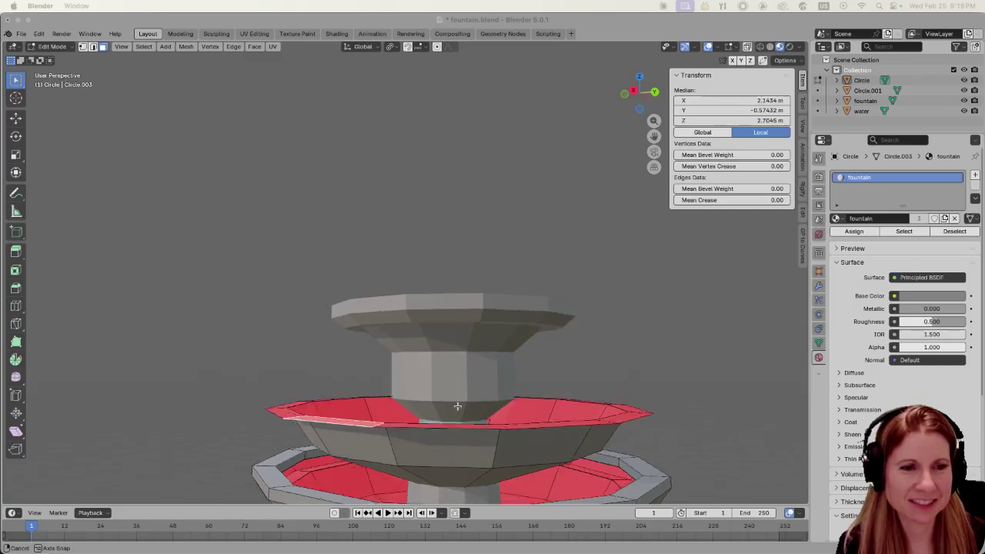
click(407, 414)
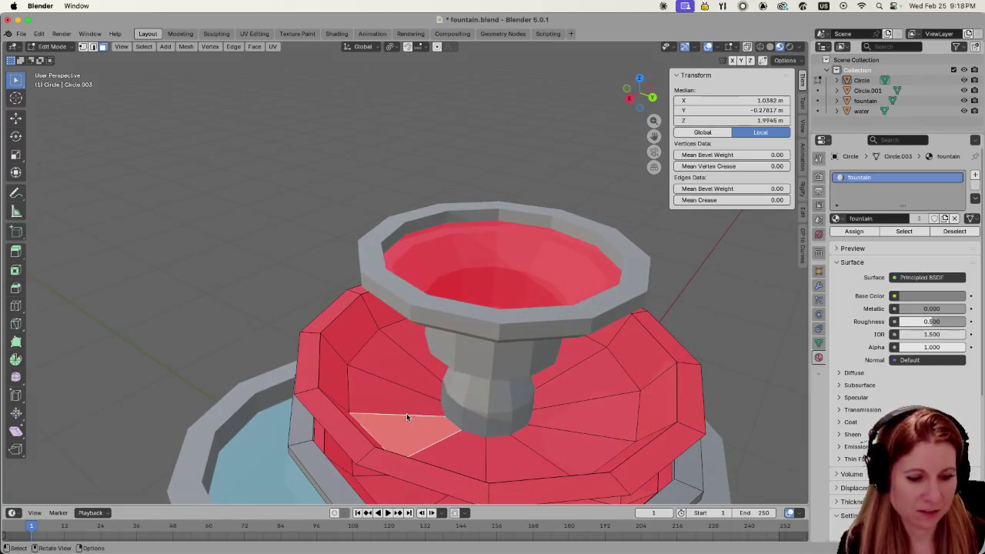
key(alt+a)
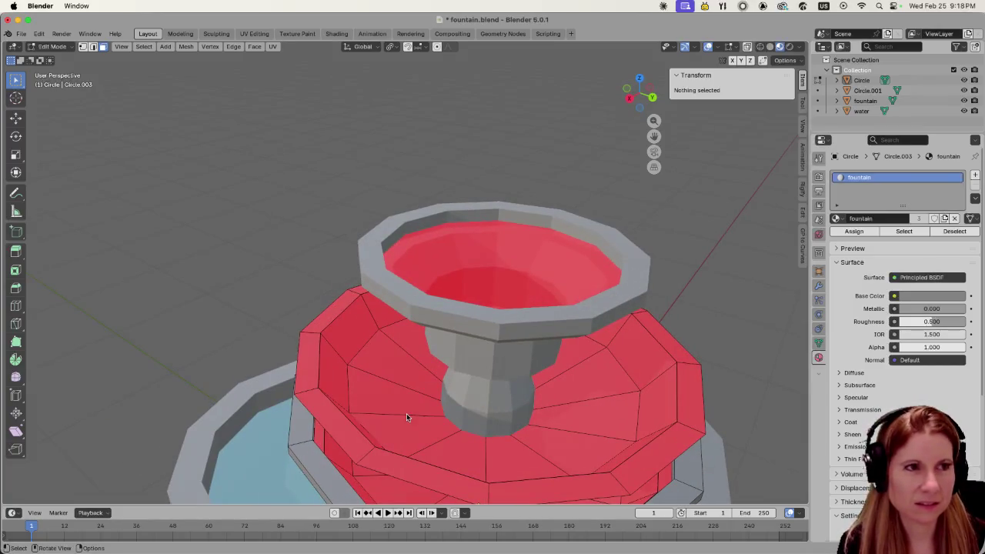
key(2)
alt+click(406, 416)
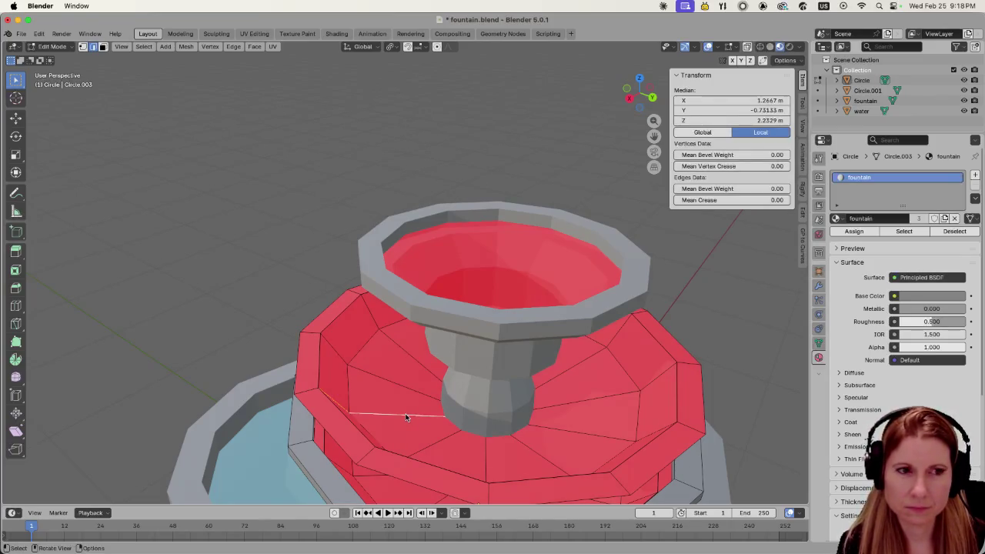
key(alt+a)
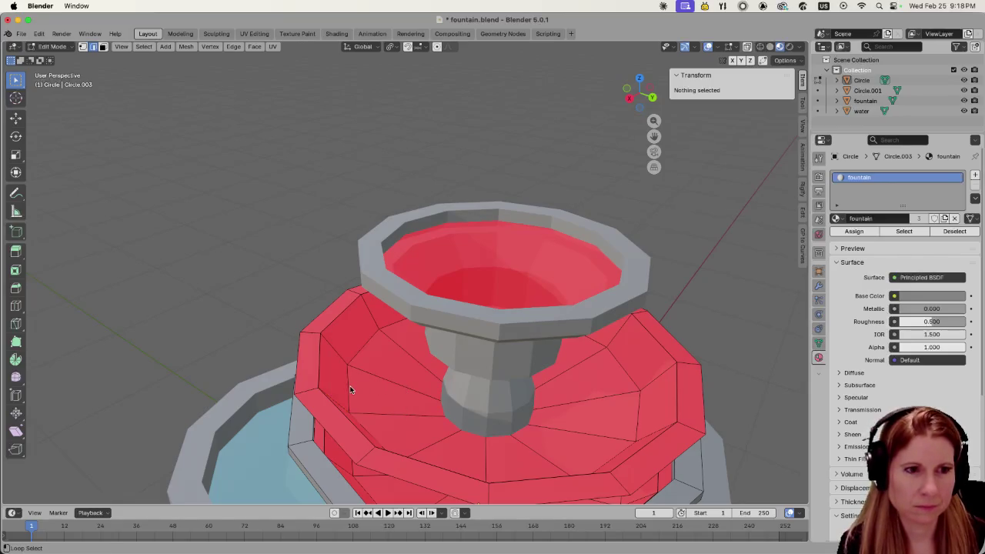
alt+click(349, 390)
key(i)
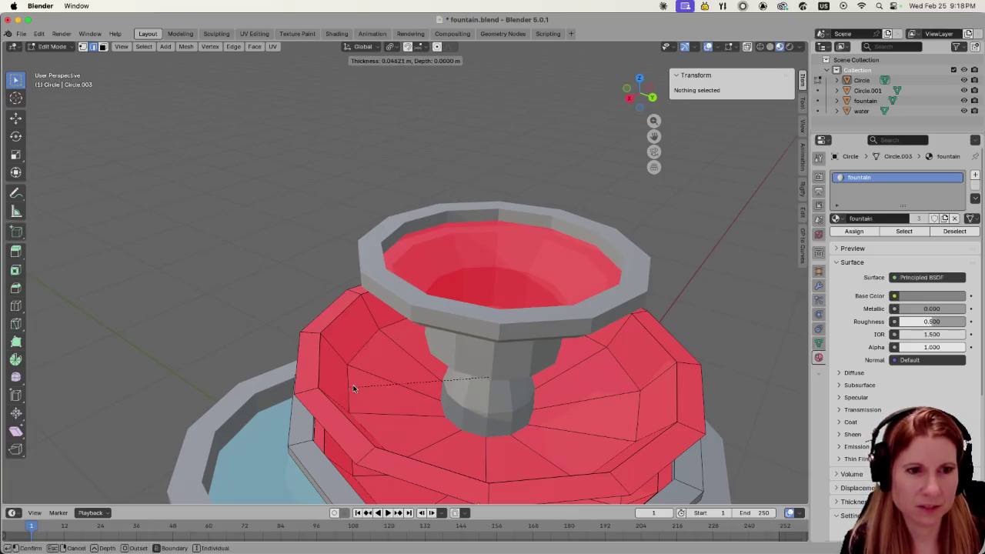
click(346, 391)
click(309, 282)
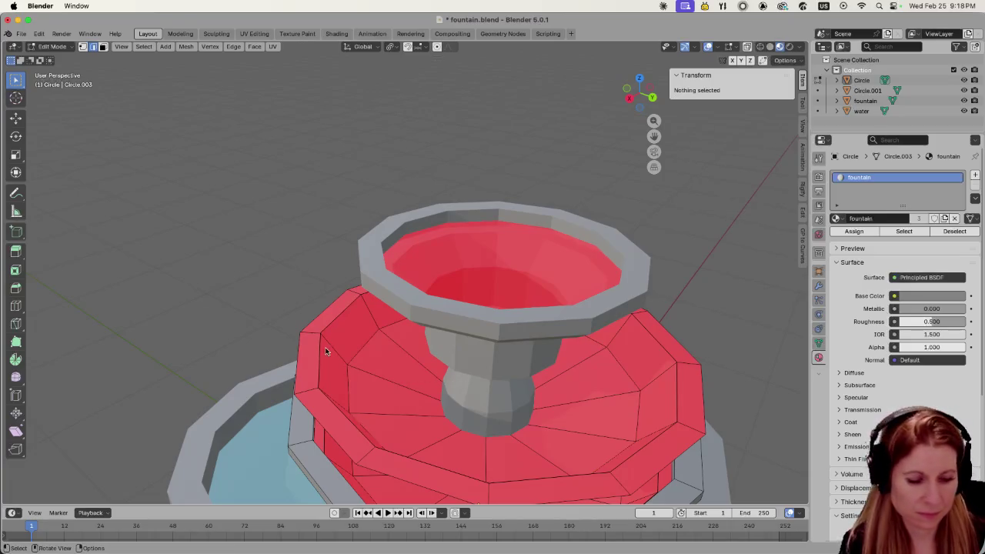
- Select the upper and lower rim edge loops around the middle tier top
alt+click(346, 364)
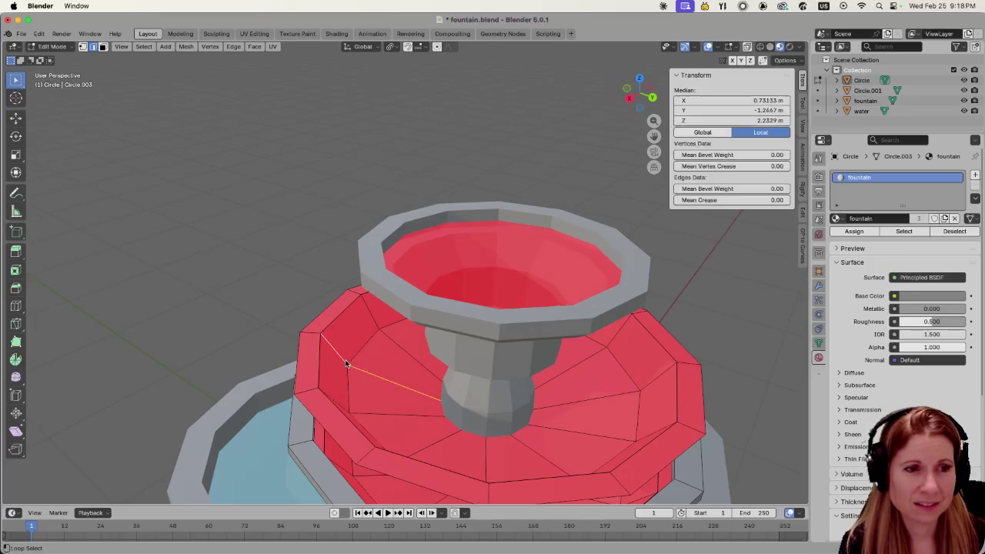
alt+click(347, 381)
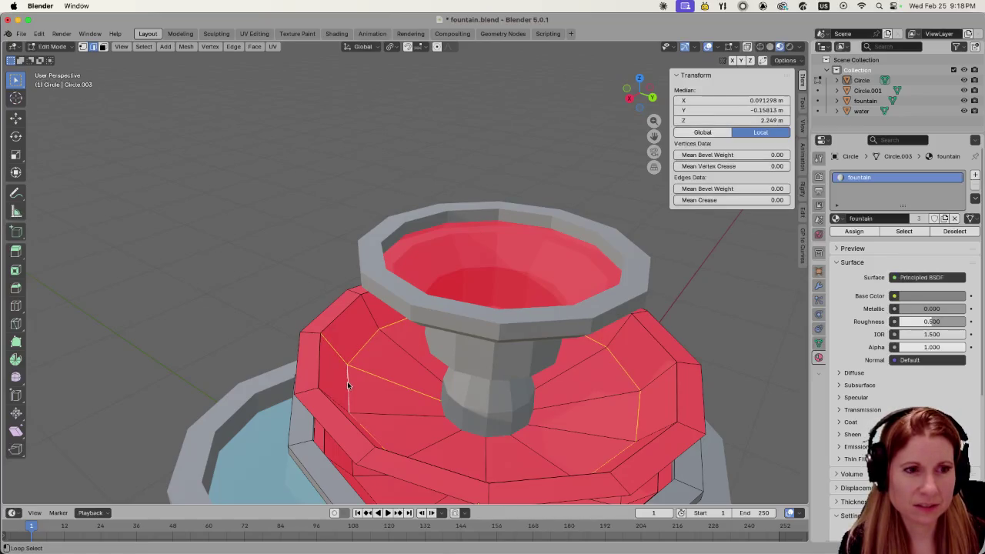
alt+shift+click(318, 371)
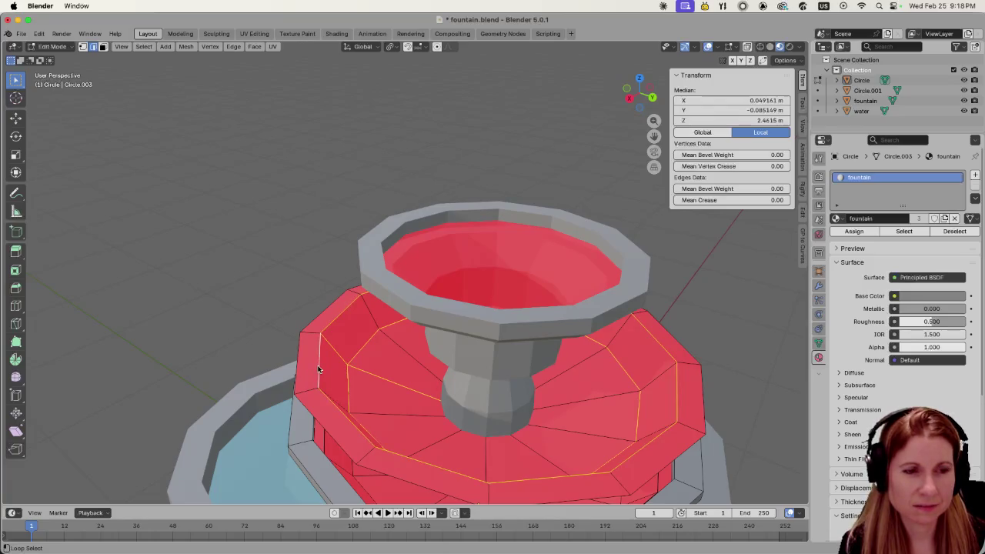
alt+shift+click(337, 349)
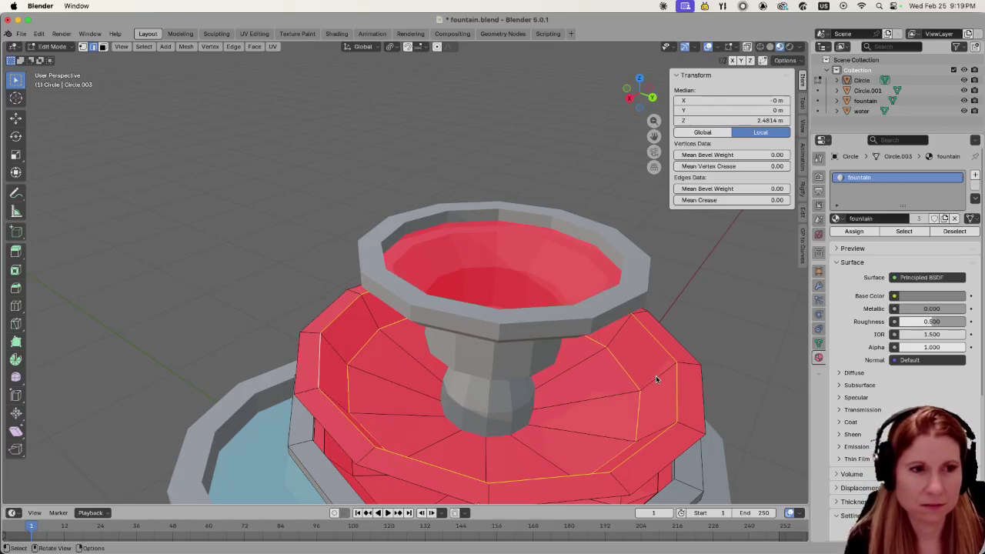
- Inset the ring between the rim loops at zero thickness and dissolve it into one flat face
key(i)
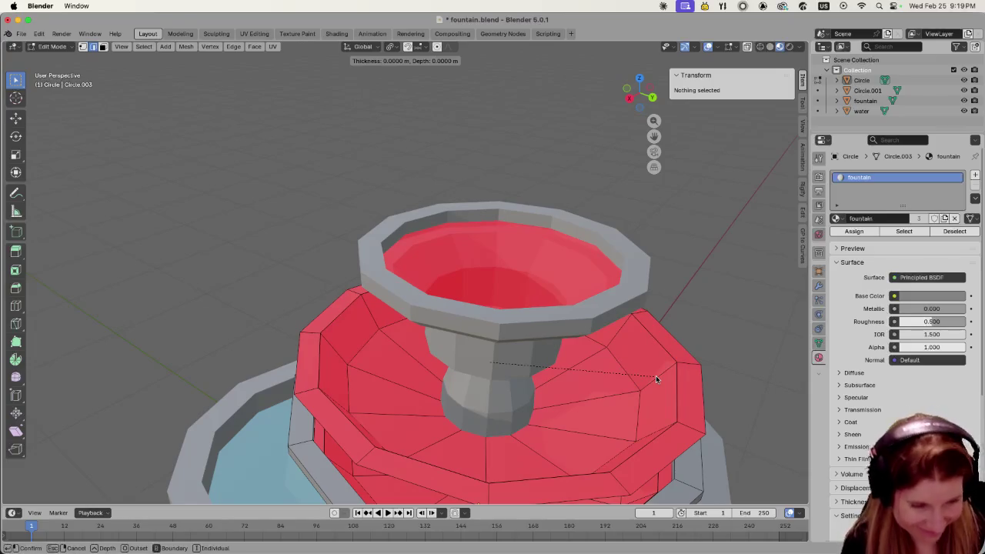
key(Escape)
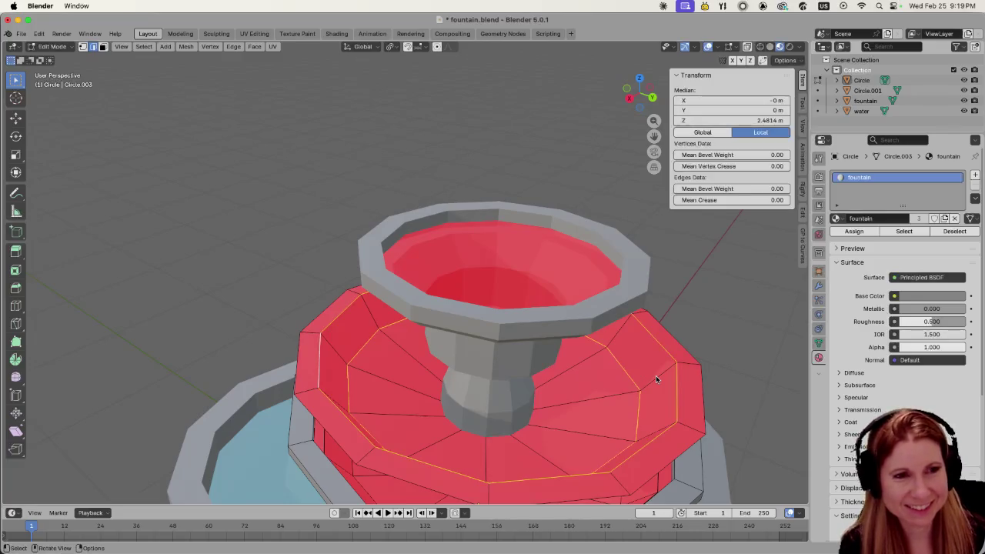
key(ctrl+x)
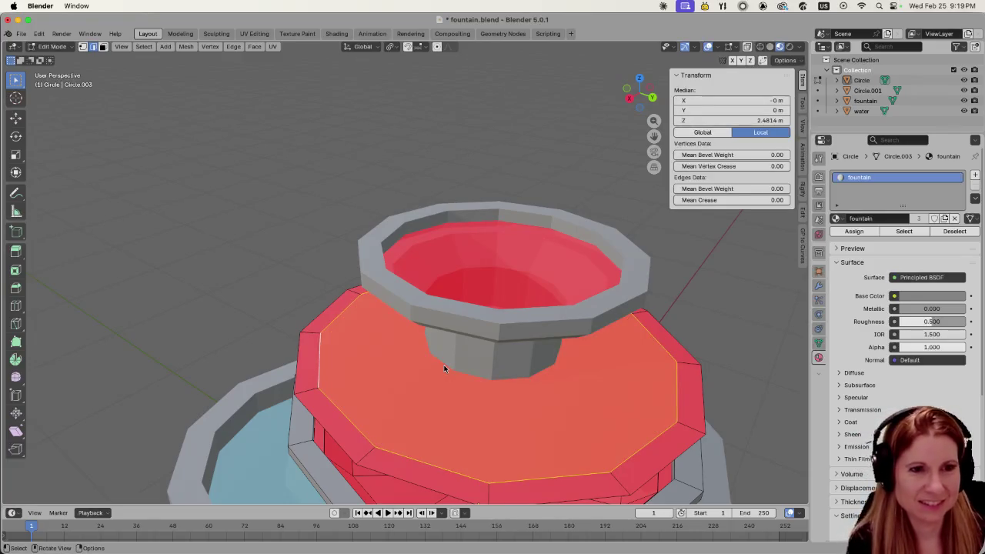
scroll(444, 369, down, 2)
scroll(438, 357, down, 2)
mouse_move(438, 357)
middle_down()
mouse_move(439, 323)
mouse_move(439, 361)
middle_up()
scroll(439, 323, up, 2)
scroll(438, 323, up, 2)
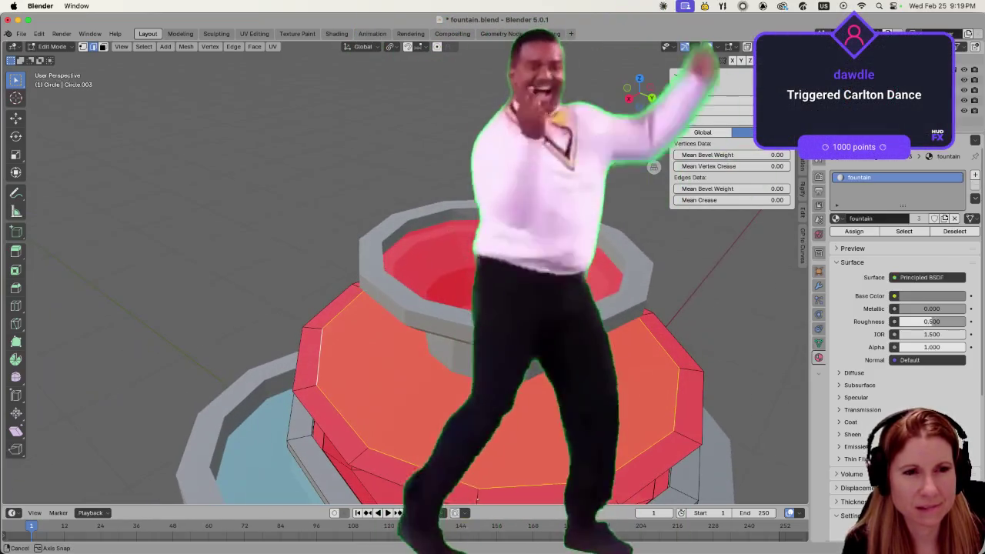
middle_drag(501, 379, 501, 379)
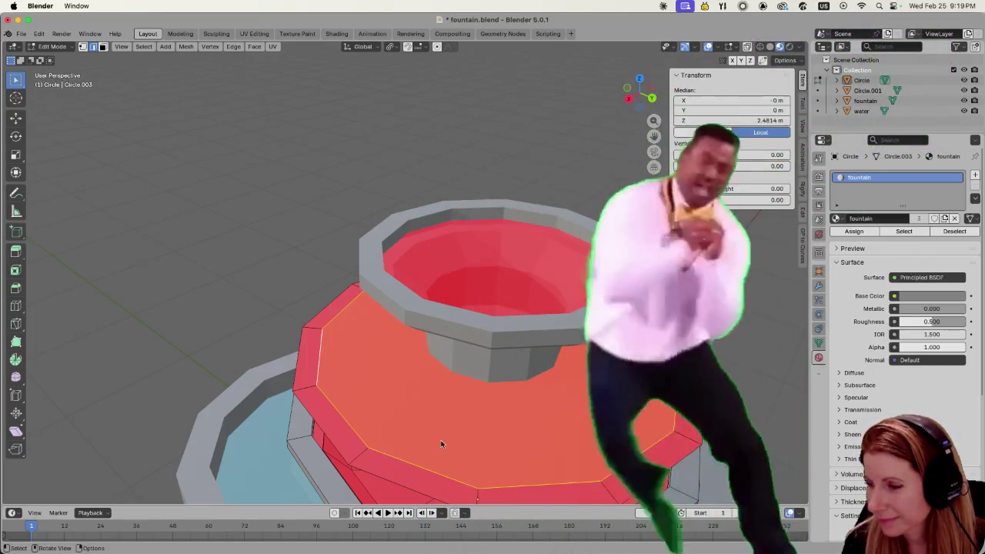
mouse_move(434, 422)
middle_down()
mouse_move(444, 384)
mouse_move(442, 406)
middle_up()
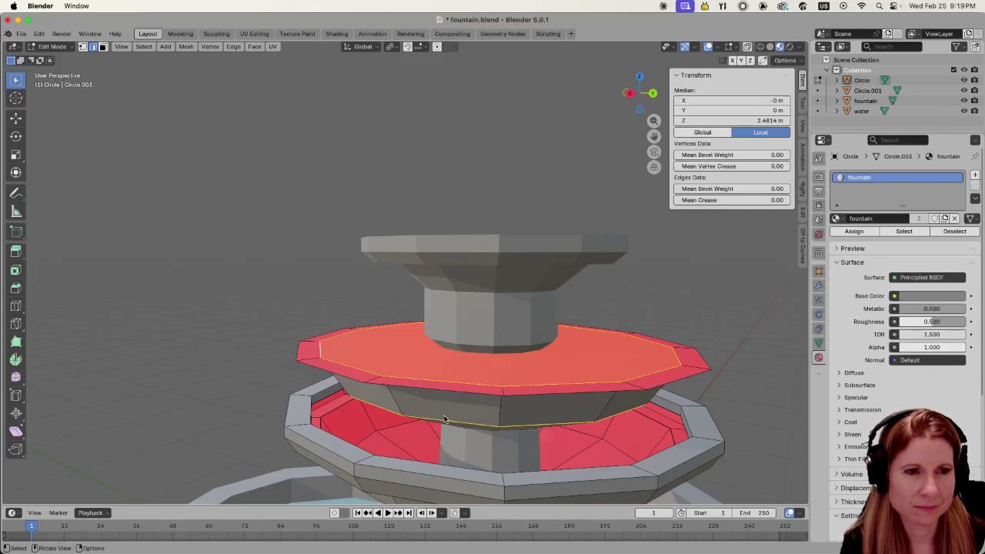
- Test a vertical move of the top ring, cancel it, and reopen the tier object in Edit Mode
key(g)
key(z)
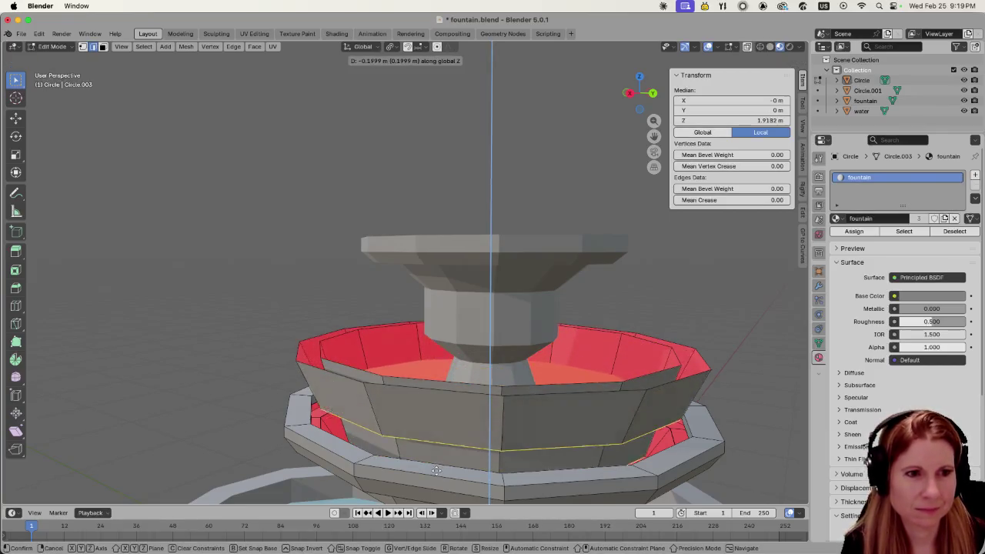
key(Escape)
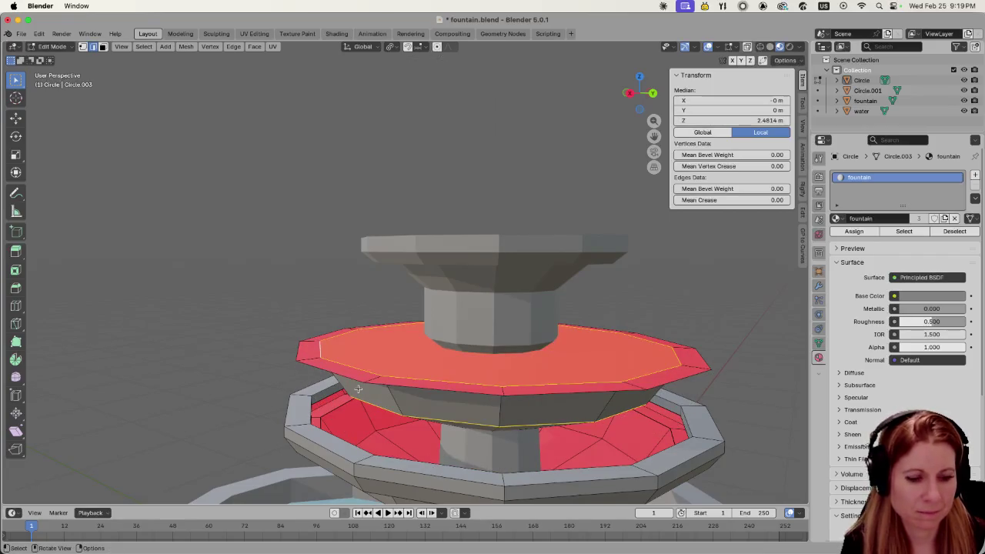
key(ctrl+l)
key(alt+a)
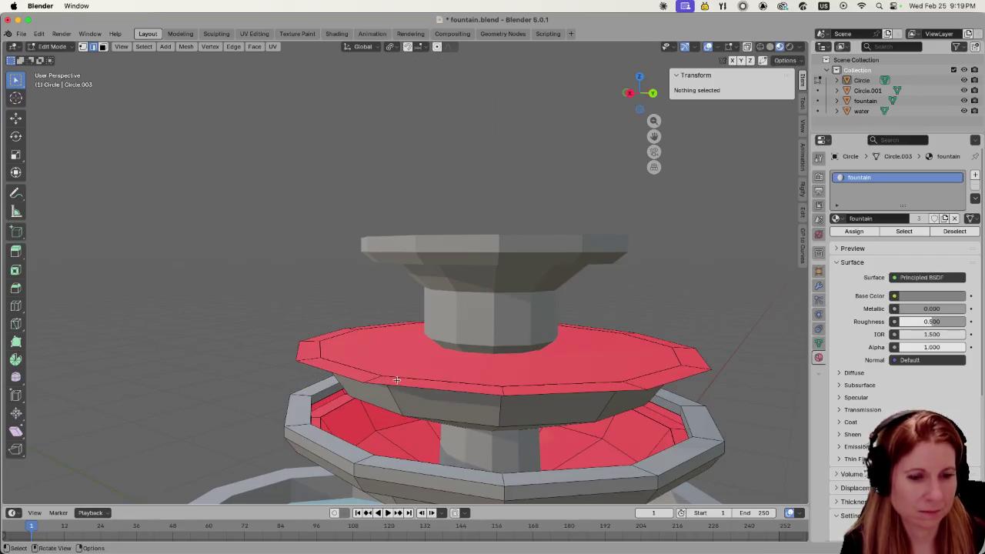
key(Tab)
click(414, 405)
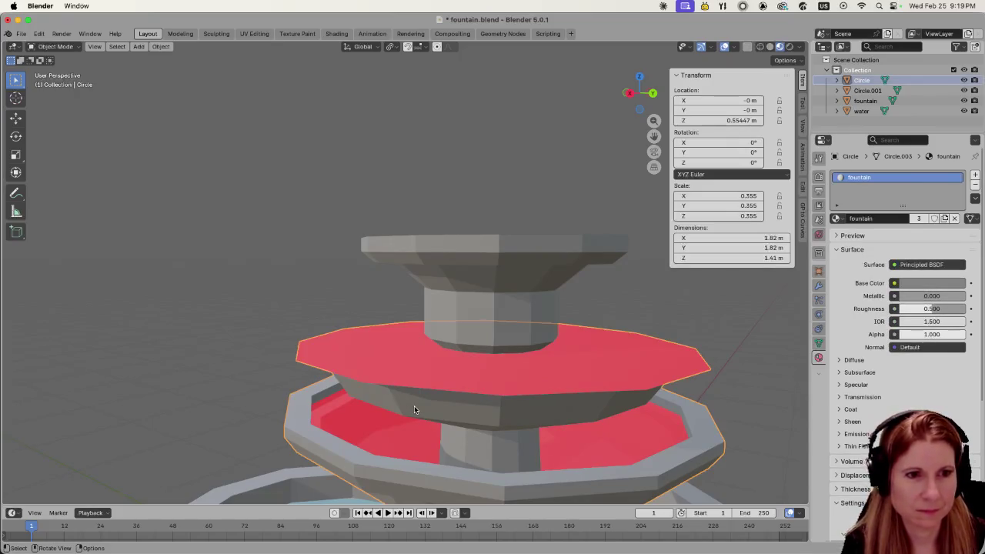
key(Tab)
- Select the red top surface and side band and lower them 0.318 m along Z
key(l)
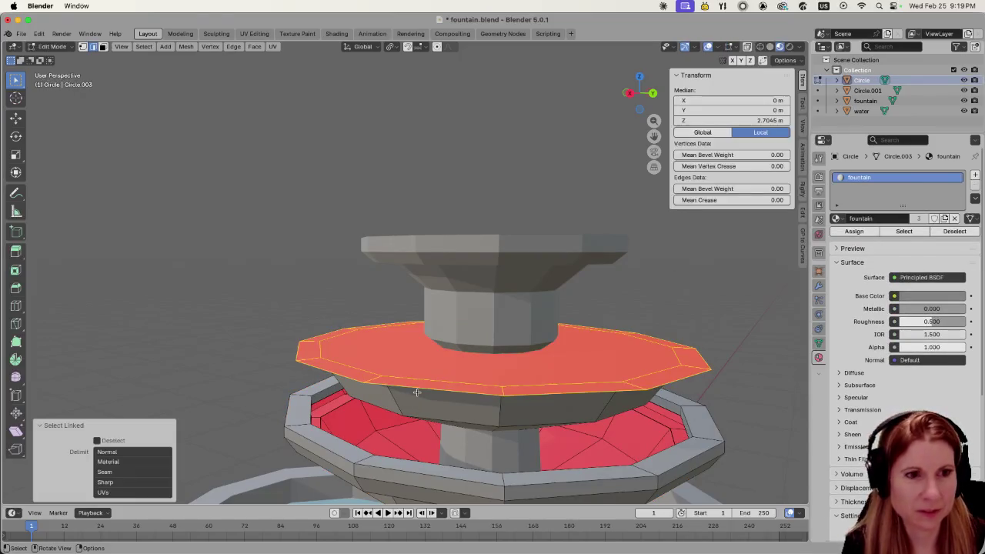
key(l)
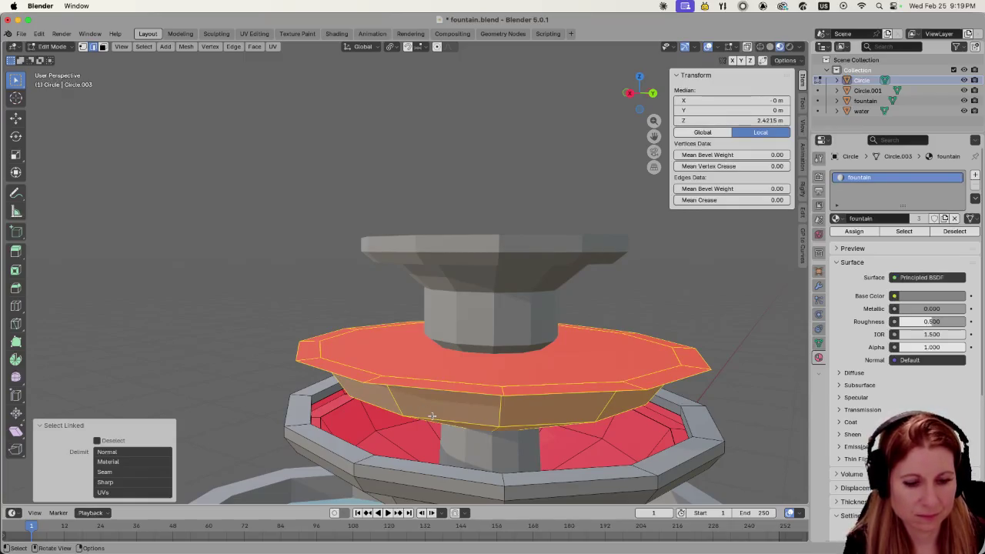
key(g)
key(z)
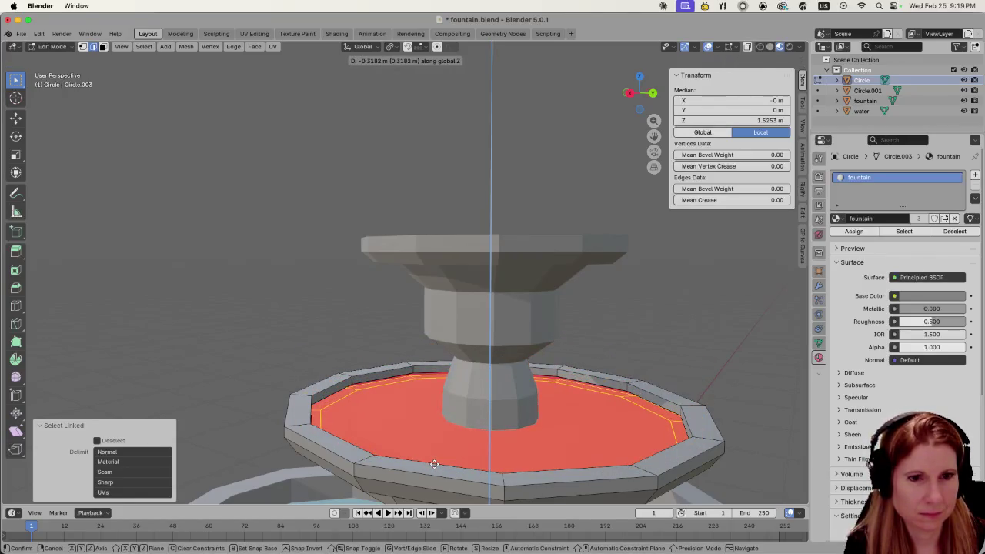
click(434, 464)
scroll(435, 464, down, 3)
scroll(626, 407, down, 2)
middle_drag(627, 407, 689, 406)
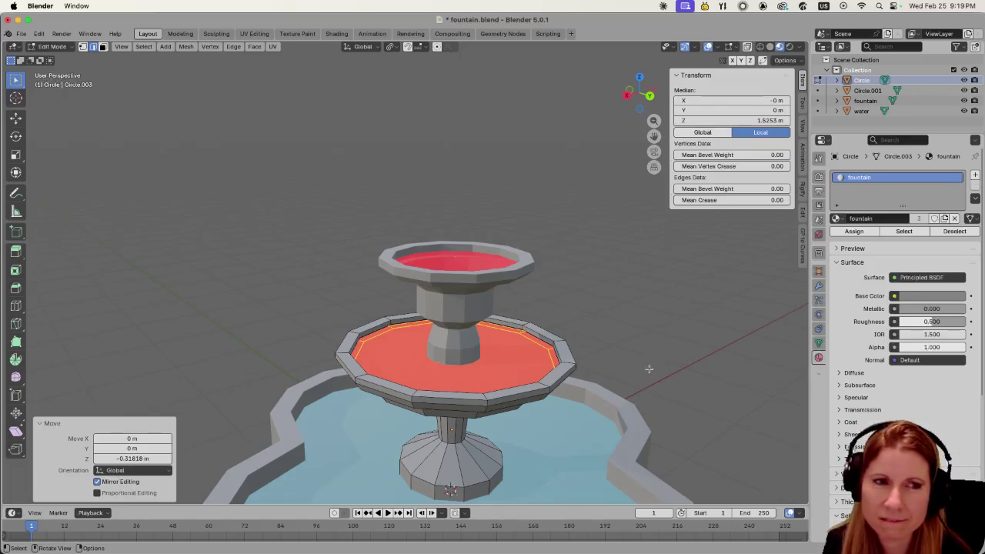
- Clear the selection, loop-select the ring around the middle bowl's red fill, and dissolve its edges
middle_drag(648, 369, 650, 308)
key(alt+a)
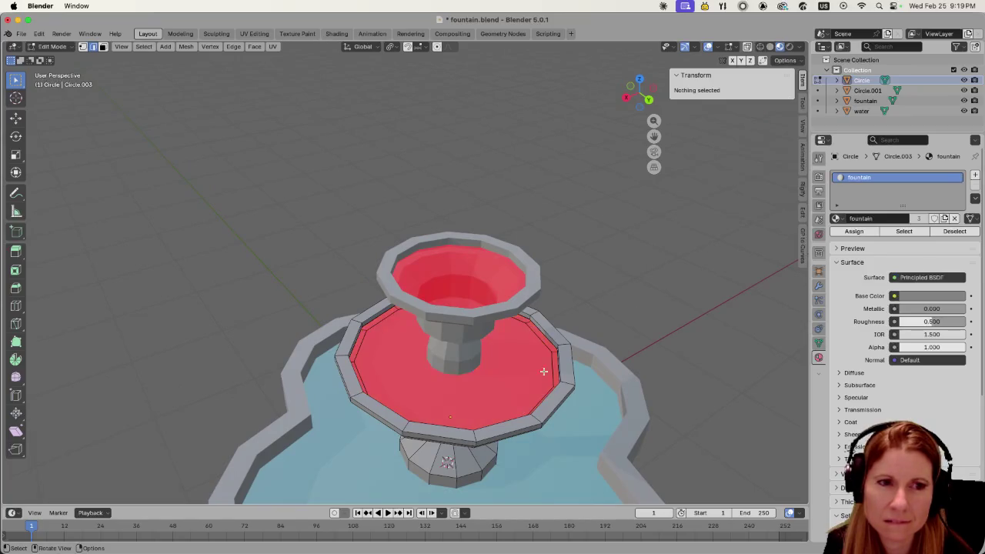
middle_drag(543, 371, 533, 351)
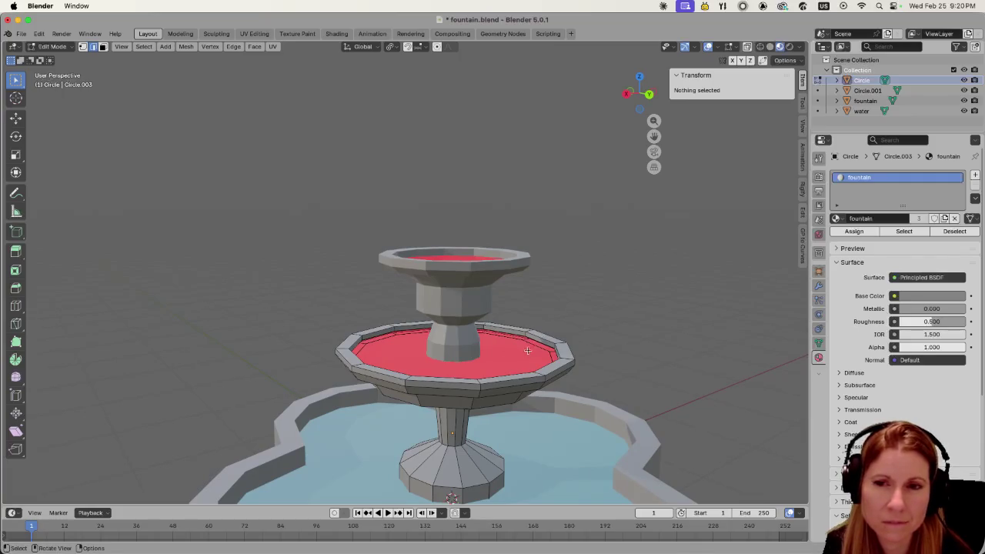
scroll(488, 354, up, 3)
middle_drag(488, 356, 324, 428)
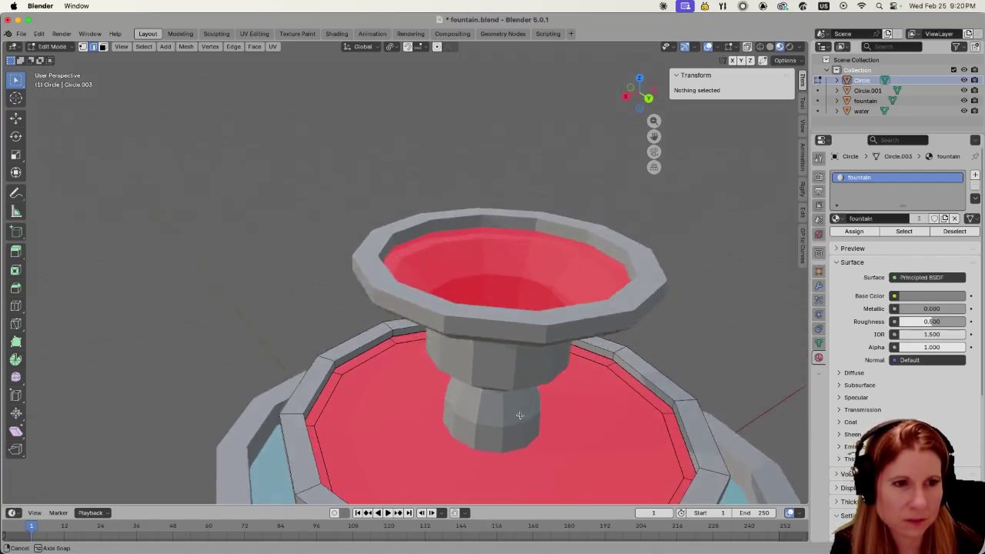
scroll(324, 428, up, 2)
click(335, 380)
scroll(331, 421, down, 3)
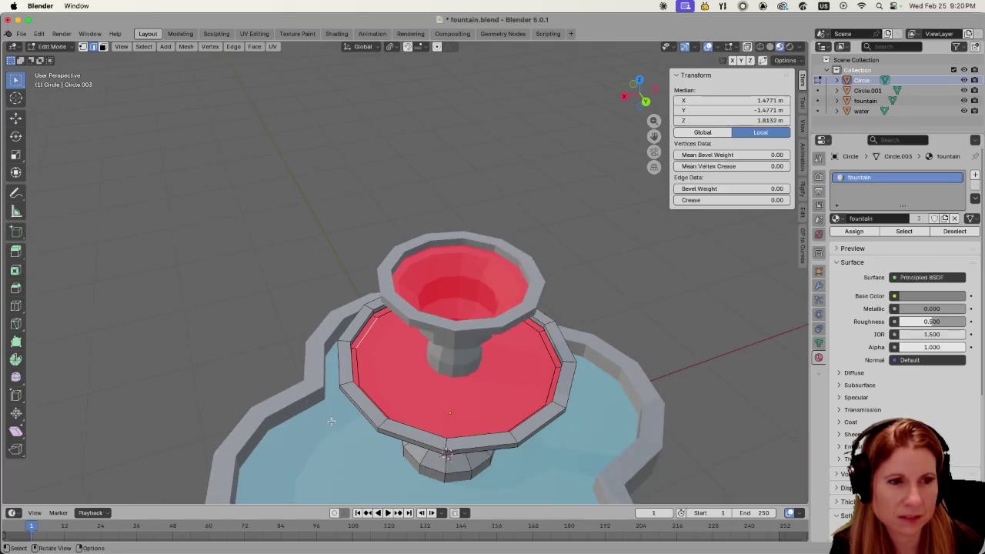
middle_drag(365, 385, 356, 381)
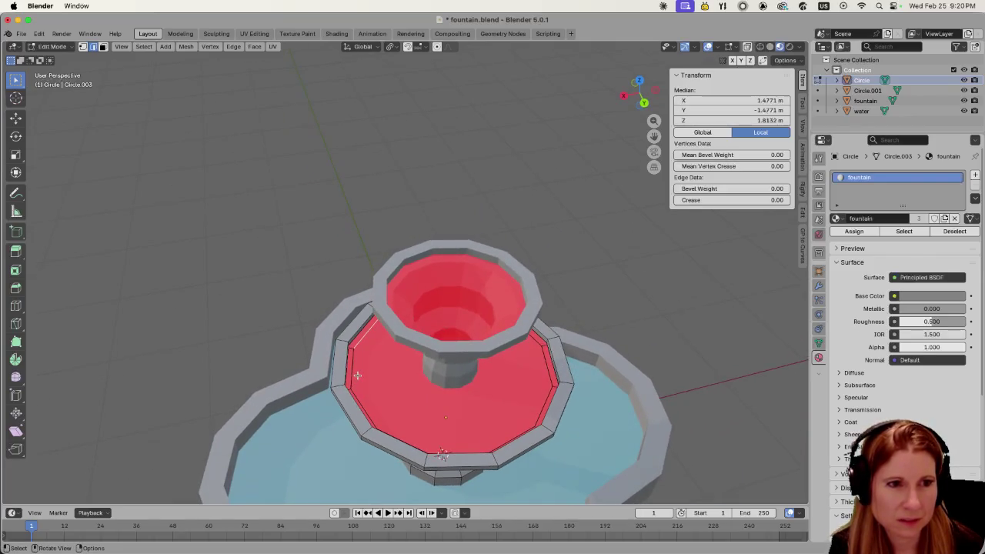
alt+click(352, 371)
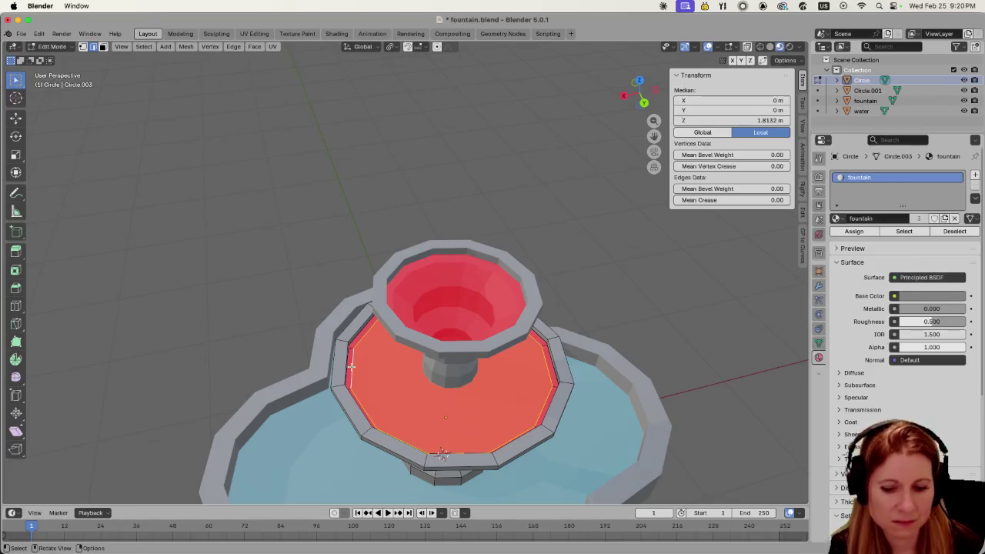
key(x)
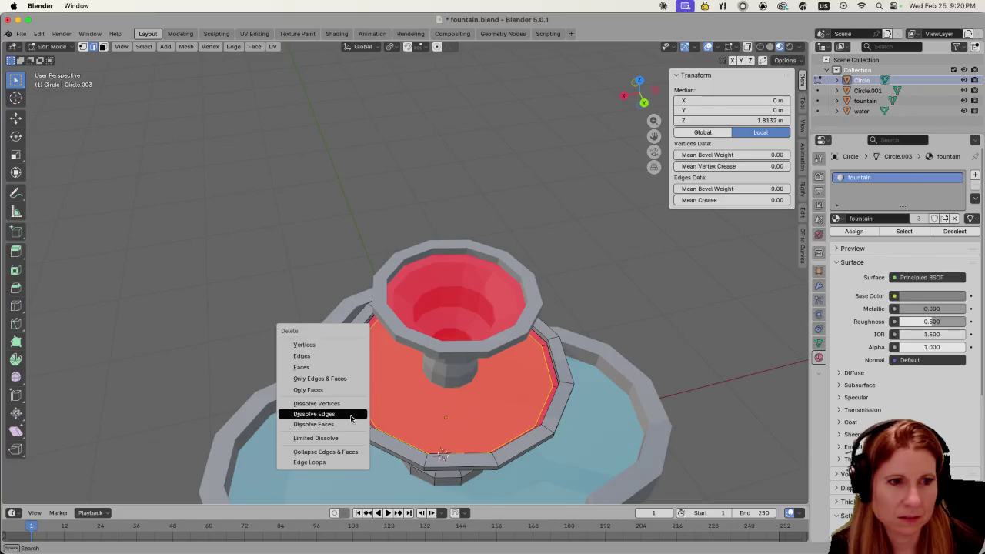
click(351, 411)
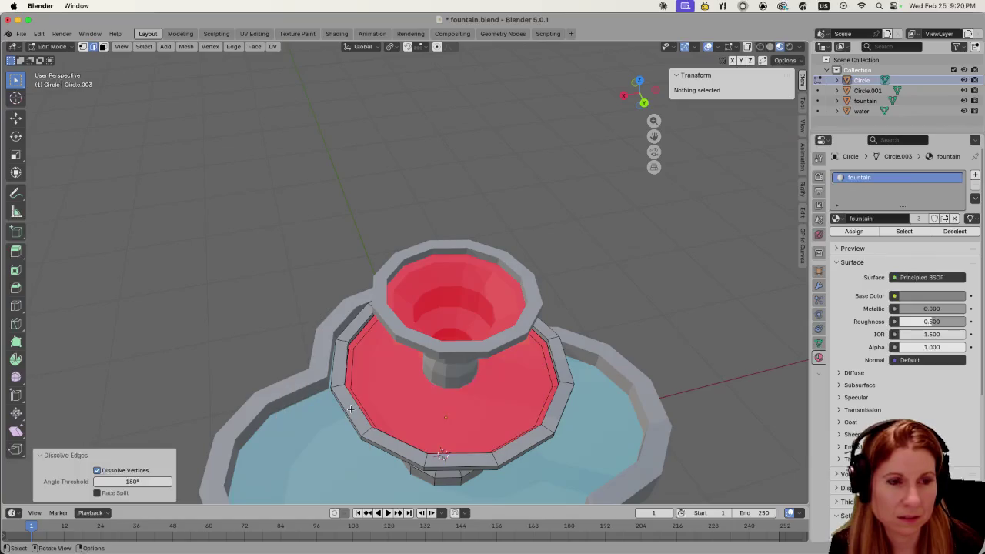
- Select the middle bowl's red inner face, then pick an edge at its inner rim
click(399, 411)
mouse_move(399, 411)
middle_down()
mouse_move(385, 365)
mouse_move(369, 416)
middle_up()
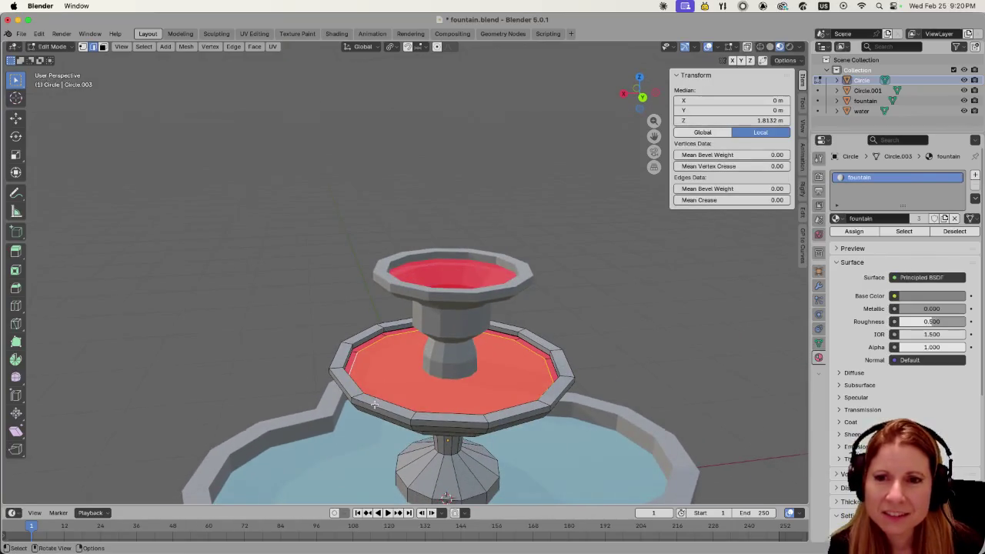
scroll(364, 425, up, 2)
scroll(364, 425, up, 2)
click(364, 424)
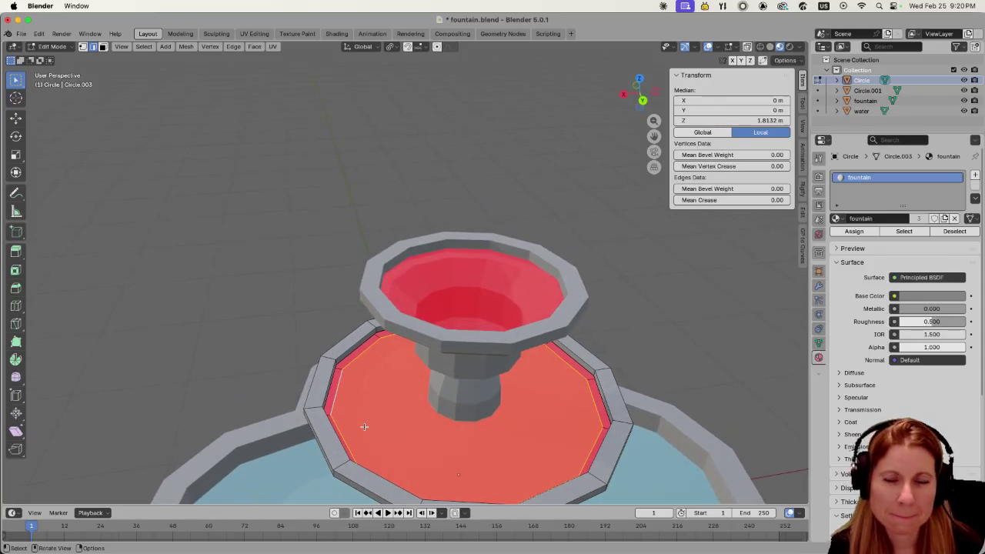
click(340, 367)
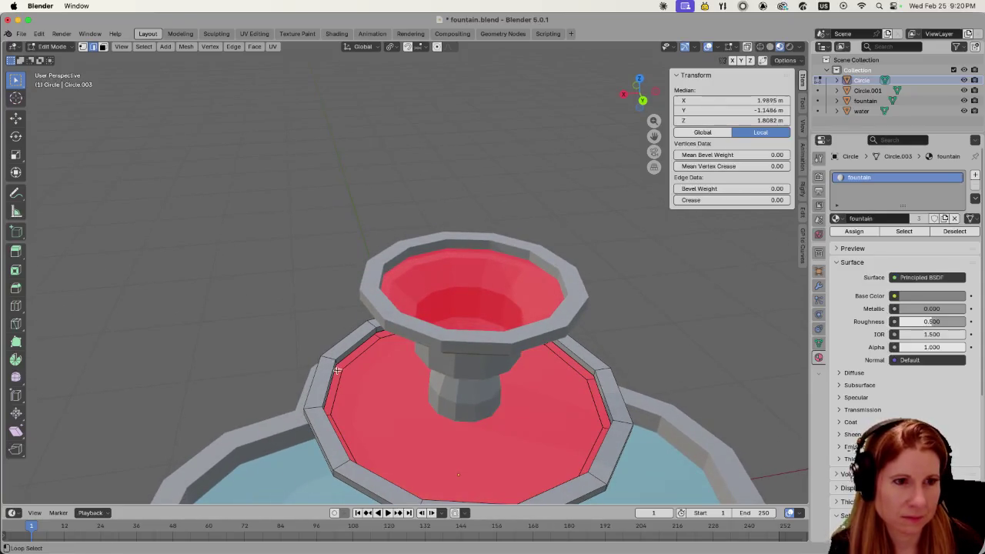
alt+click(340, 368)
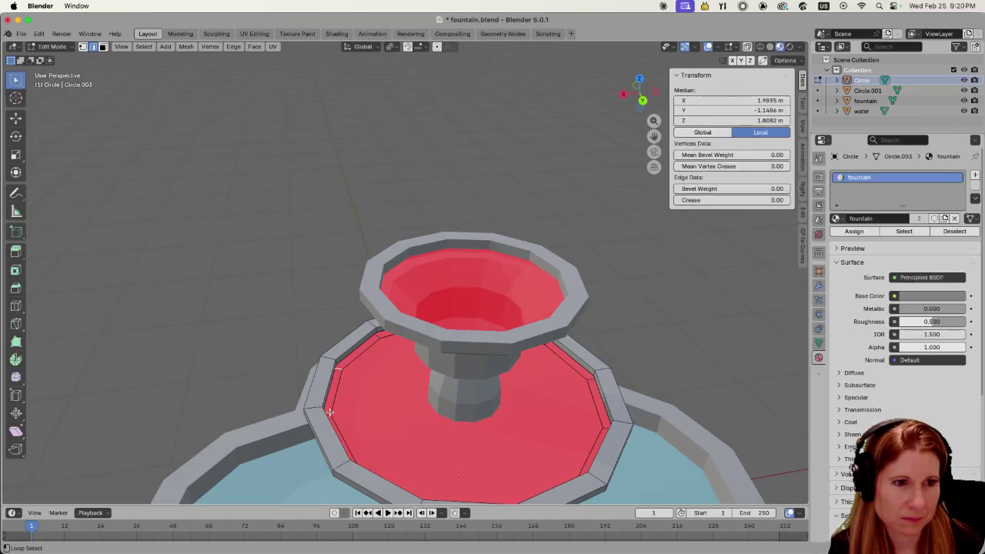
alt+click(378, 337)
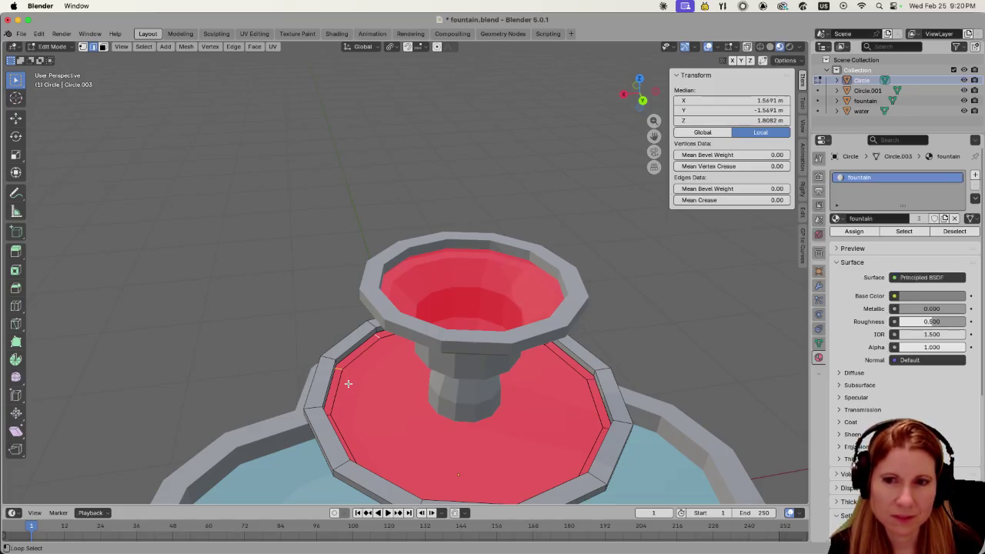
mouse_move(369, 387)
middle_down()
mouse_move(437, 392)
mouse_move(412, 411)
mouse_move(441, 409)
mouse_move(435, 377)
mouse_move(483, 406)
mouse_move(552, 415)
middle_up()
alt+click(483, 406)
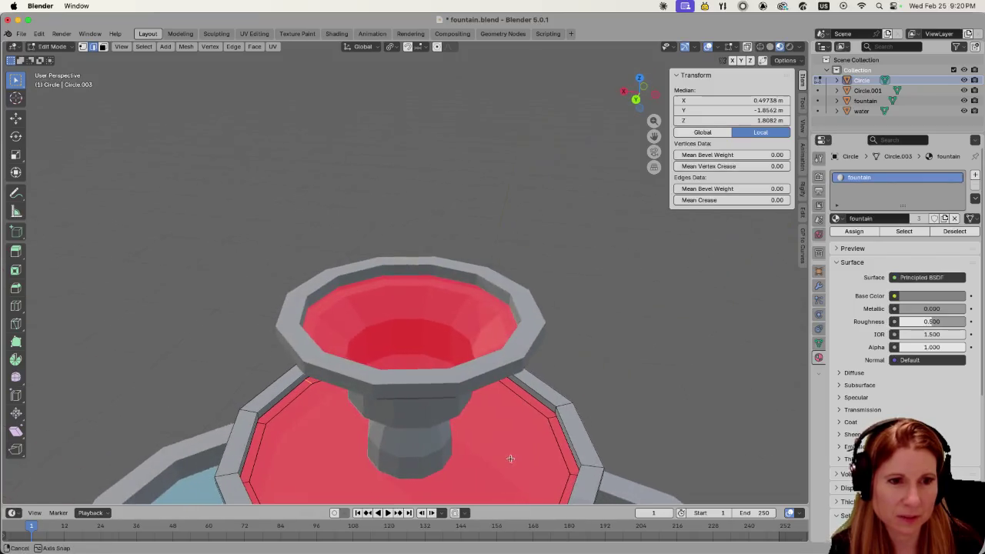
alt+click(574, 474)
scroll(529, 475, down, 4)
middle_drag(523, 476, 525, 433)
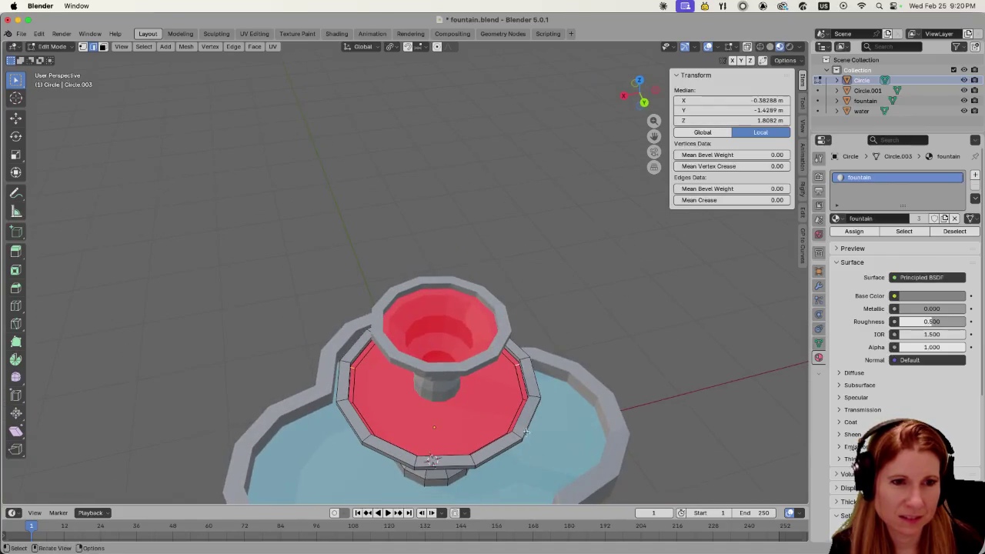
alt+click(523, 397)
middle_drag(522, 397, 531, 410)
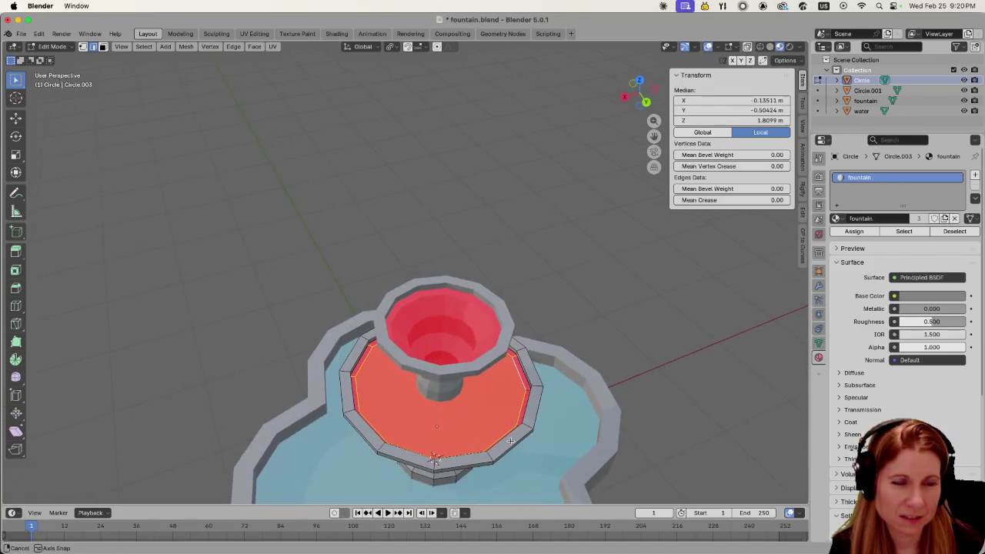
key(alt+a)
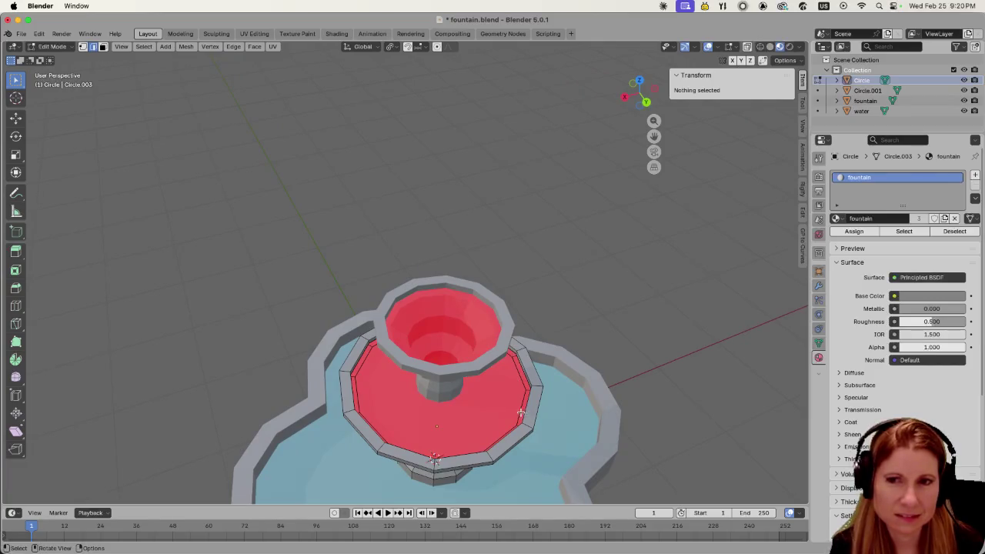
middle_drag(517, 411, 470, 391)
alt+click(472, 390)
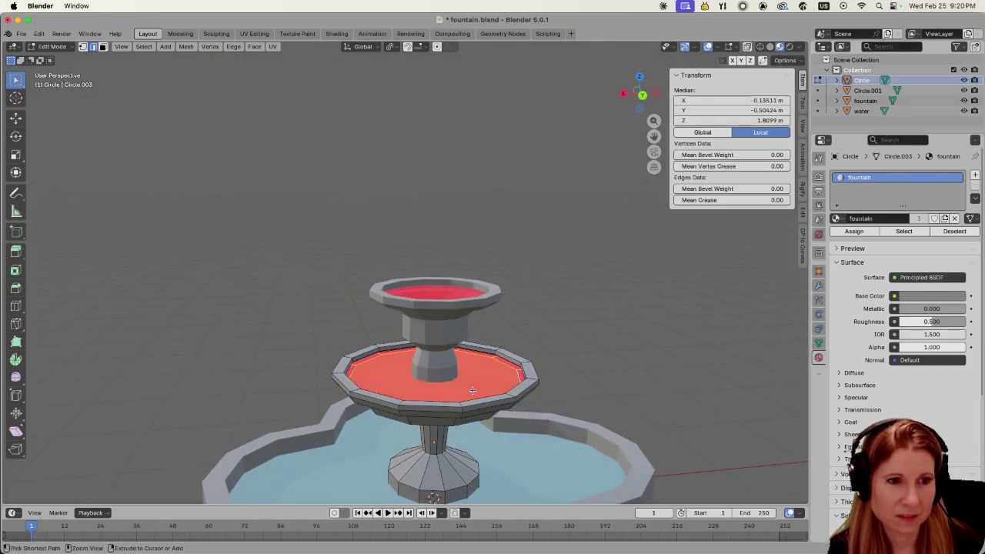
alt+click(471, 390)
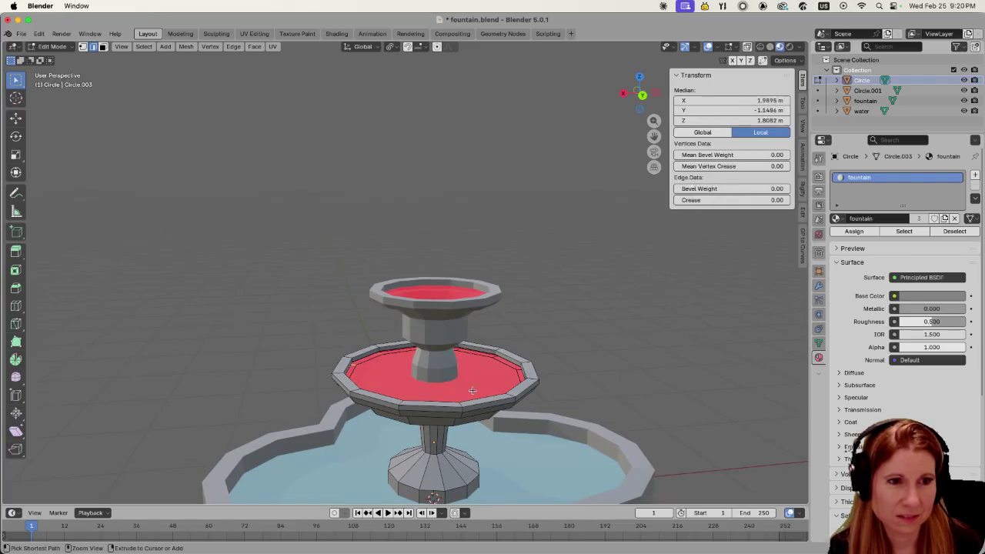
alt+click(472, 390)
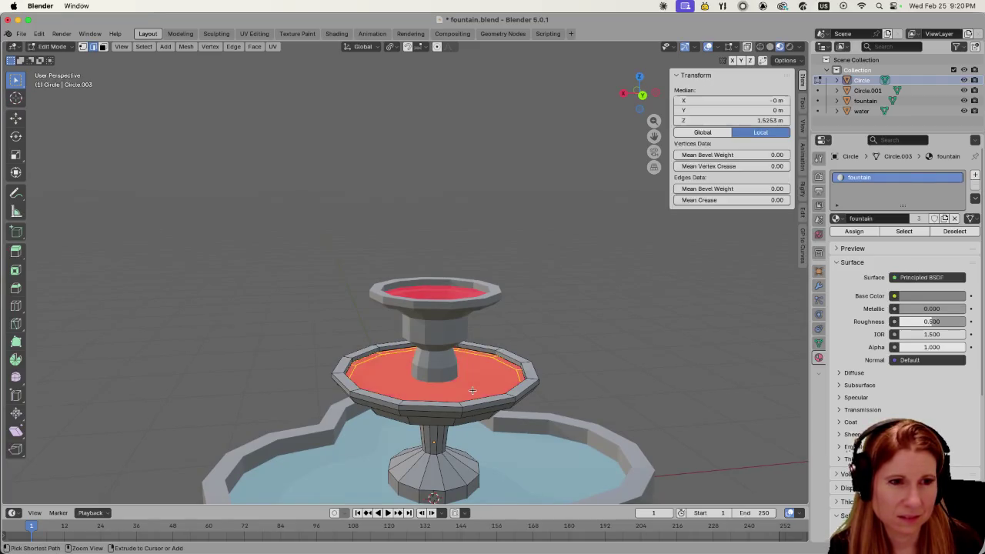
ctrl+right_click(472, 390)
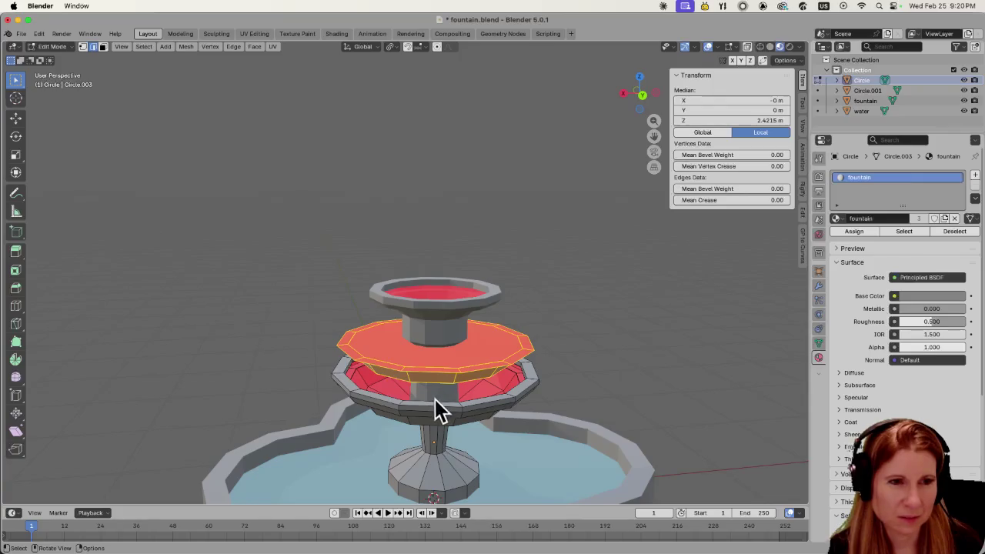
key(Tab)
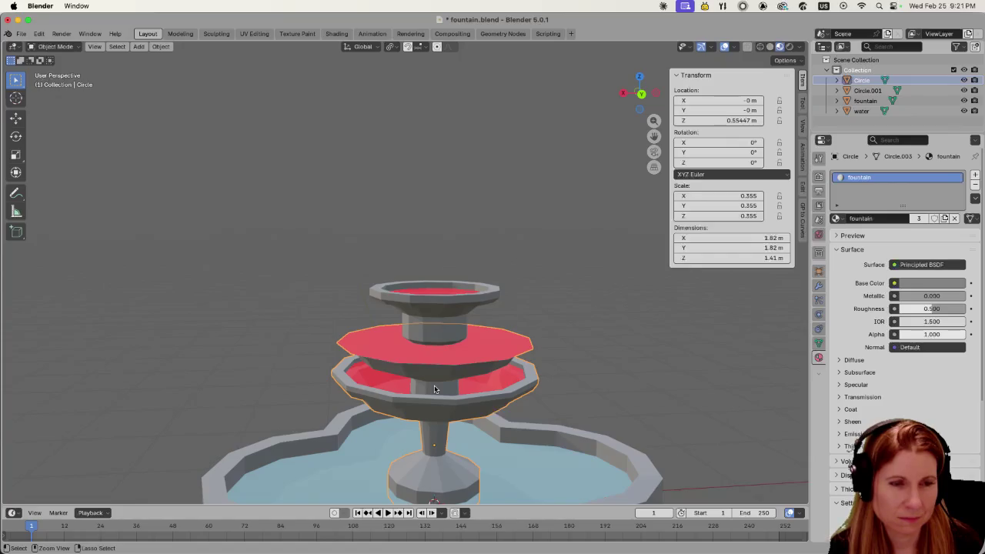
key(Tab)
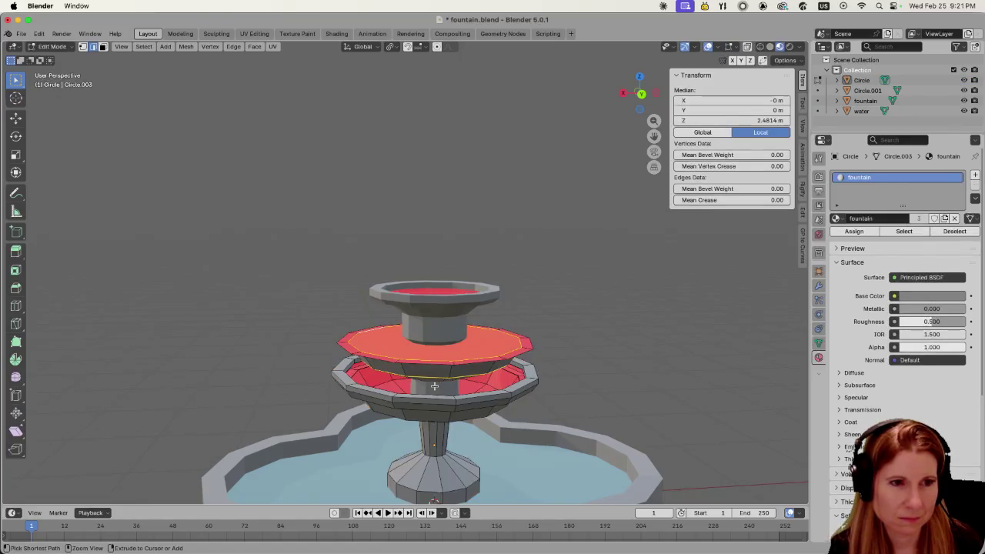
key(ctrl+z)
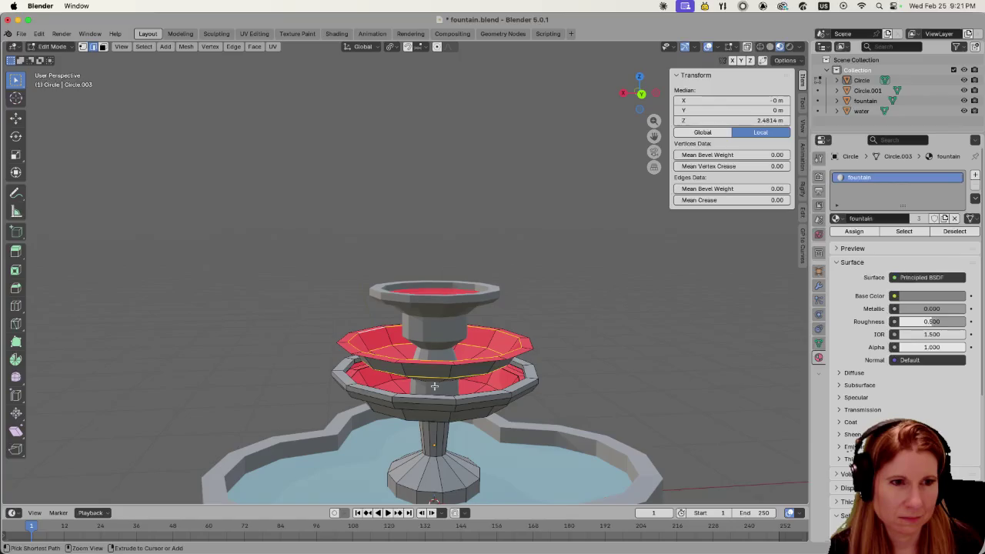
scroll(434, 385, up, 2)
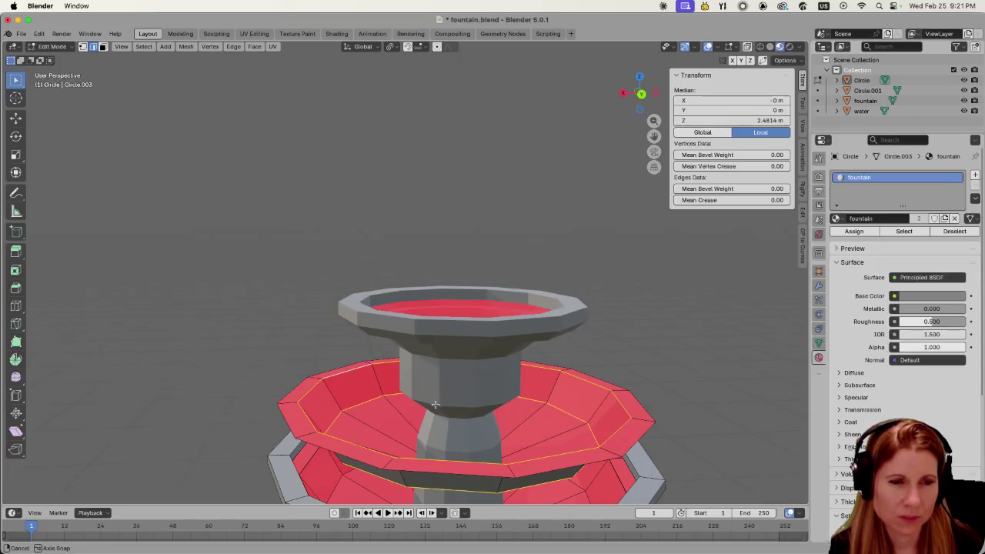
middle_drag(435, 405, 435, 408)
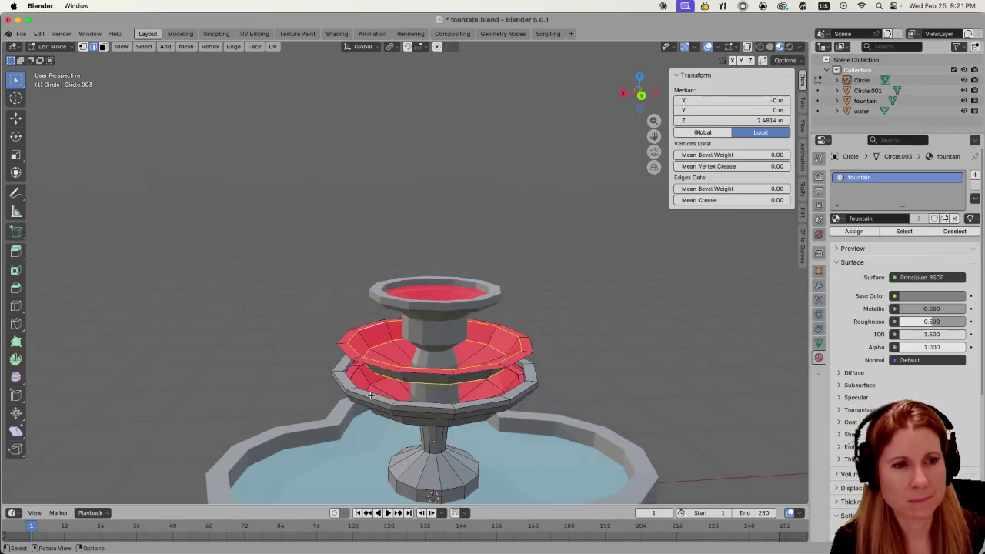
scroll(365, 400, up, 2)
scroll(358, 407, down, 3)
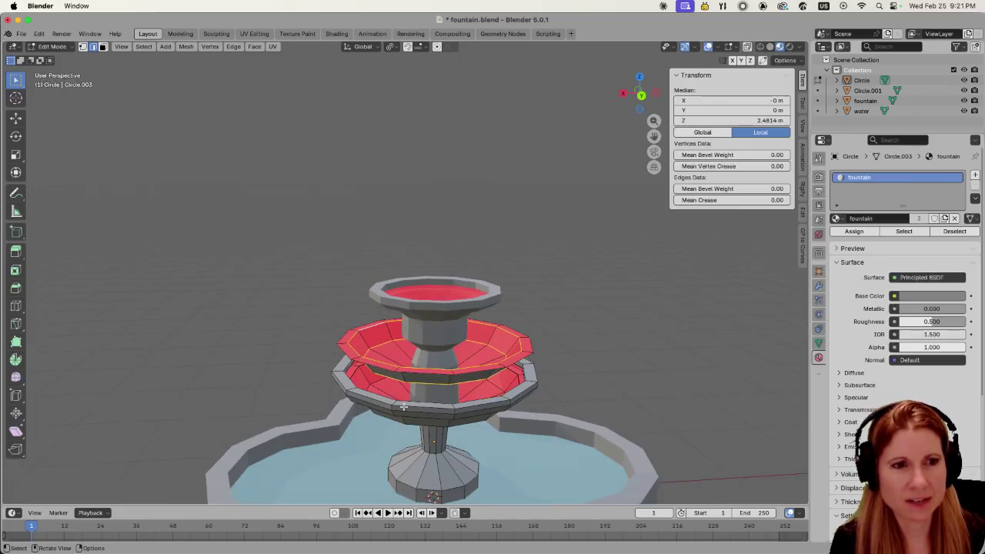
ctrl+click(460, 400)
key(ctrl+z)
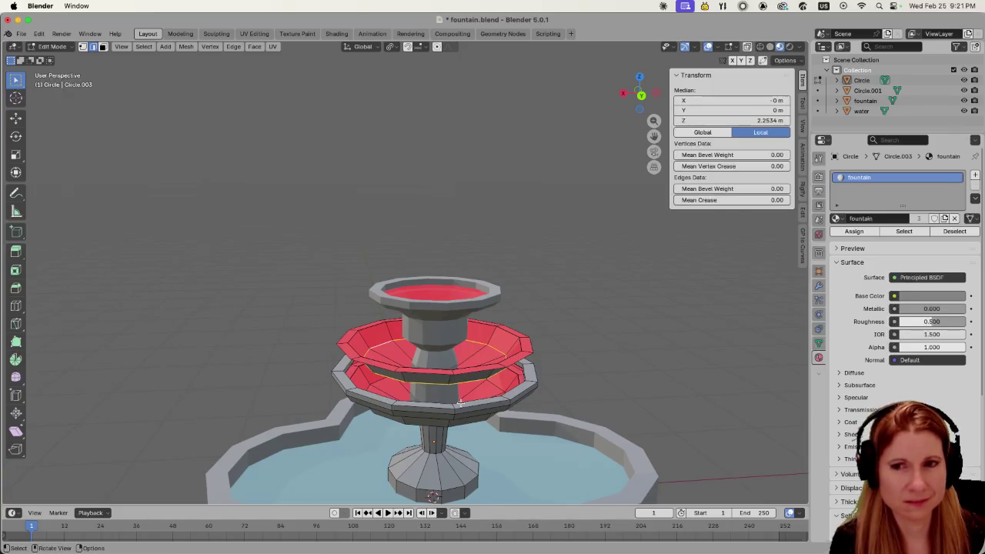
key(ctrl+z)
- Select the connected fountain piece and undo the extra raised ring back to a single bowl
key(ctrl+z)
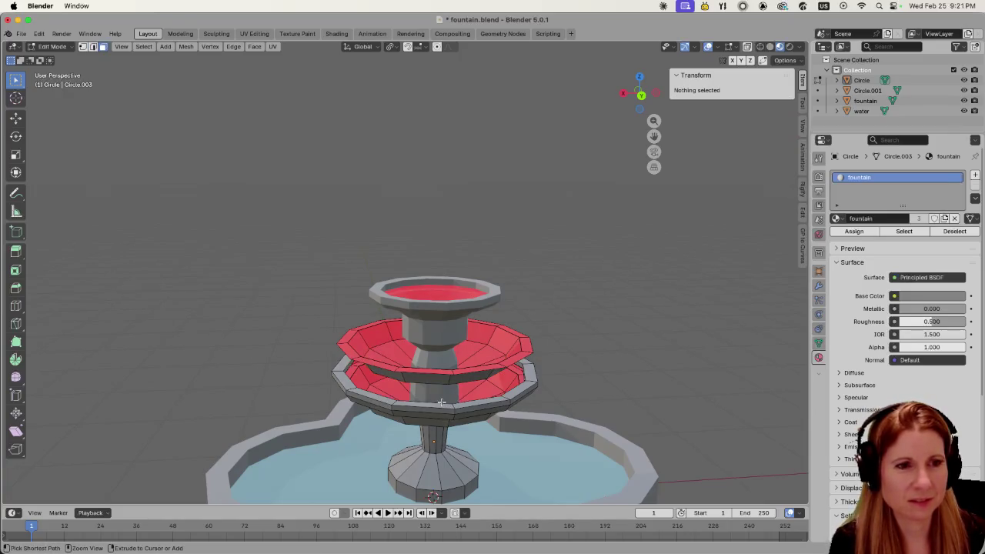
key(ctrl+z)
key(ctrl+l)
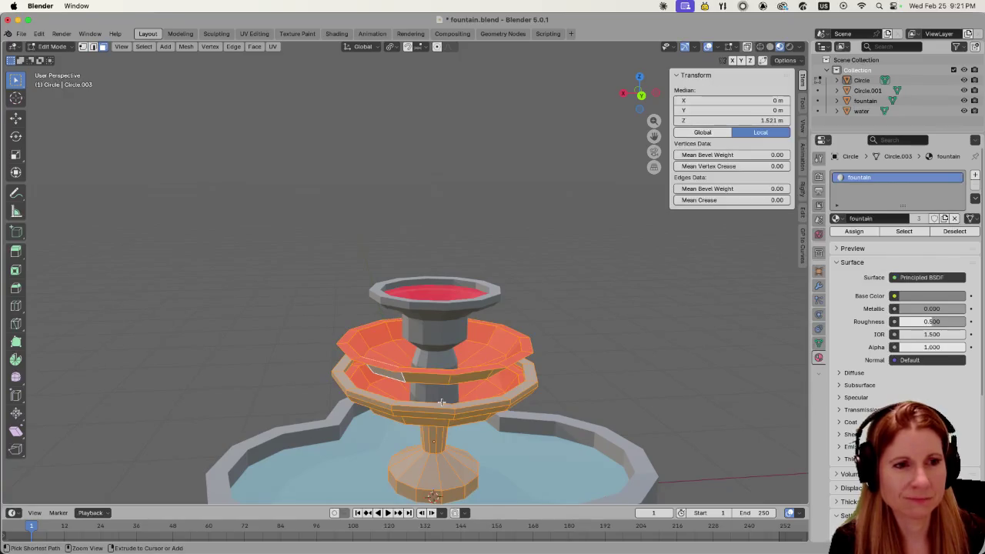
key(ctrl+z)
key(ctrl+z)
key(ctrl+z)
key(ctrl+z)
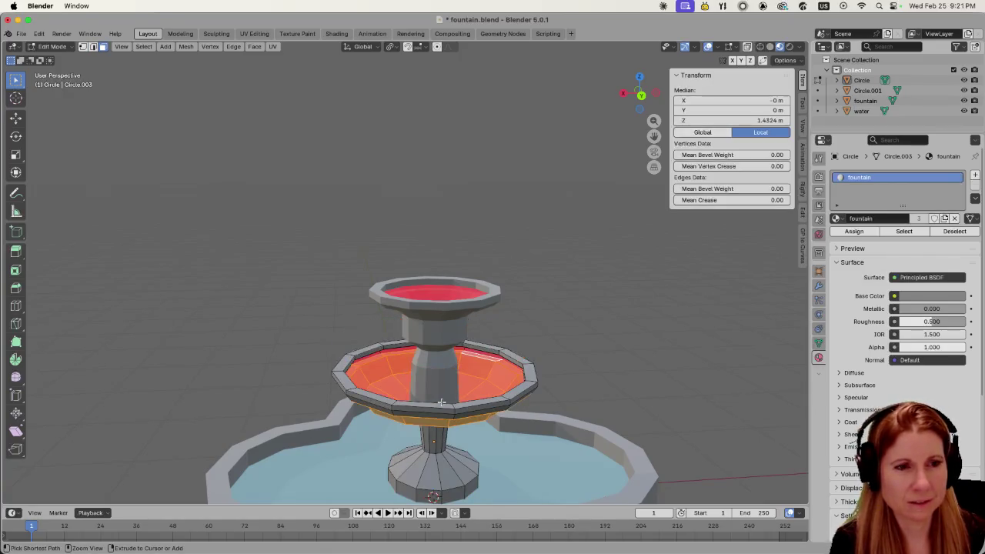
key(ctrl+z)
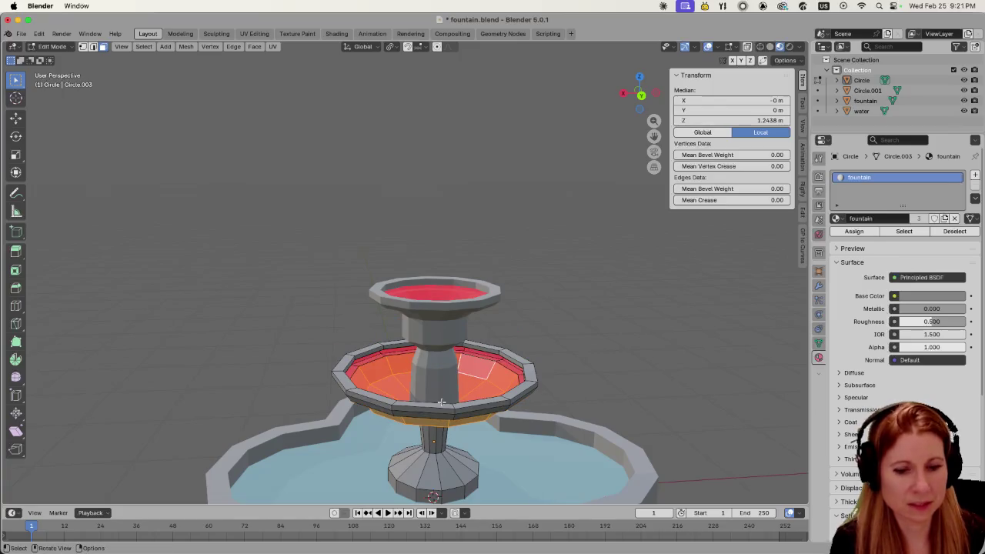
- Clear the selection and orbit around the middle tier to inspect the single red-filled bowl
scroll(441, 402, up, 3)
middle_drag(441, 402, 457, 413)
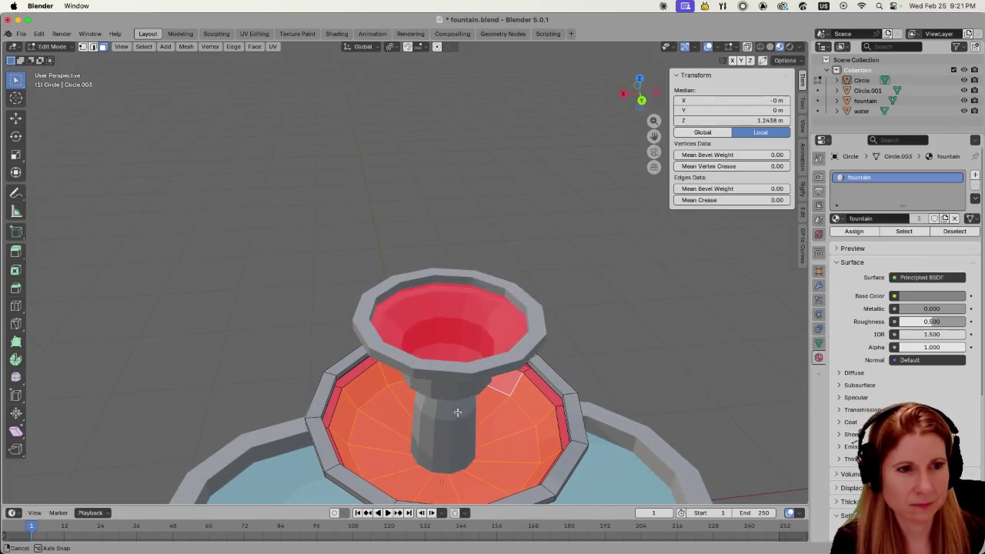
click(636, 329)
middle_drag(636, 329, 444, 417)
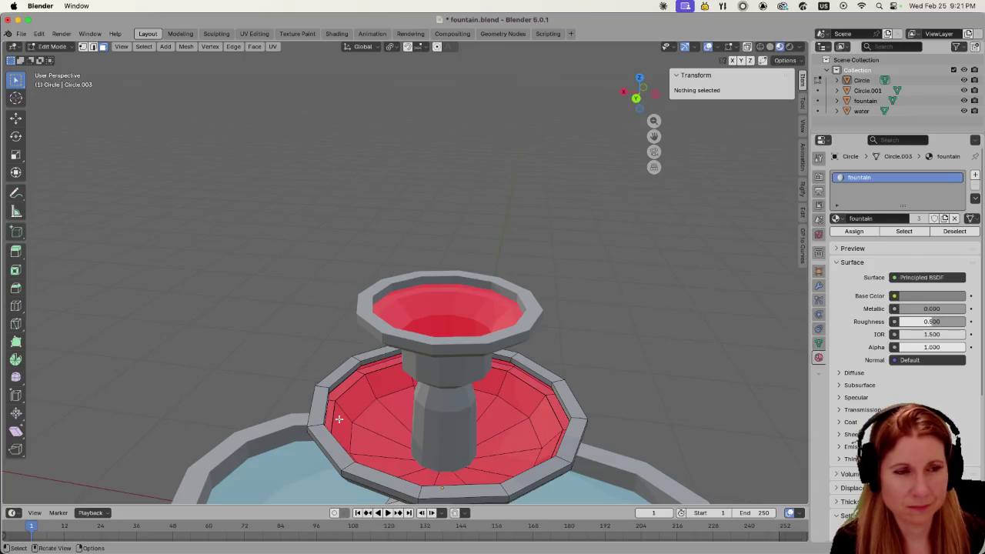
scroll(338, 419, down, 5)
scroll(340, 418, up, 1)
scroll(339, 418, up, 2)
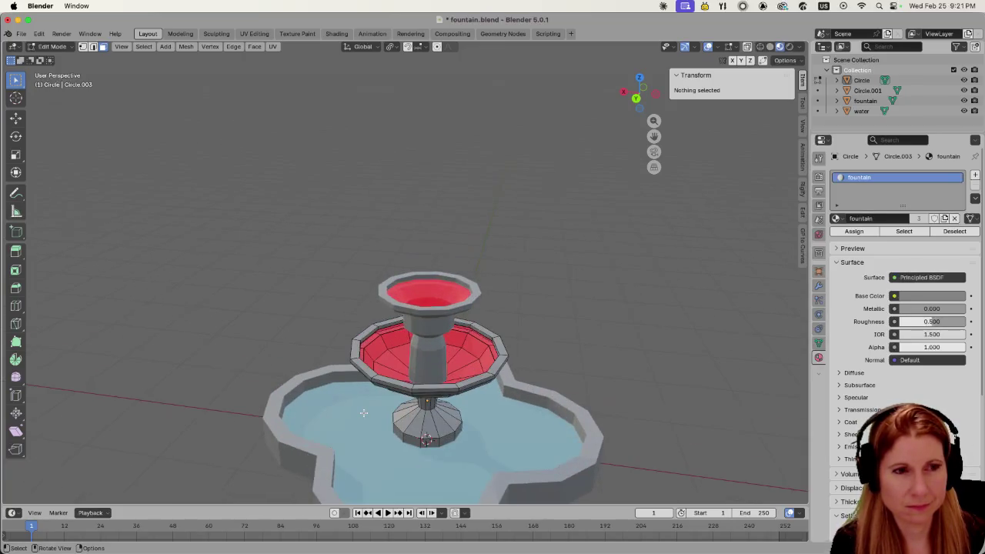
scroll(377, 414, up, 2)
scroll(377, 414, down, 2)
scroll(378, 416, up, 2)
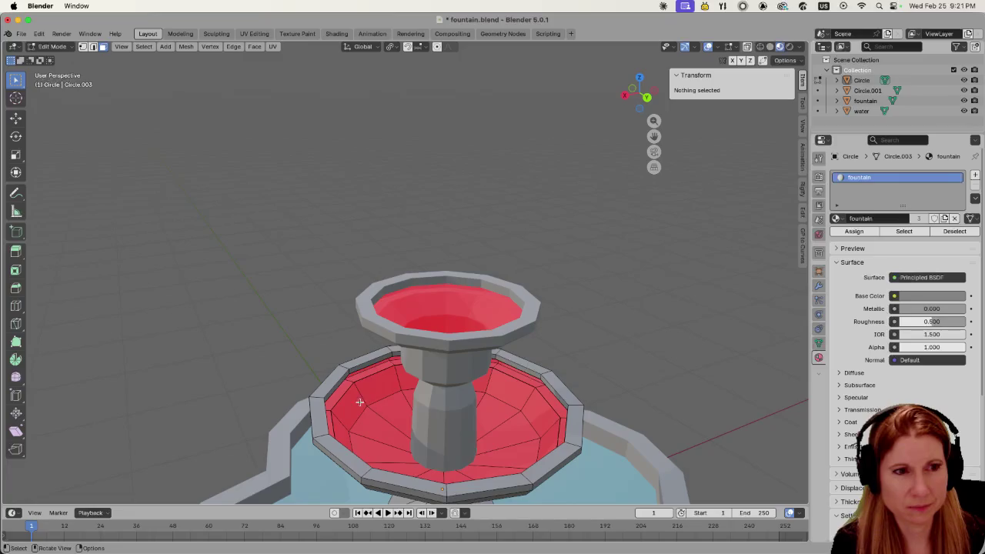
- Select a face inside the middle red bowl and grow the selection outward toward its inner rim
click(343, 395)
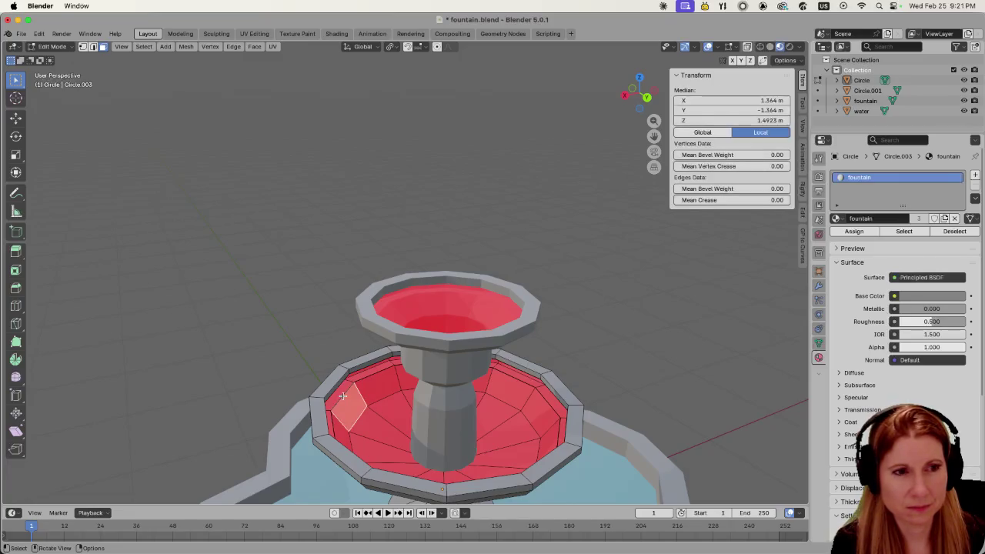
click(332, 323)
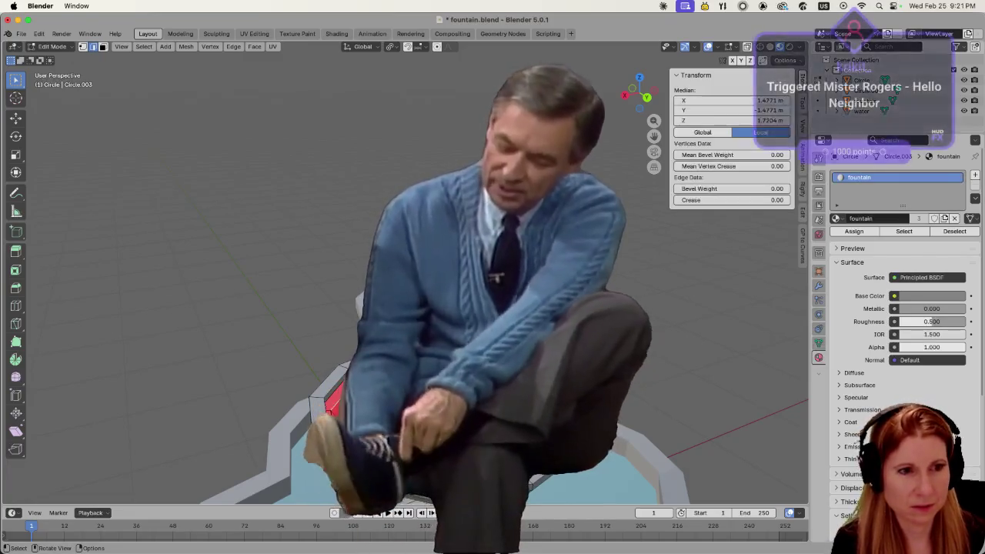
click(350, 420)
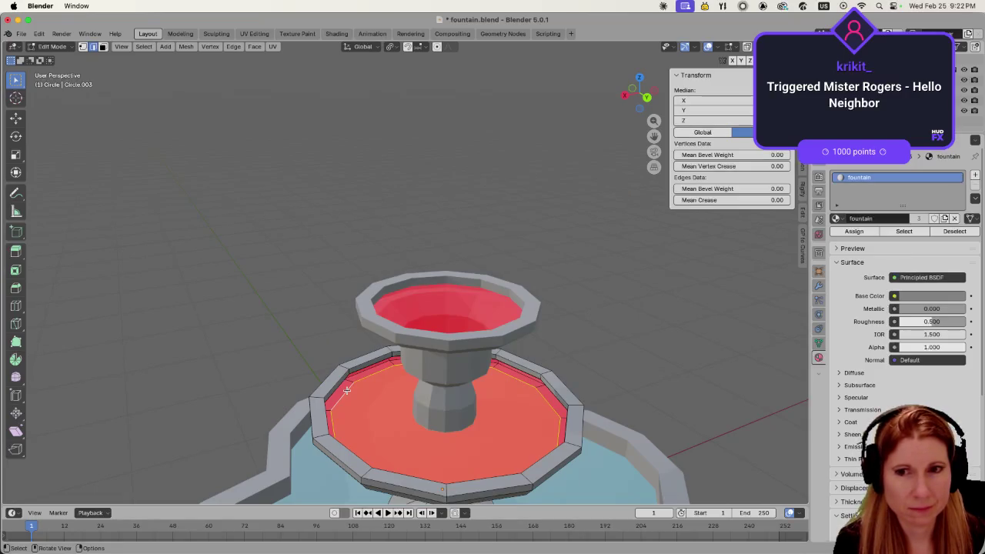
mouse_move(341, 391)
middle_down()
mouse_move(341, 347)
mouse_move(346, 365)
middle_up()
key(ctrl+KP_Add)
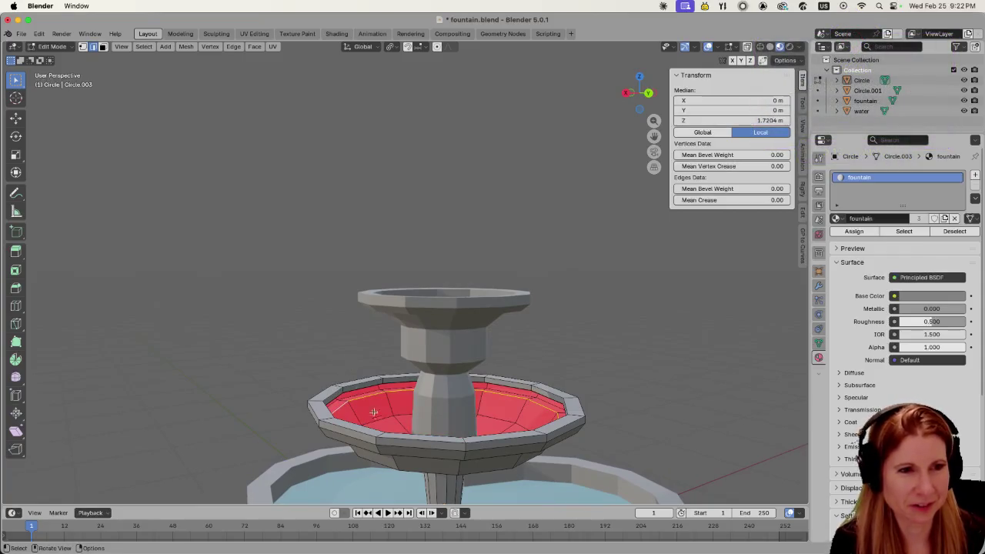
middle_drag(373, 413, 360, 408)
scroll(360, 408, up, 2)
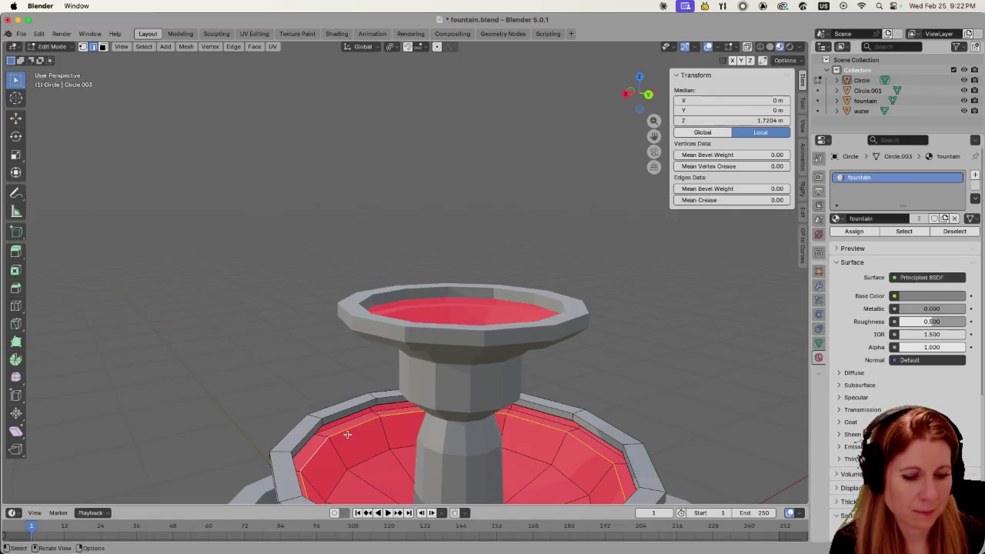
- Loop-cut the middle bowl's wall and slide the new loop fully to factor -1.000
key(ctrl+r)
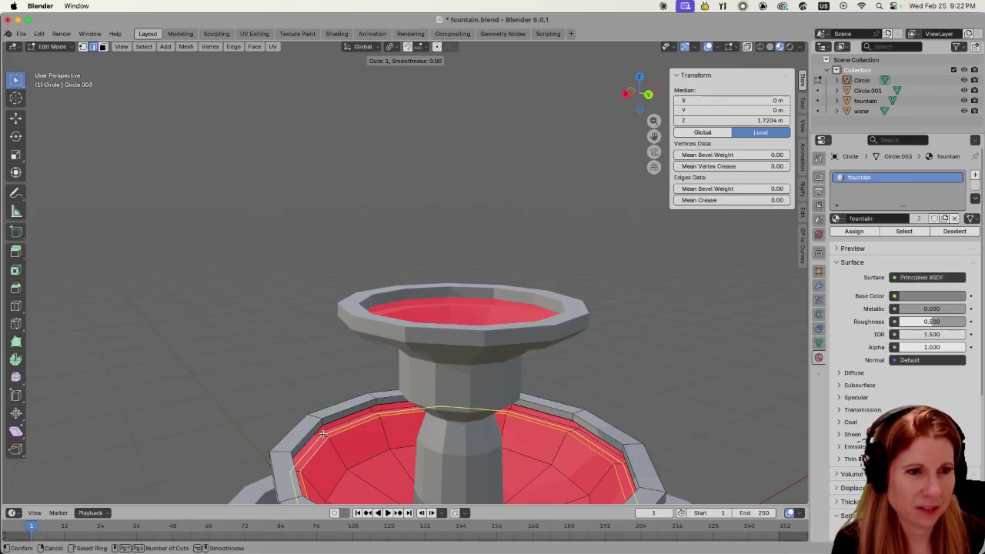
click(319, 431)
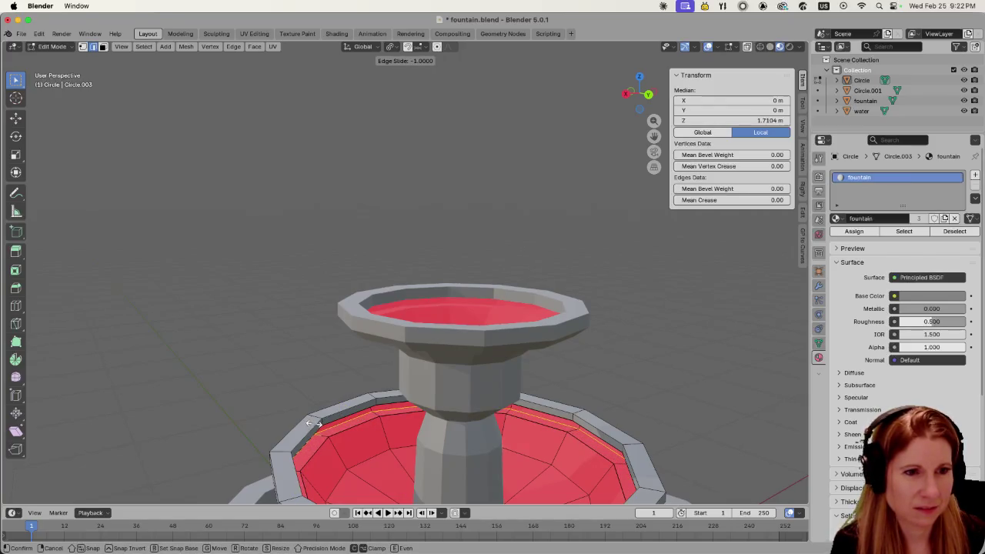
click(314, 423)
scroll(314, 423, down, 3)
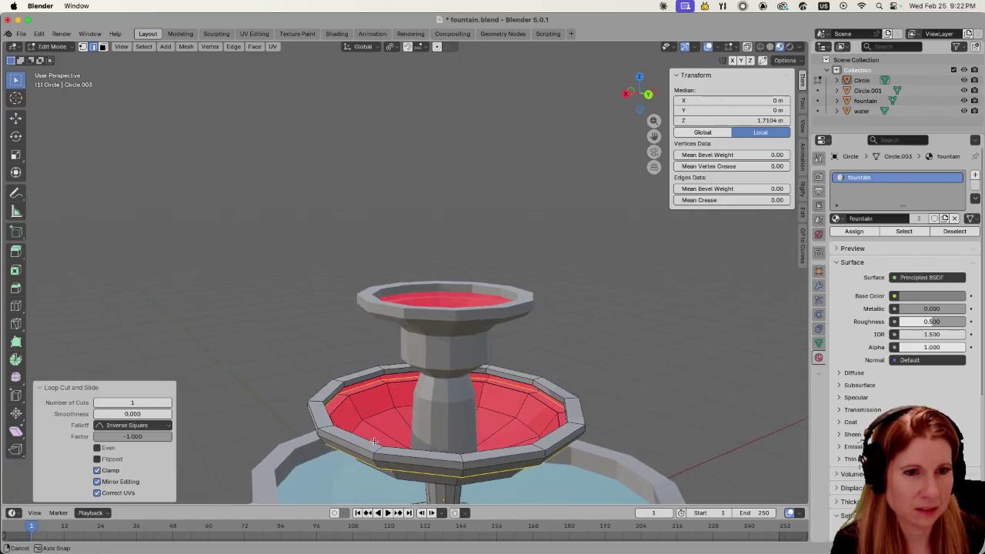
middle_drag(377, 450, 363, 445)
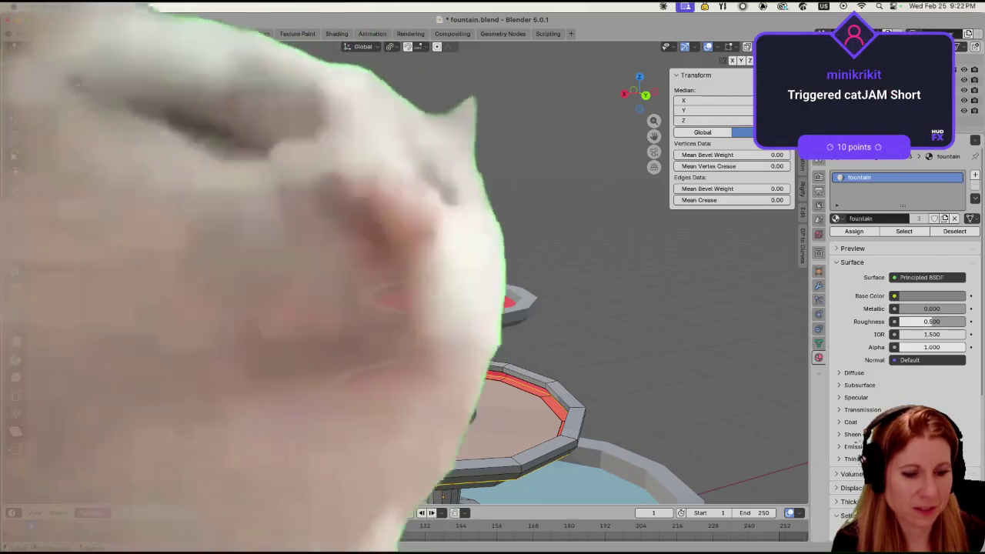
- Fill the middle bowl's inner rim opening with a single flat face
key(f)
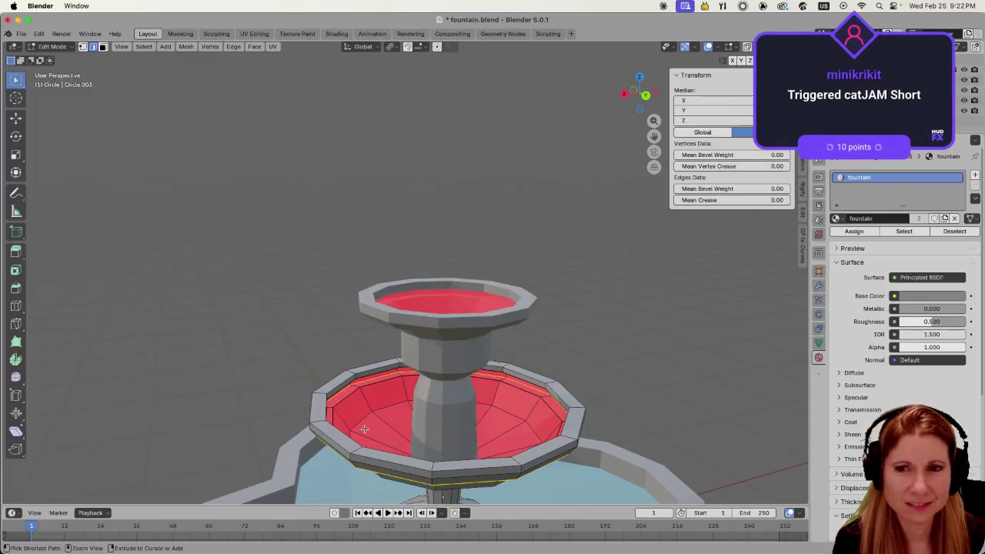
middle_drag(375, 413, 388, 418)
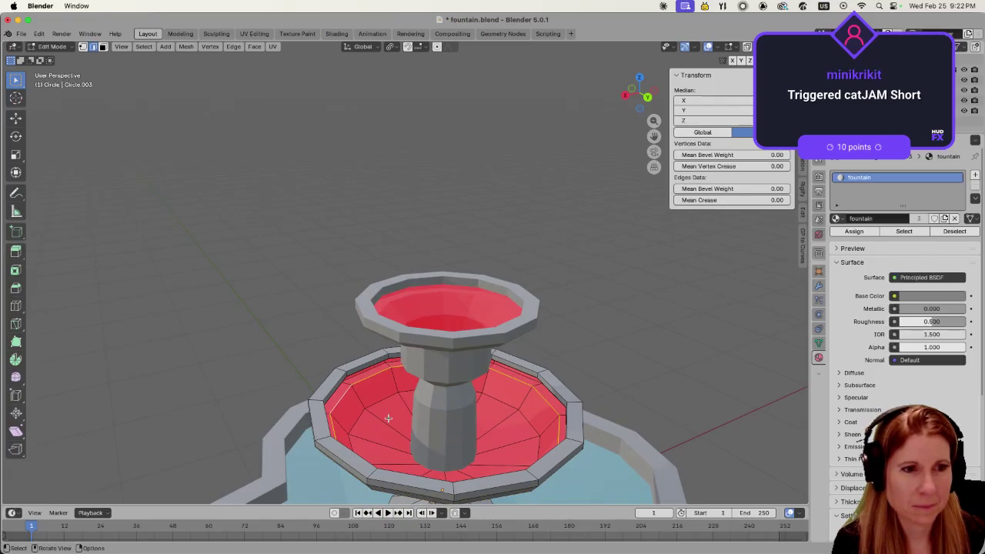
click(317, 349)
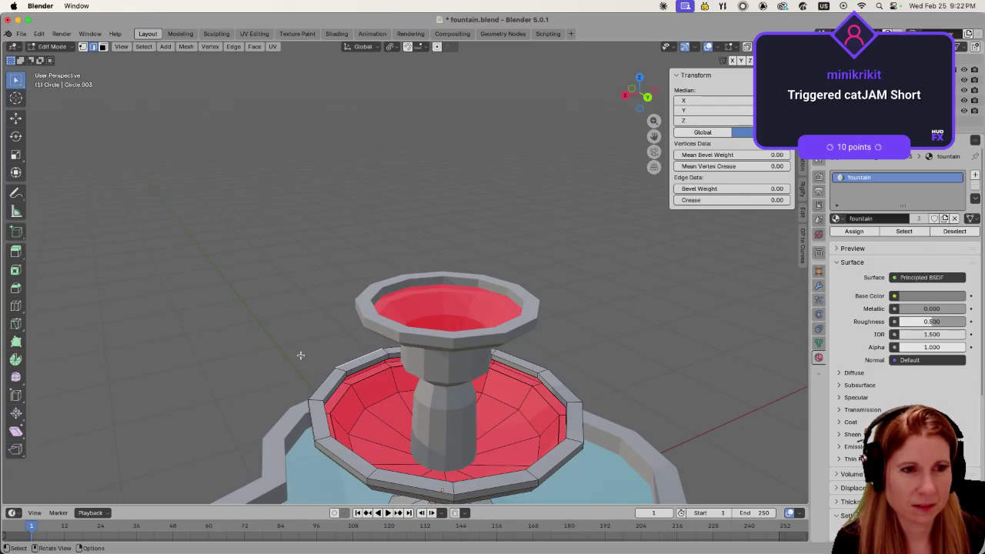
scroll(300, 355, up, 5)
scroll(300, 354, down, 5)
- Loop-select the middle bowl's inner rim and orbit out to view the whole fountain
mouse_move(300, 355)
middle_down()
mouse_move(441, 383)
mouse_move(438, 393)
middle_up()
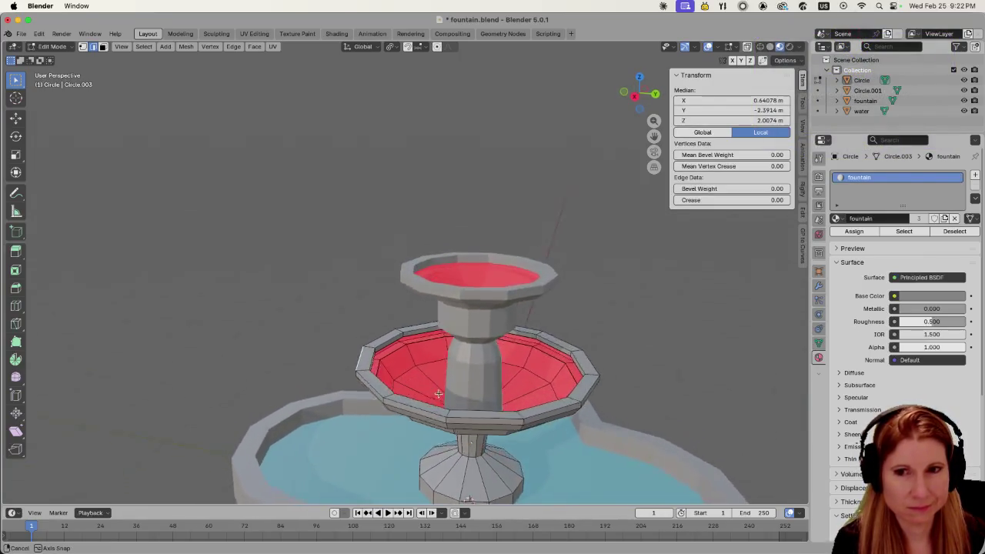
scroll(438, 394, up, 2)
scroll(418, 402, up, 2)
scroll(418, 403, up, 2)
scroll(387, 388, up, 1)
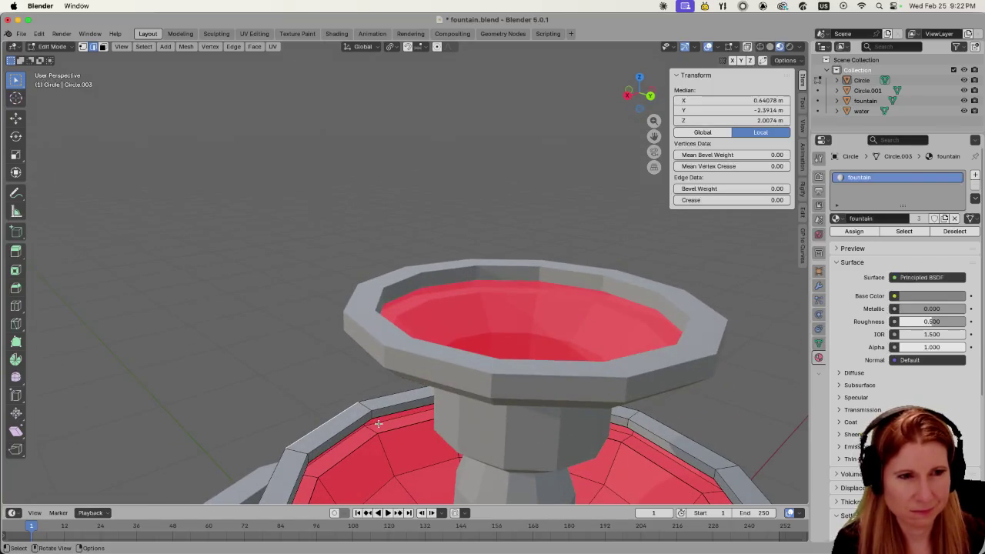
alt+click(377, 422)
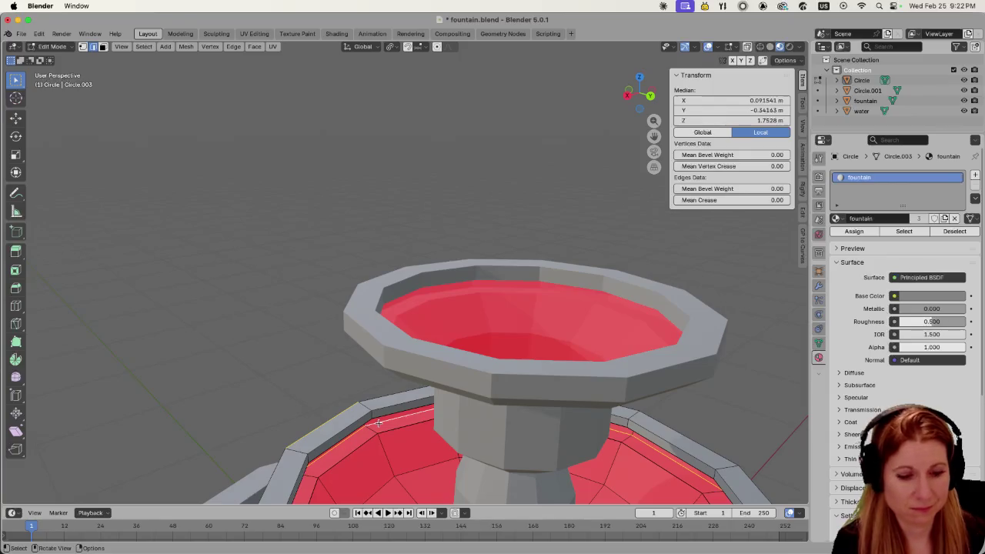
scroll(378, 422, down, 5)
middle_drag(377, 423, 567, 419)
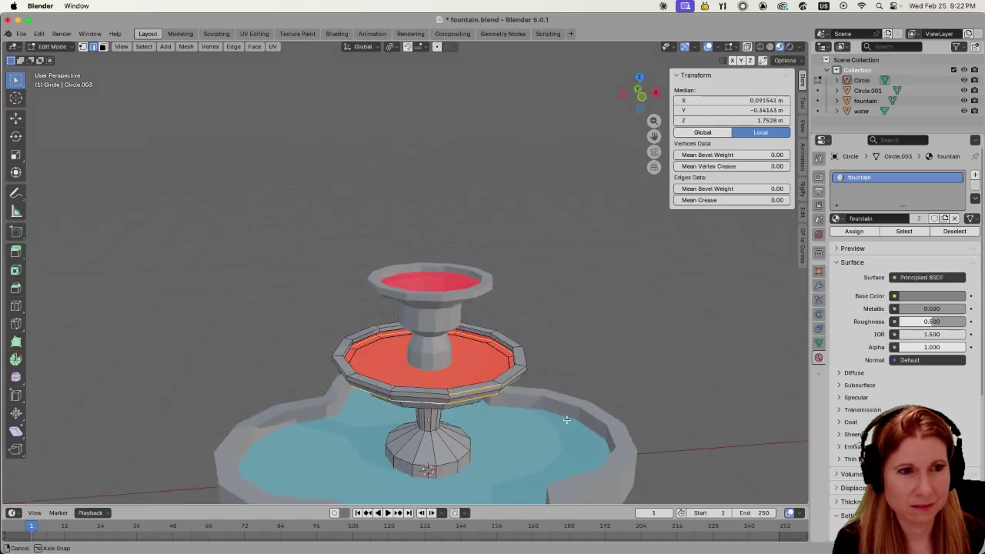